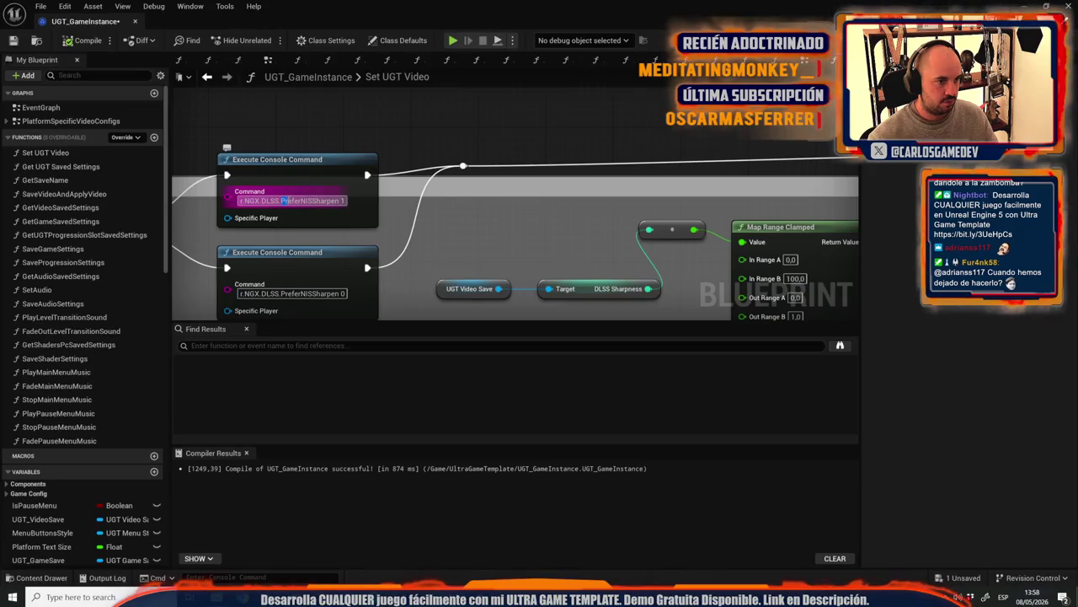
# Step: Edit the sharpen console command text and pan the graph to the Switch on DLSS node
pyautogui.moveTo(301, 200); pyautogui.dragTo(316, 201)
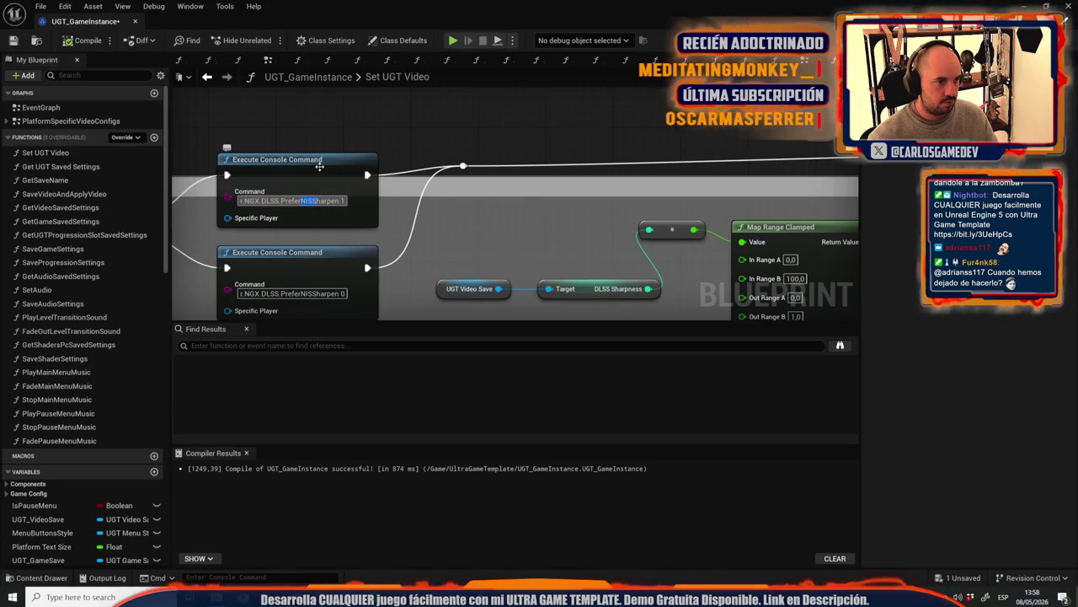
pyautogui.doubleClick(393, 4)
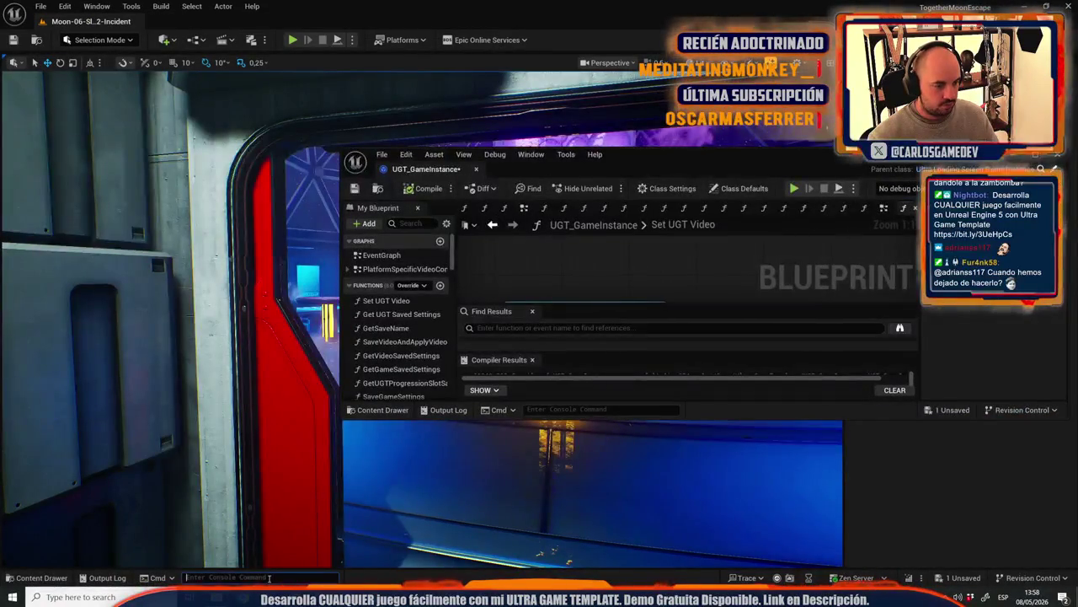
pyautogui.click(261, 577)
pyautogui.write('NISS')
pyautogui.press('BackSpace')
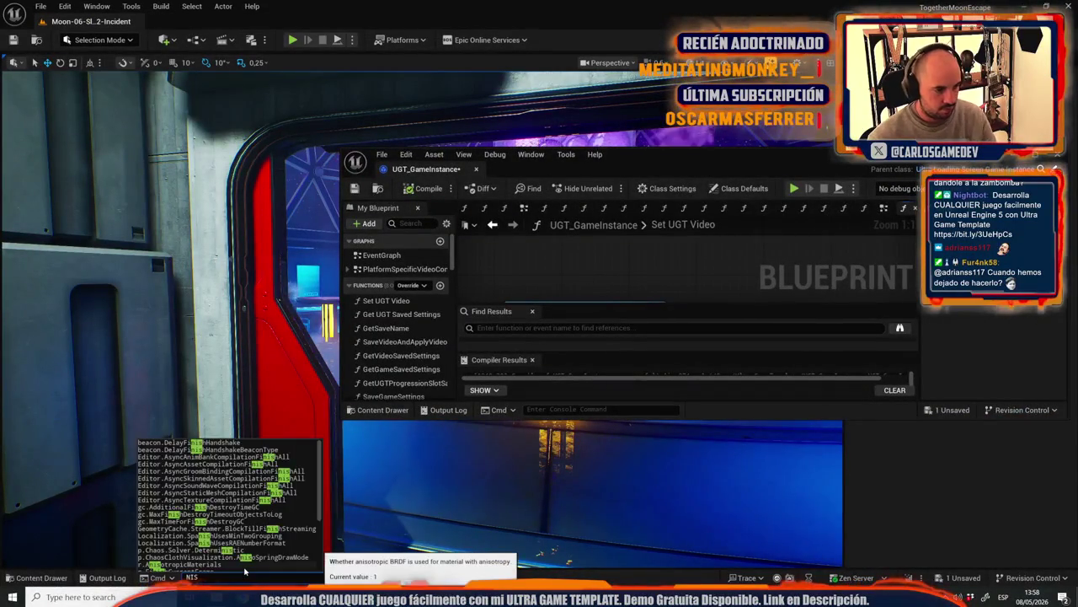
pyautogui.write('S')
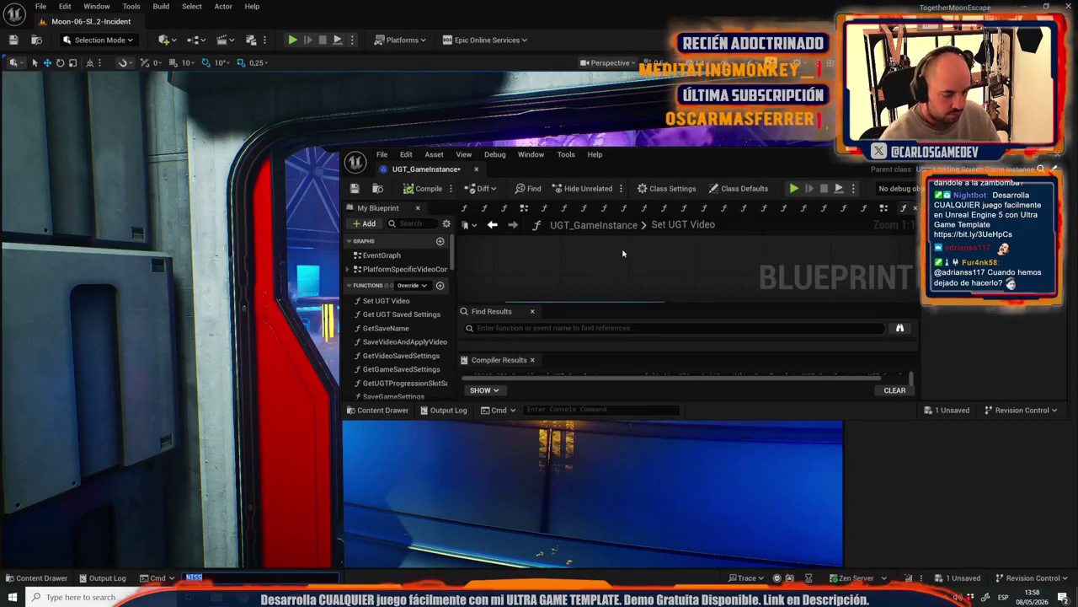
pyautogui.write('prefere')
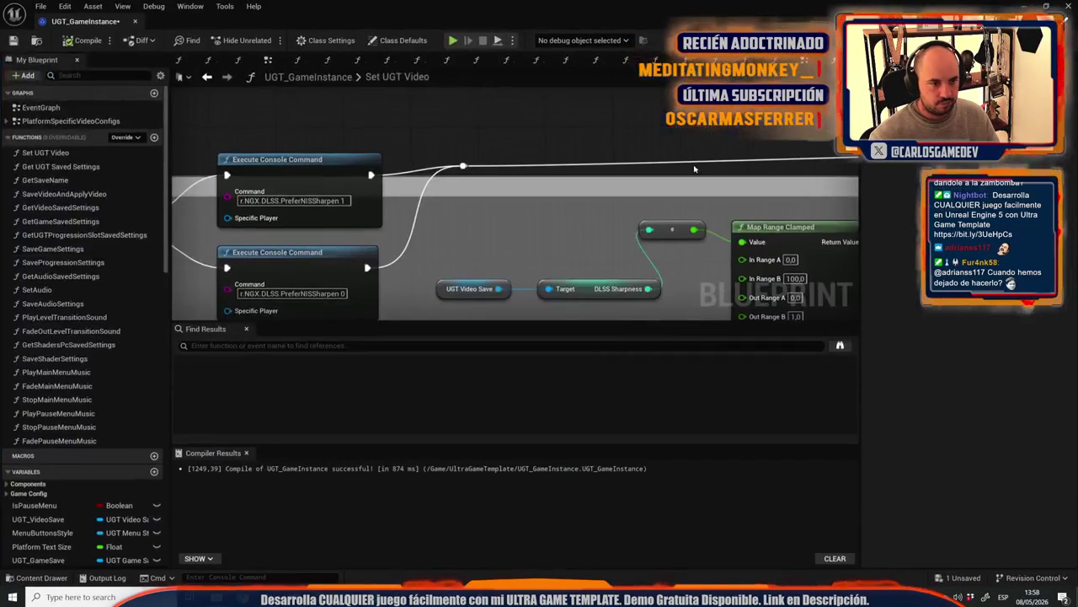
pyautogui.moveTo(497, 222); pyautogui.dragTo(654, 221)
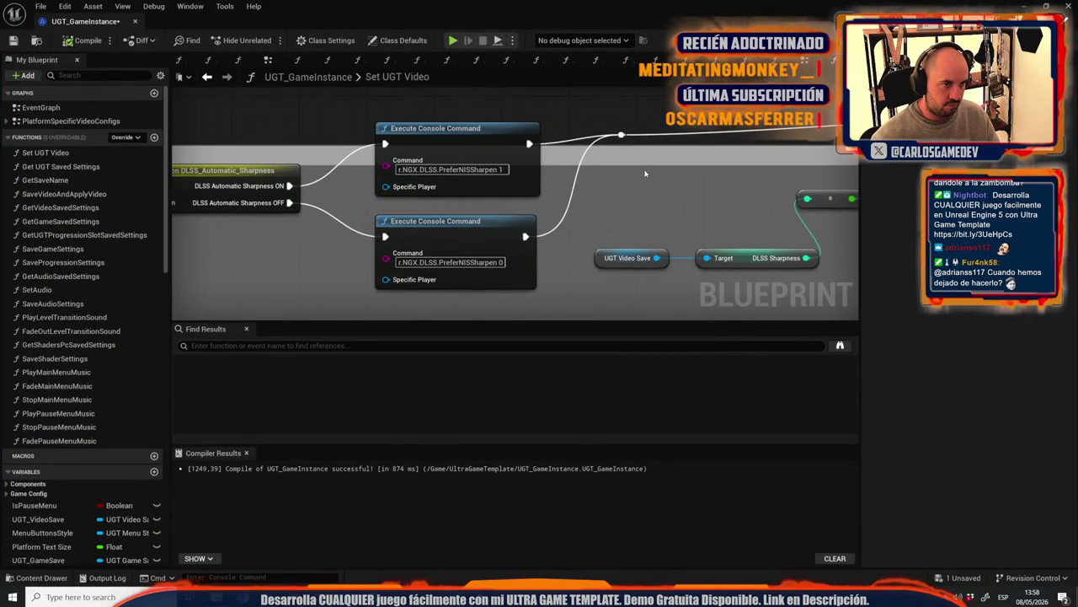
pyautogui.moveTo(412, 193)
pyautogui.mouseDown()
pyautogui.moveTo(551, 276)
pyautogui.moveTo(451, 259)
pyautogui.mouseUp()
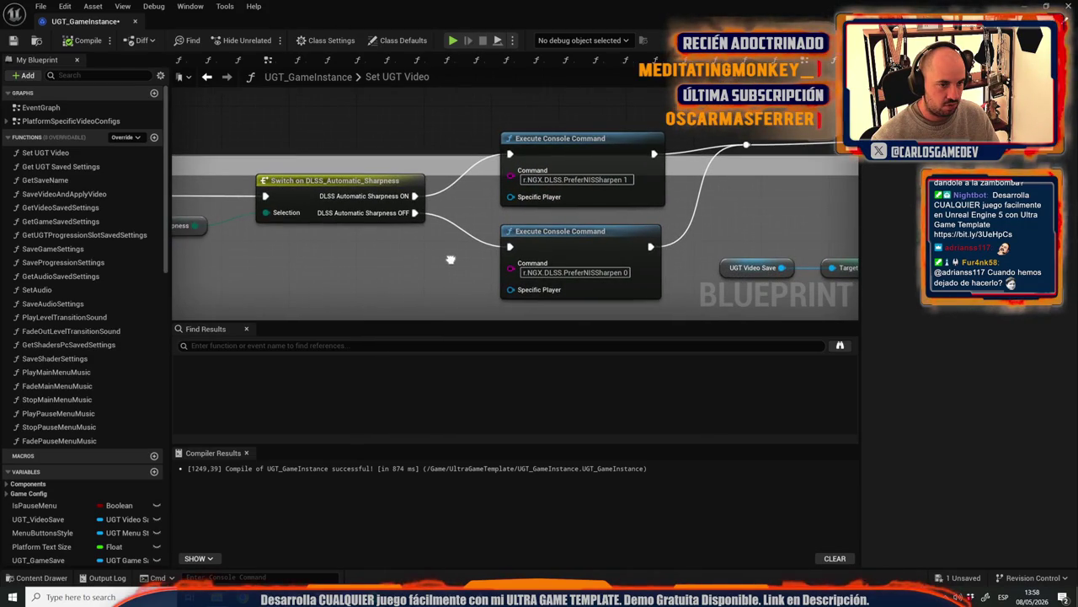
# Step: Enter r.NGX.DLSS.PreferNISSharpen 1 in the level editor's console
pyautogui.moveTo(395, 165)
pyautogui.click(571, 179)
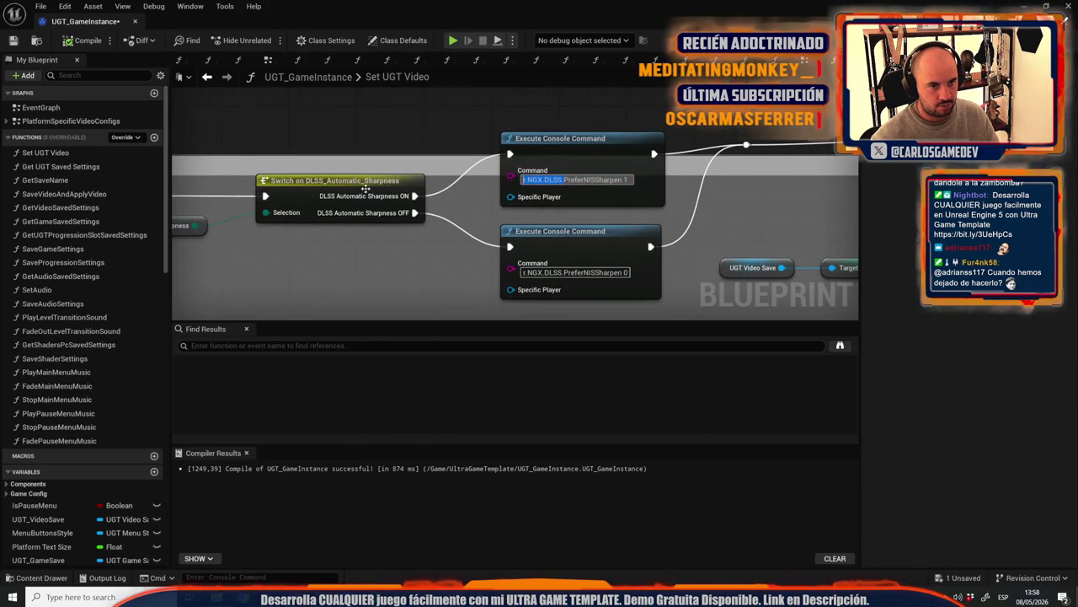
pyautogui.doubleClick(444, 15)
pyautogui.click(253, 576)
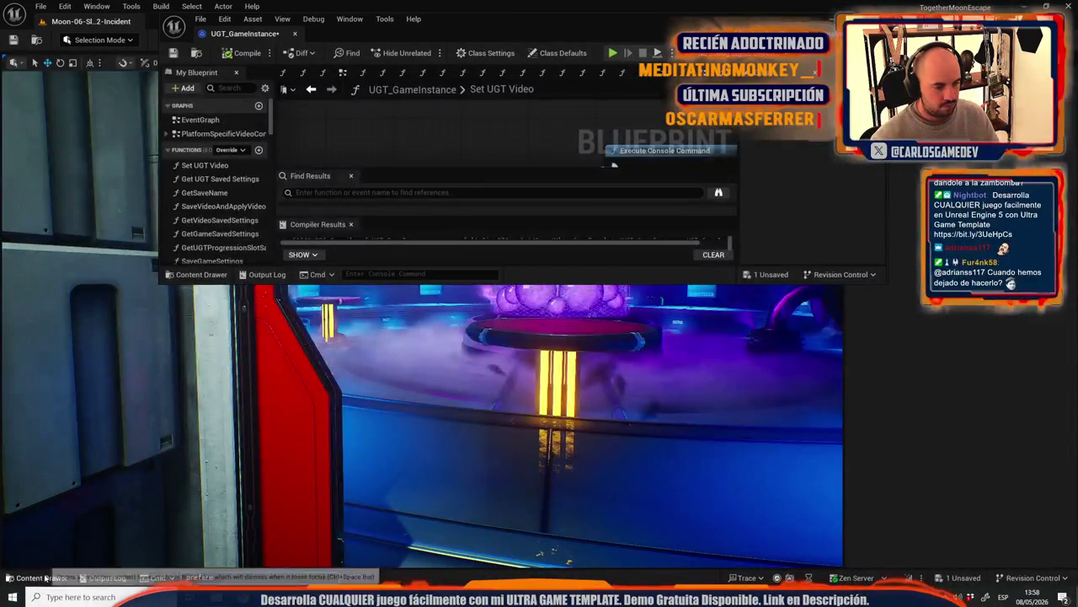
pyautogui.write('preferer.NGX.DLSS.PreferNISSharpen 1')
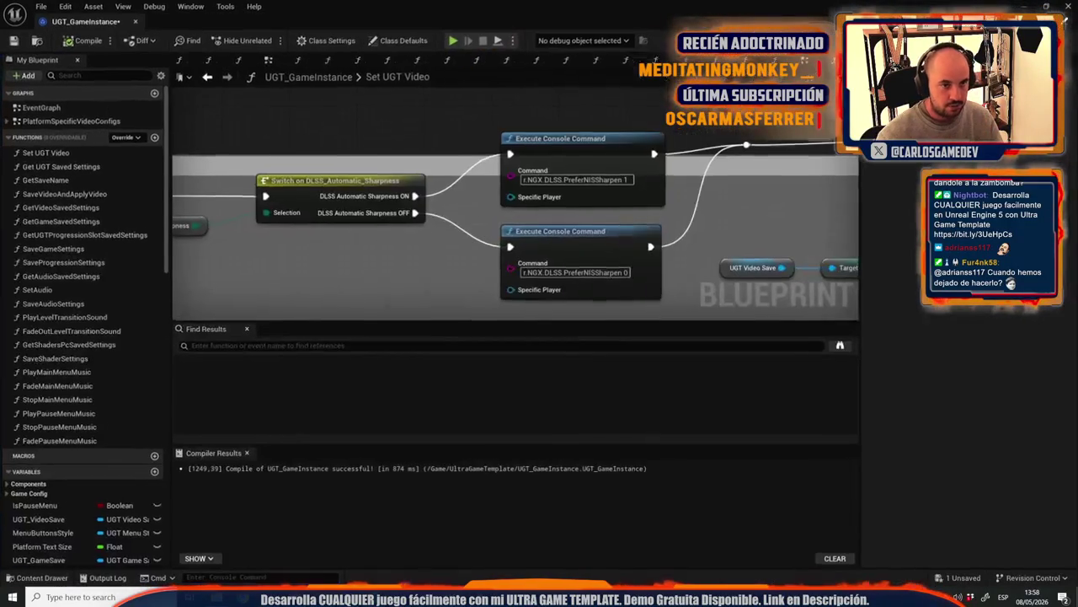
# Step: Pan to the Map Range Clamped and Append nodes, then return to the level editor
pyautogui.scroll(-2, 587, 129)
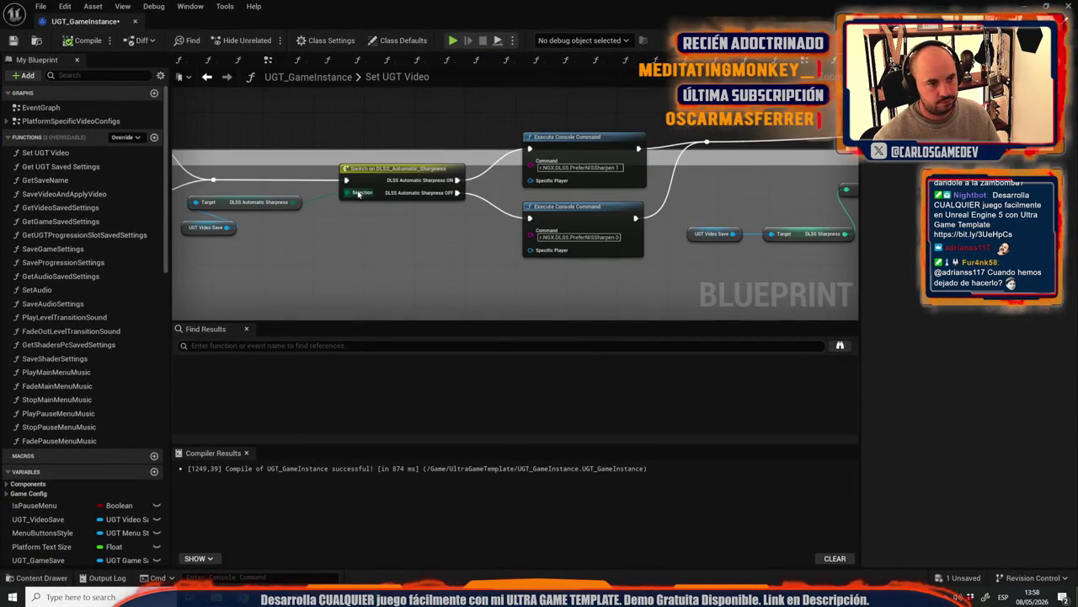
pyautogui.moveTo(430, 257); pyautogui.dragTo(117, 257)
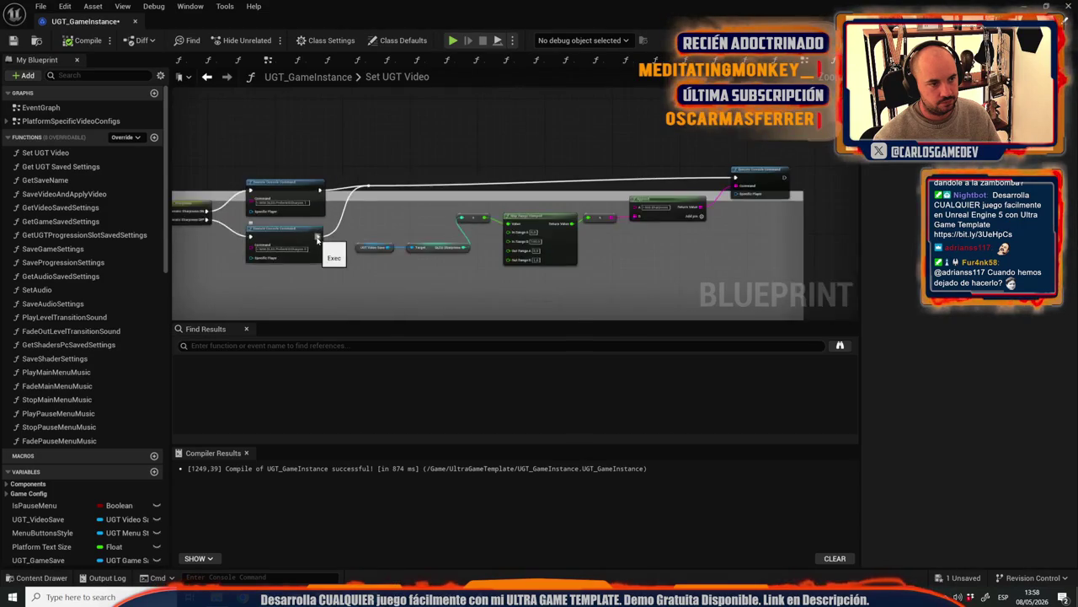
pyautogui.moveTo(437, 230); pyautogui.dragTo(192, 230)
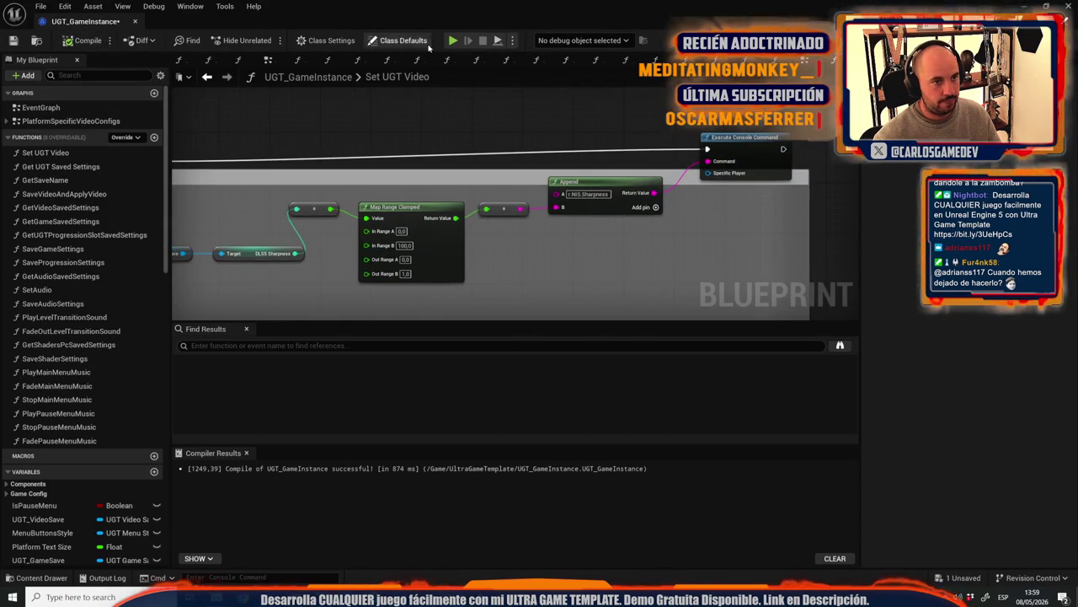
pyautogui.hotkey('alt', 'Tab')
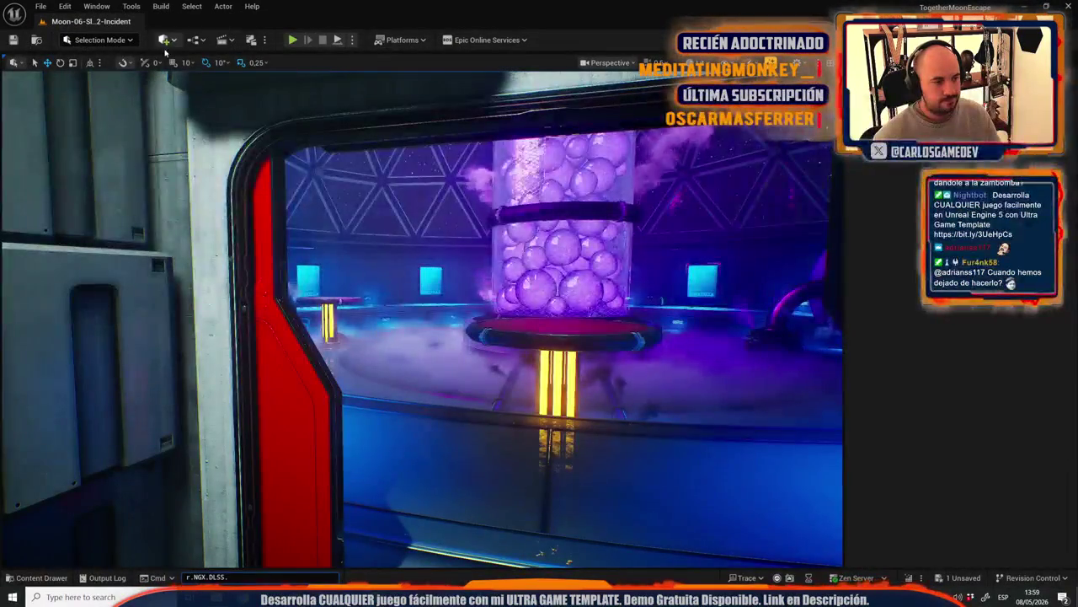
# Step: Play the level and lower DLSS Sharpness from 100 to 0 in the game's DLSS settings
pyautogui.click(353, 39)
pyautogui.click(375, 96)
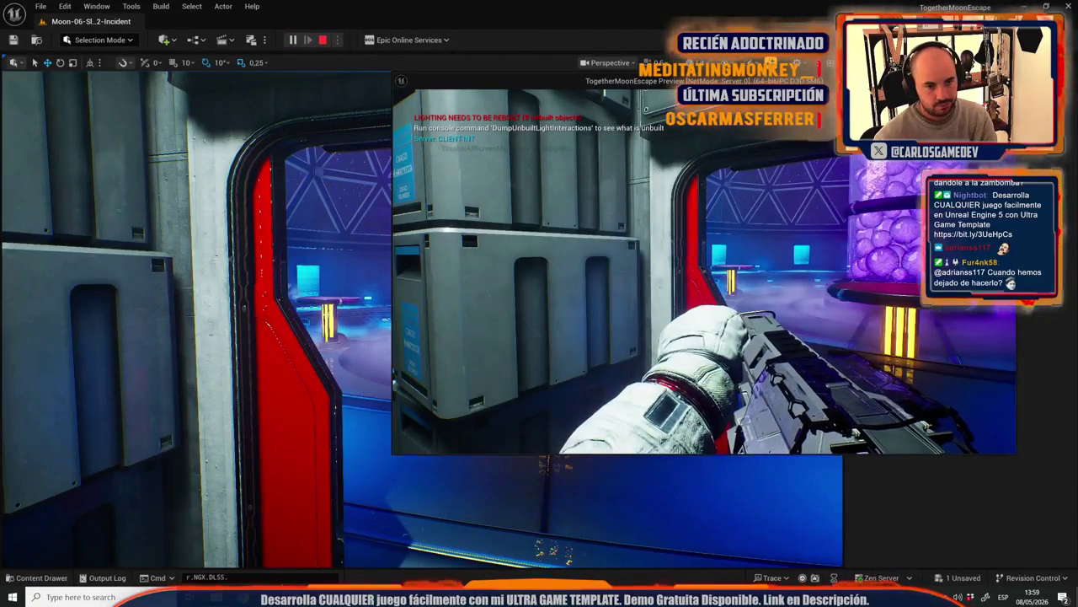
pyautogui.press('Escape')
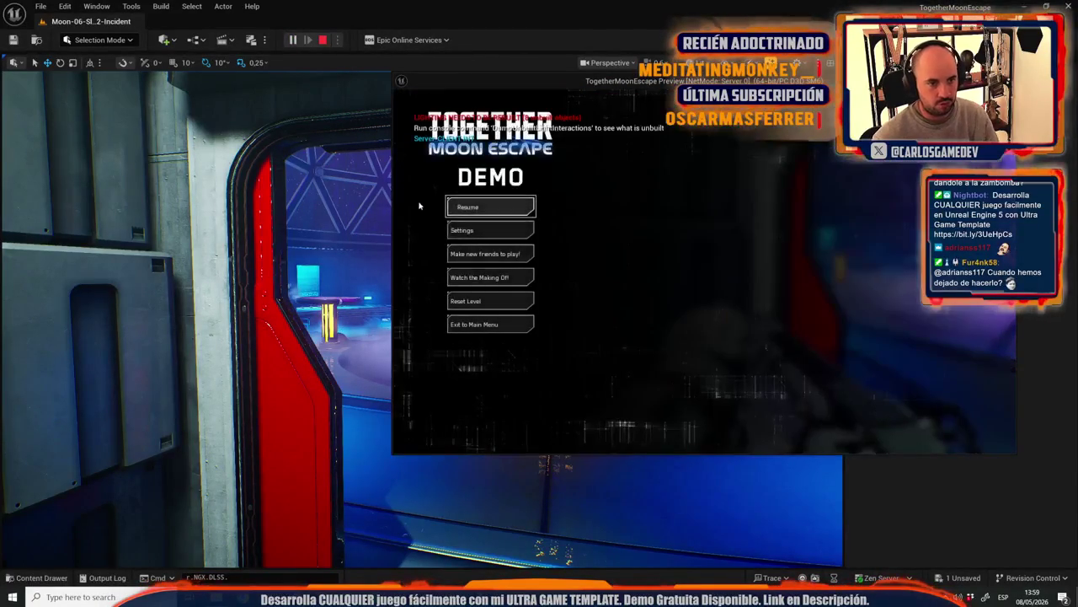
pyautogui.click(484, 228)
pyautogui.click(469, 222)
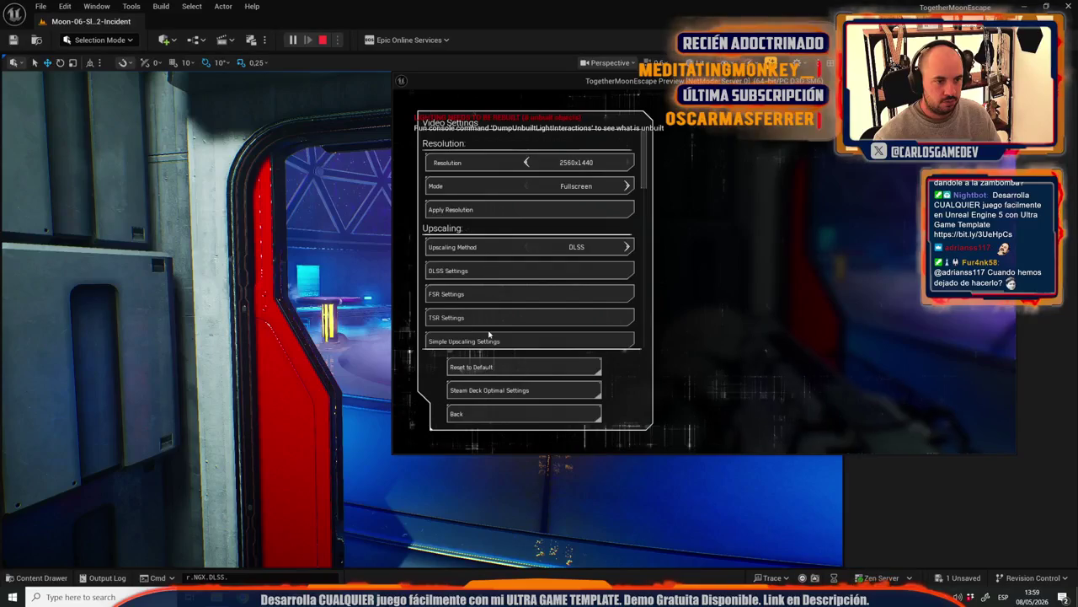
pyautogui.click(471, 270)
pyautogui.moveTo(526, 239)
pyautogui.moveTo(543, 243); pyautogui.dragTo(493, 250)
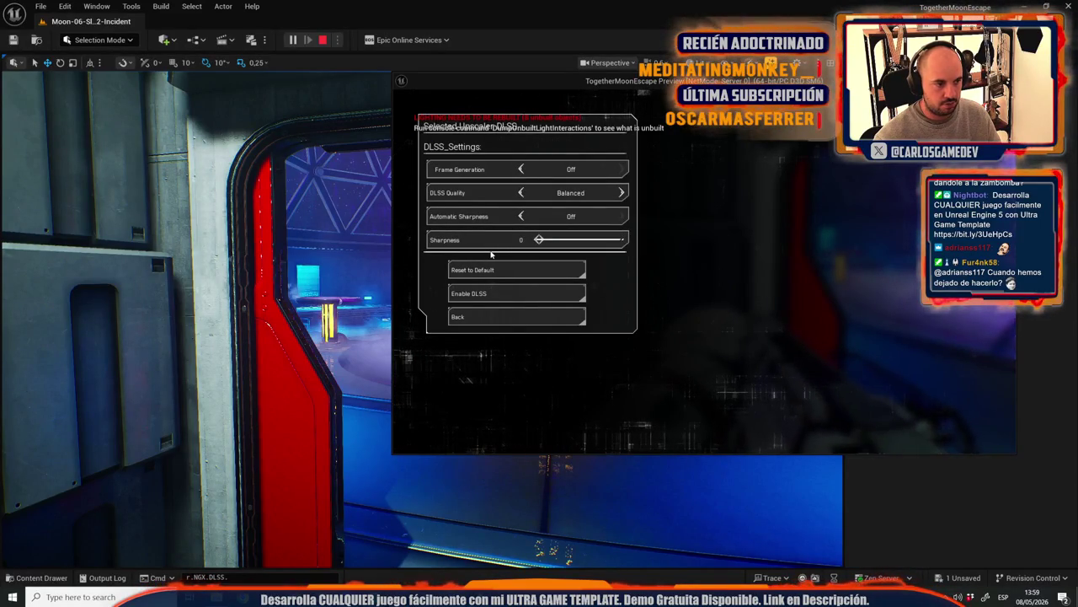
pyautogui.press('Escape')
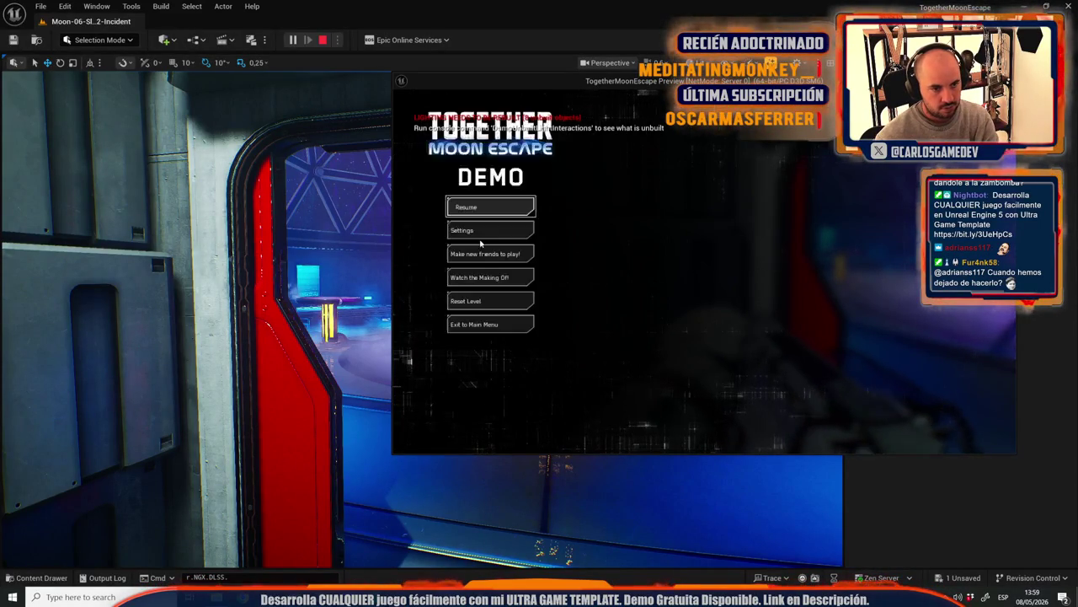
pyautogui.press('Escape')
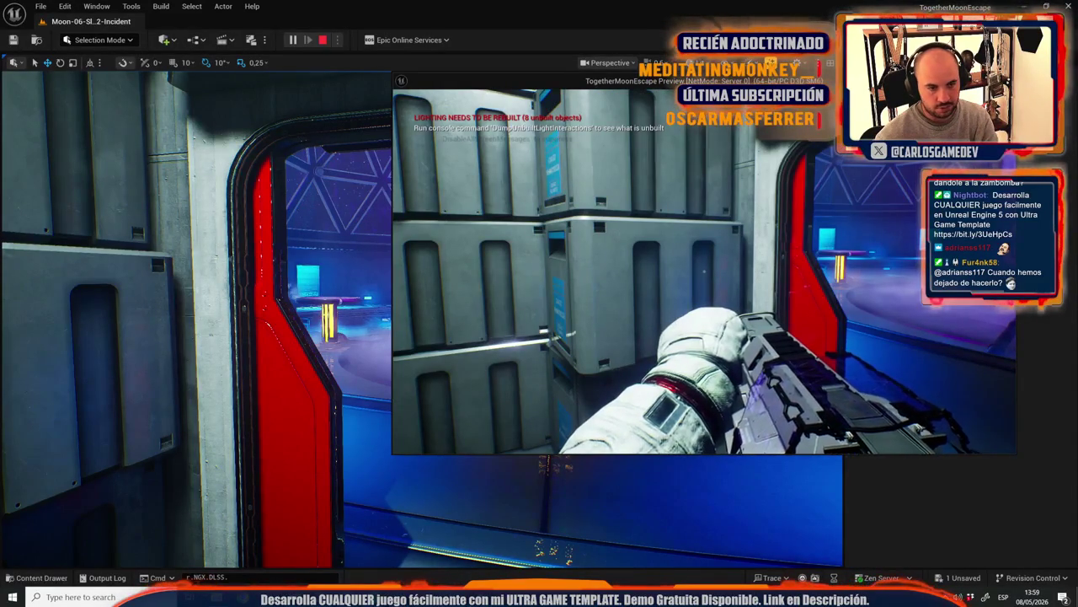
# Step: Walk near the wall to judge the sharpness, then raise DLSS Sharpness to 100
pyautogui.press('w')
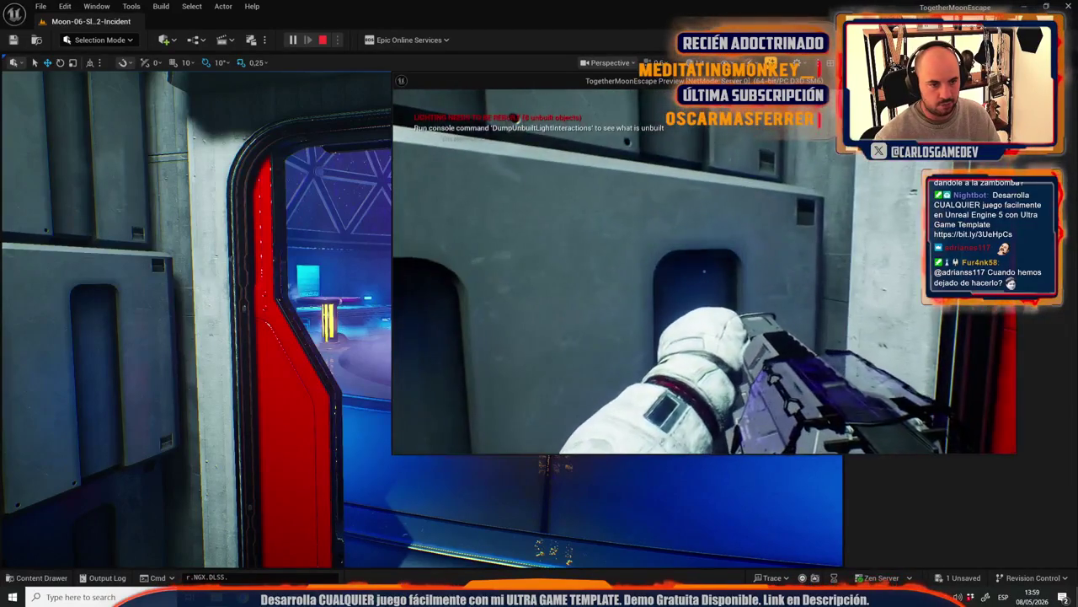
pyautogui.press('s')
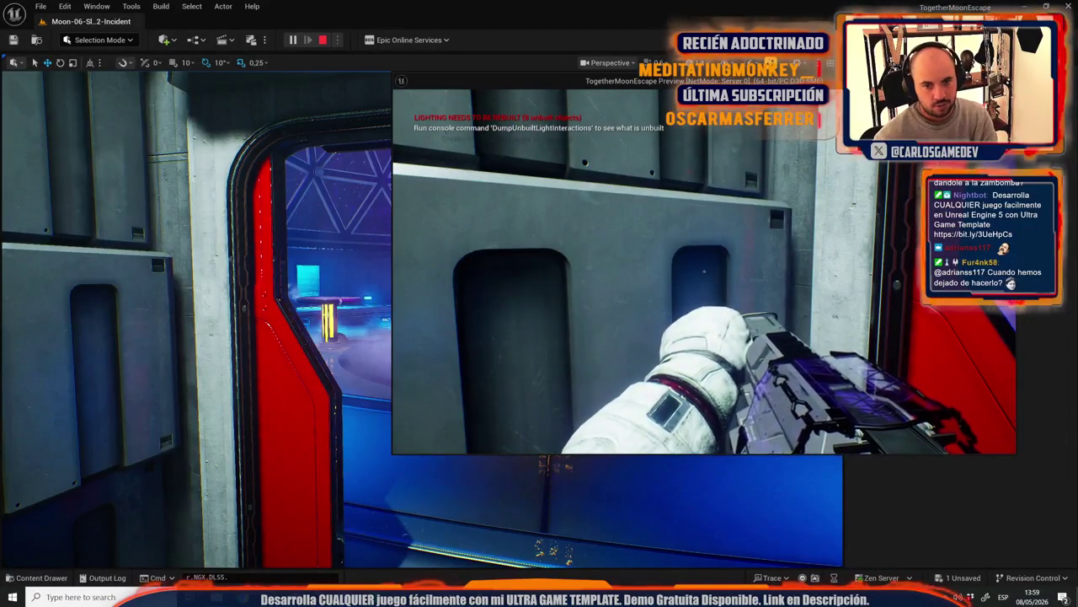
pyautogui.press('Escape')
pyautogui.click(477, 228)
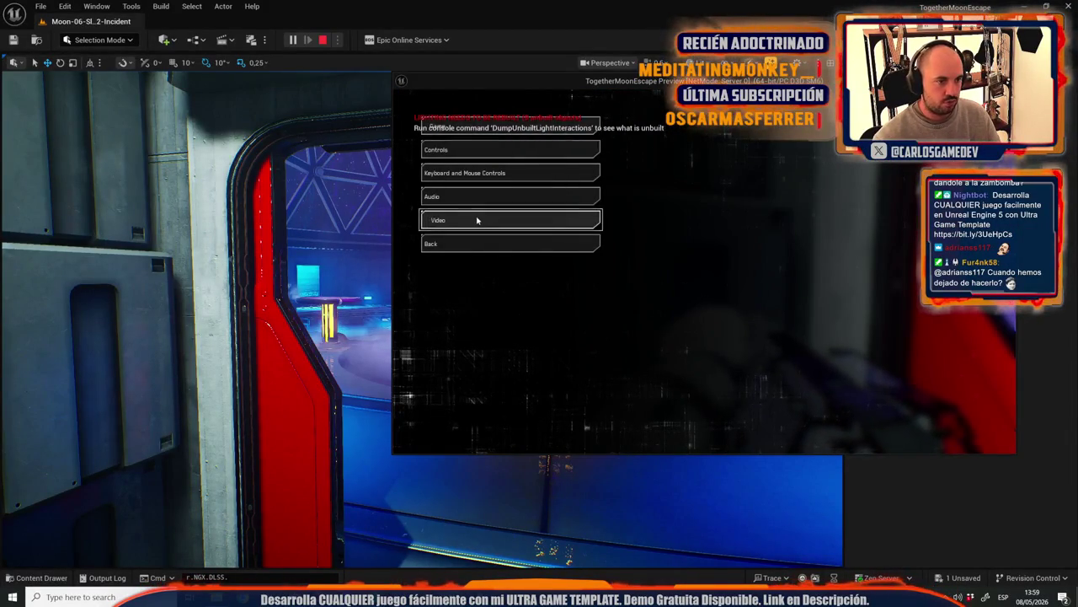
pyautogui.click(477, 220)
pyautogui.click(515, 271)
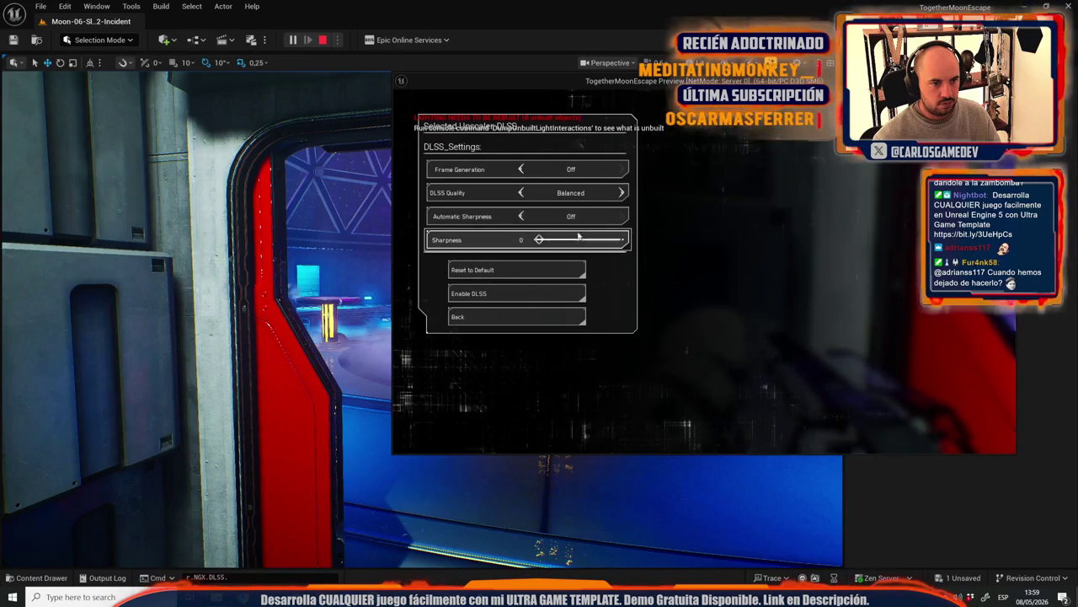
pyautogui.moveTo(539, 239); pyautogui.dragTo(689, 235)
pyautogui.press('Escape')
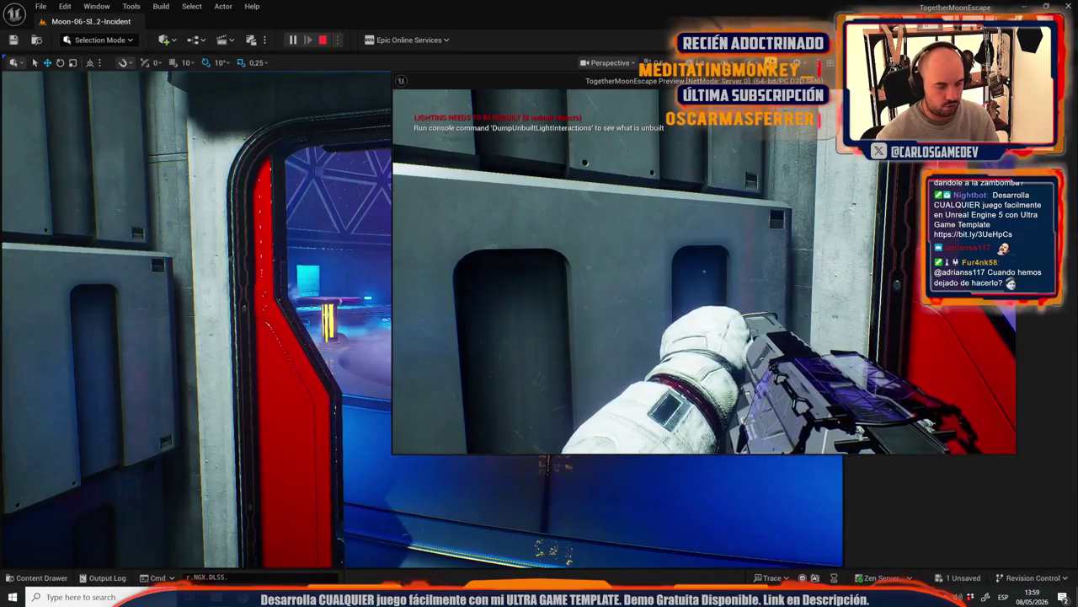
# Step: Reset DLSS Sharpness to its default of 5, stop play, and show the Content Drawer
pyautogui.press('Escape')
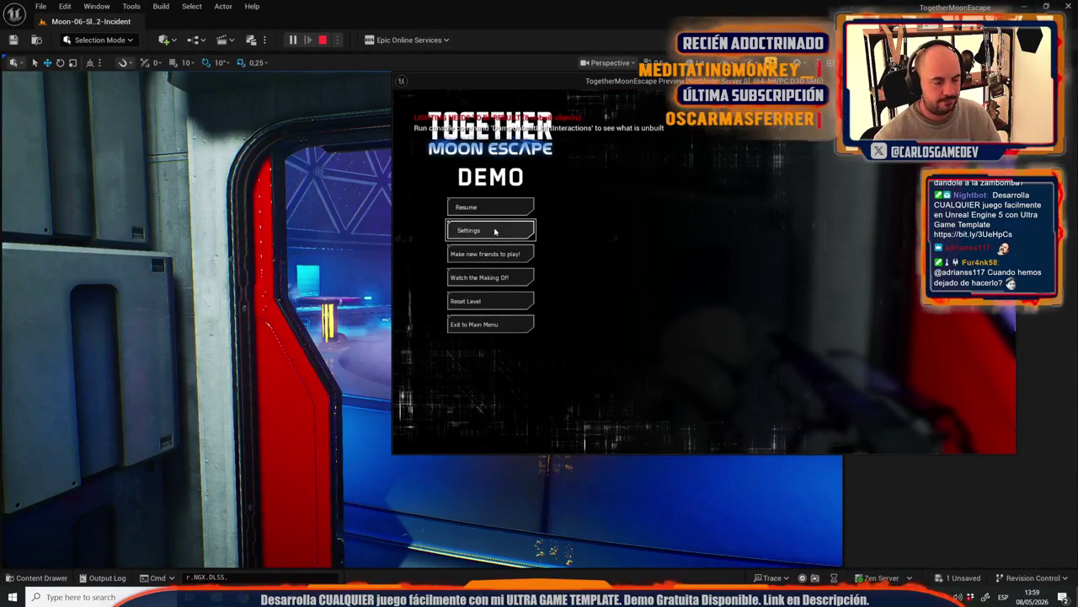
pyautogui.click(494, 231)
pyautogui.click(489, 223)
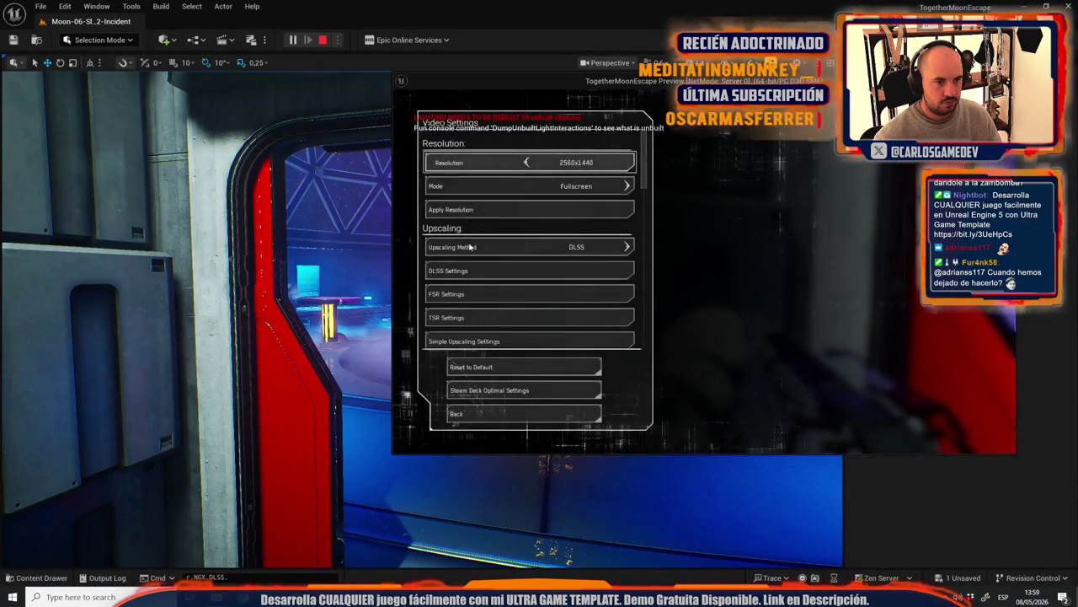
pyautogui.click(509, 280)
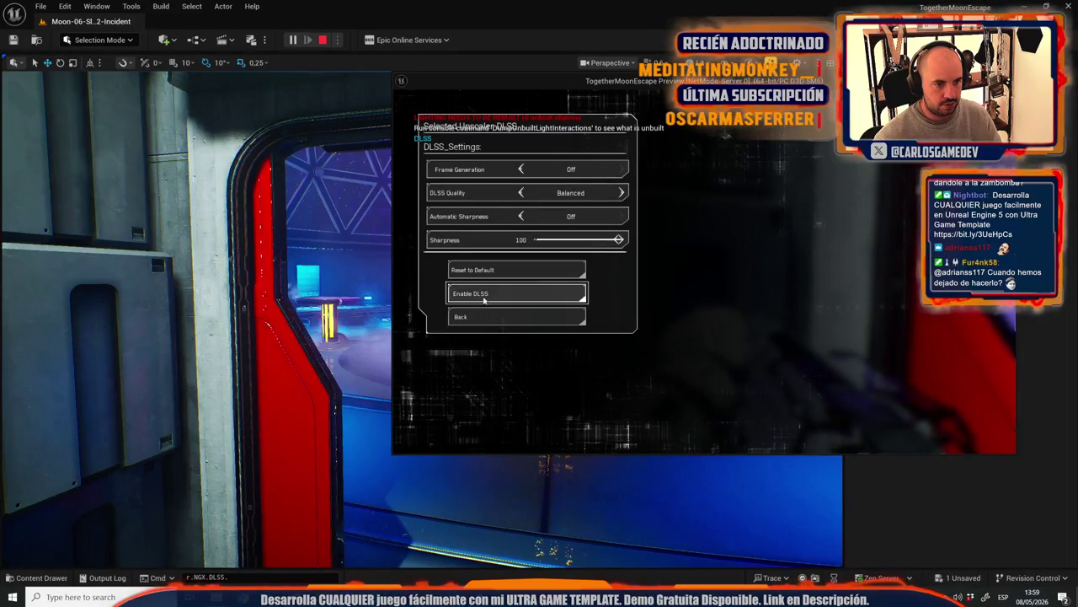
pyautogui.click(495, 271)
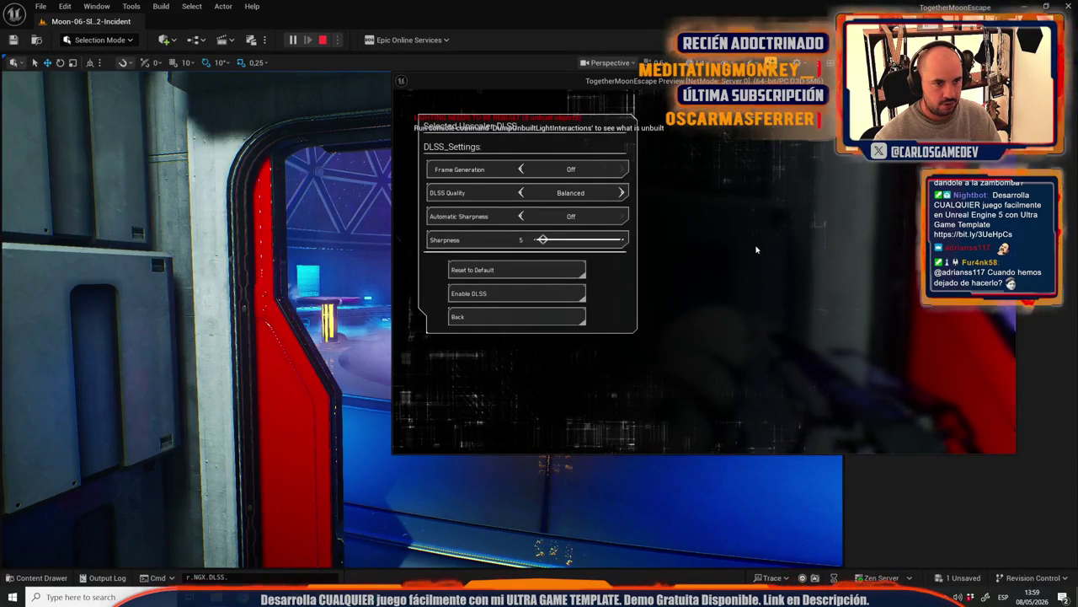
pyautogui.press('Escape')
pyautogui.hotkey('ctrl', 'space')
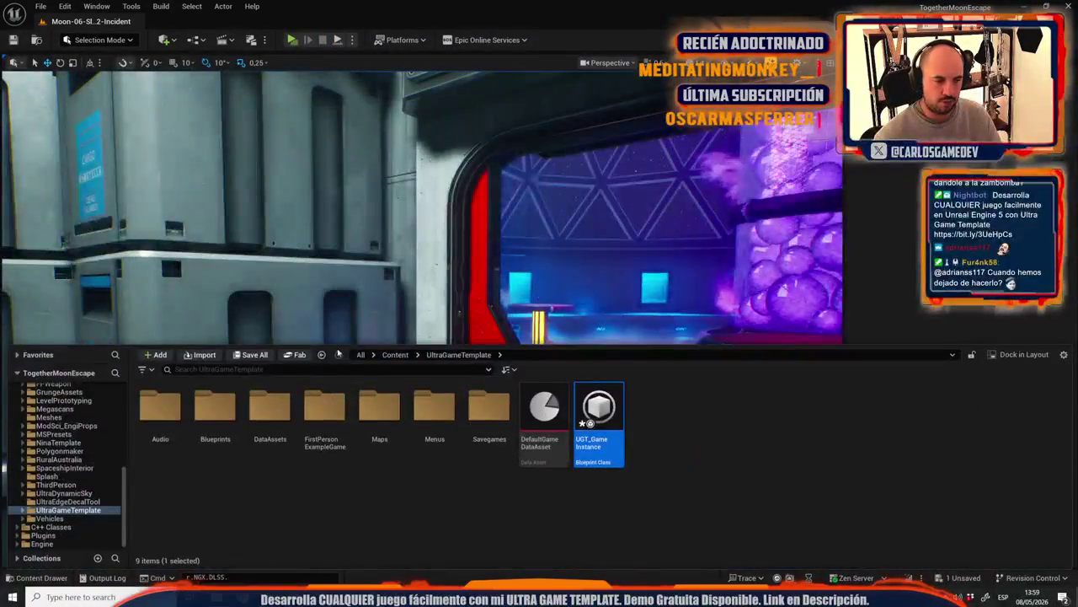
# Step: Search 'dlss men', open and save UGT_DLSS_SettingsMenu, then go back to the level editor
pyautogui.click(233, 370)
pyautogui.write('dlss men')
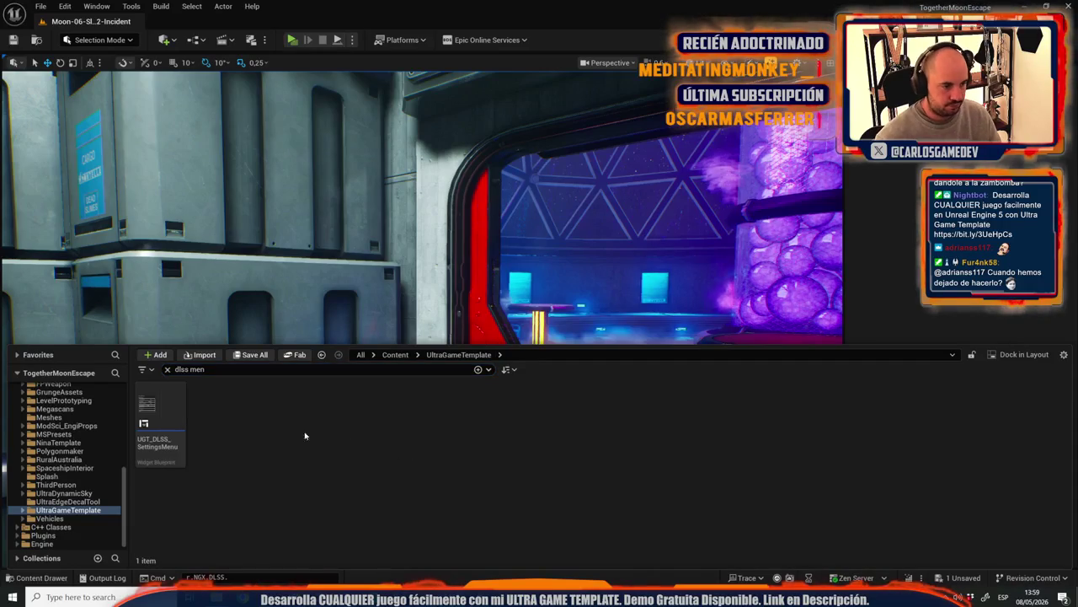
pyautogui.doubleClick(168, 468)
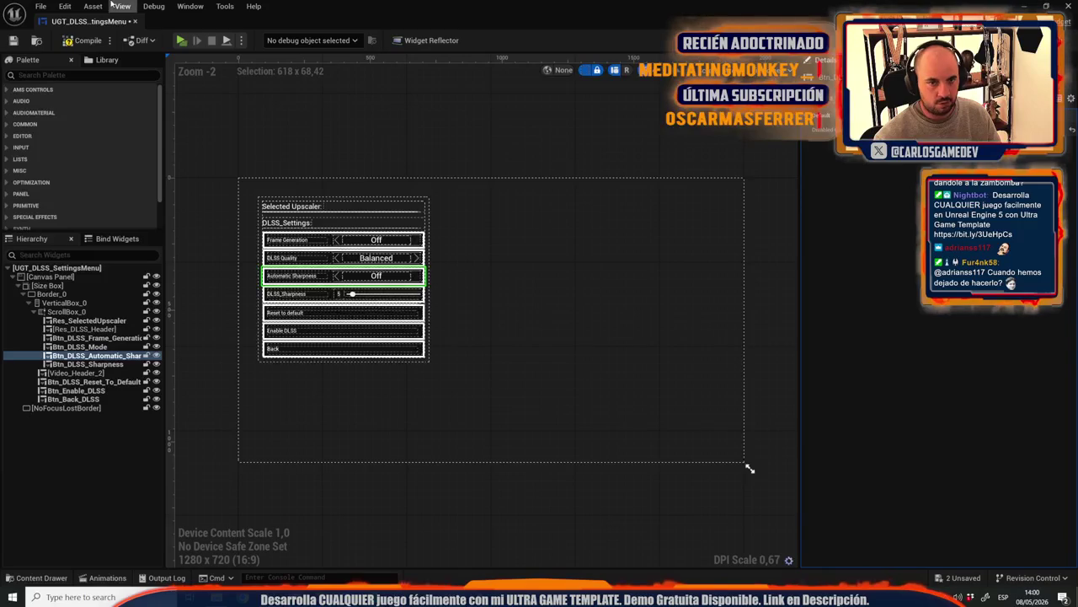
pyautogui.click(12, 41)
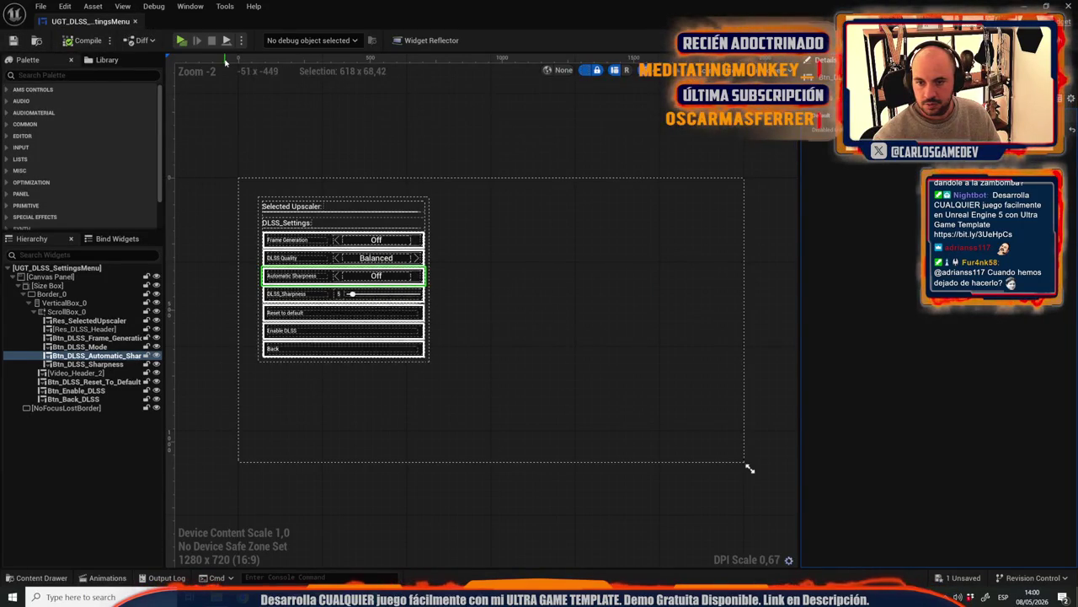
pyautogui.click(135, 21)
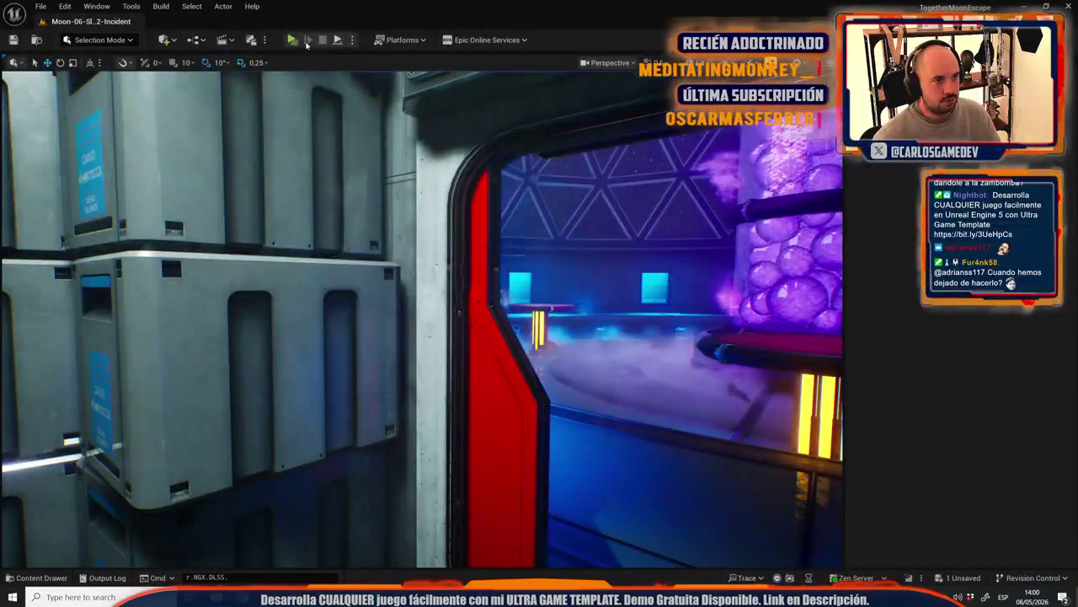
# Step: Play-test the DLSS settings panel, arrowing down to Reset to Default, then stop and reopen the Content Drawer
pyautogui.click(292, 41)
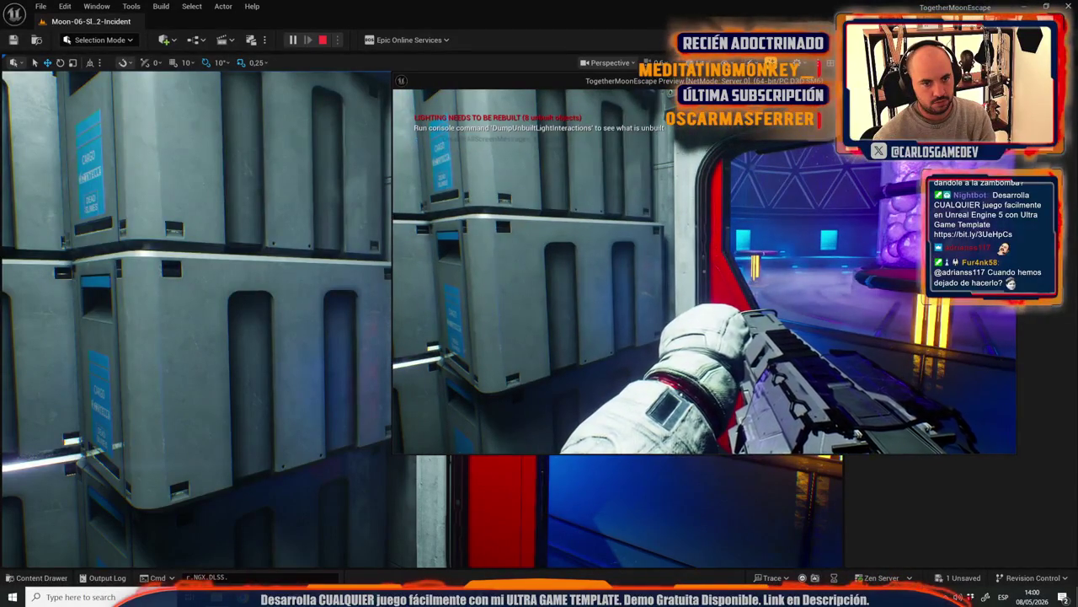
pyautogui.press('Escape')
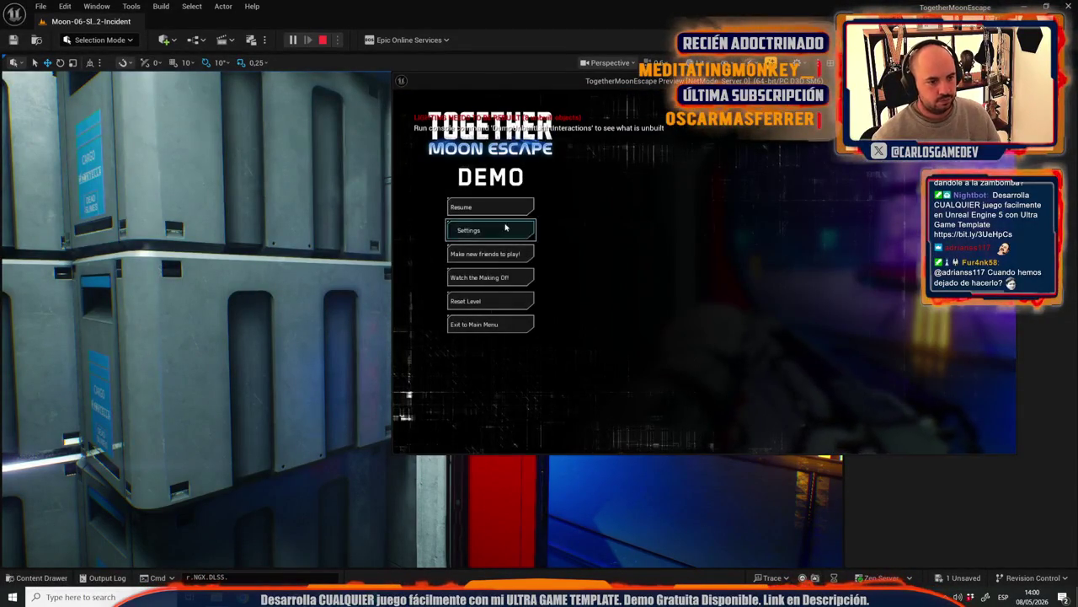
pyautogui.click(506, 228)
pyautogui.click(479, 220)
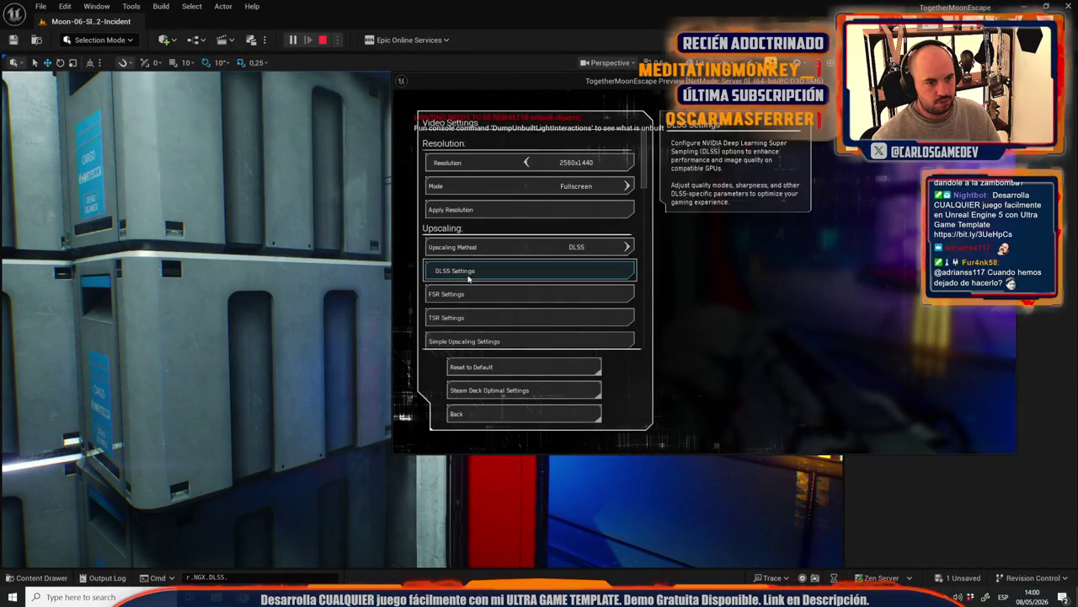
pyautogui.click(469, 271)
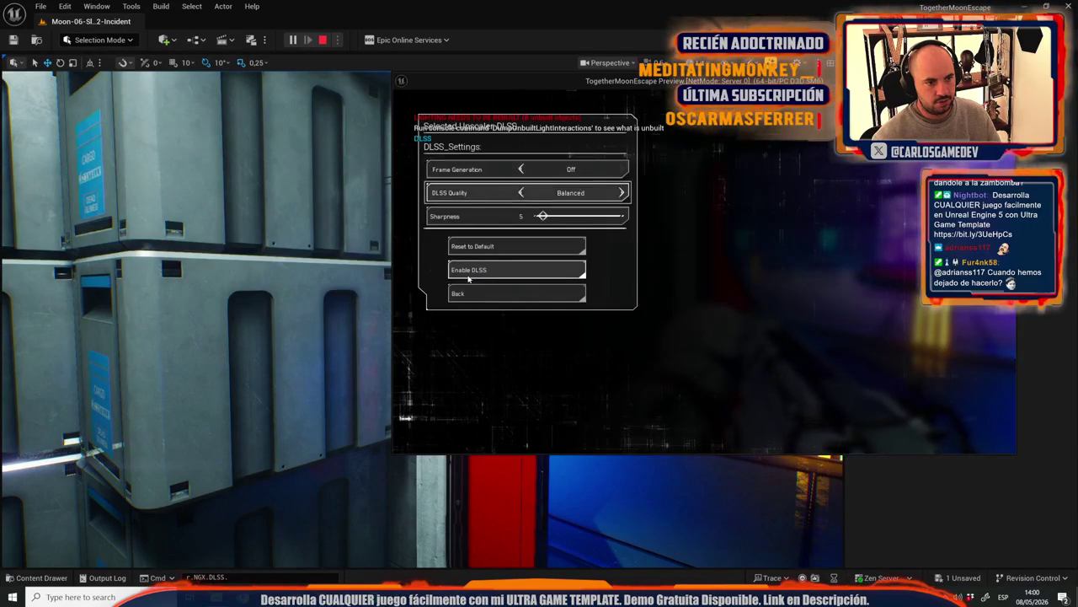
pyautogui.press('Down')
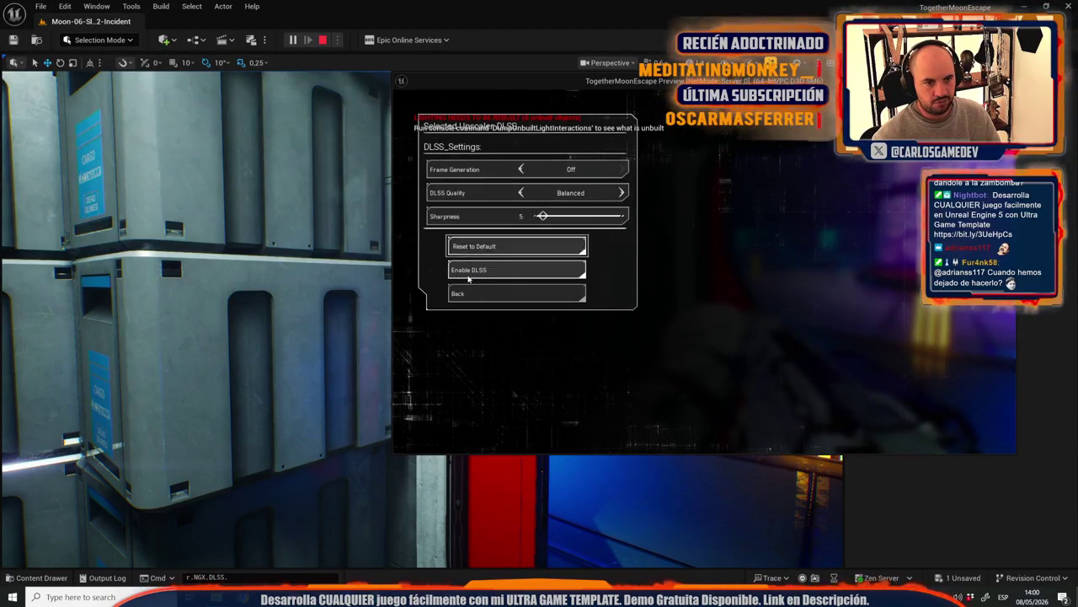
pyautogui.press('Down')
pyautogui.press('Escape')
pyautogui.hotkey('ctrl', 'space')
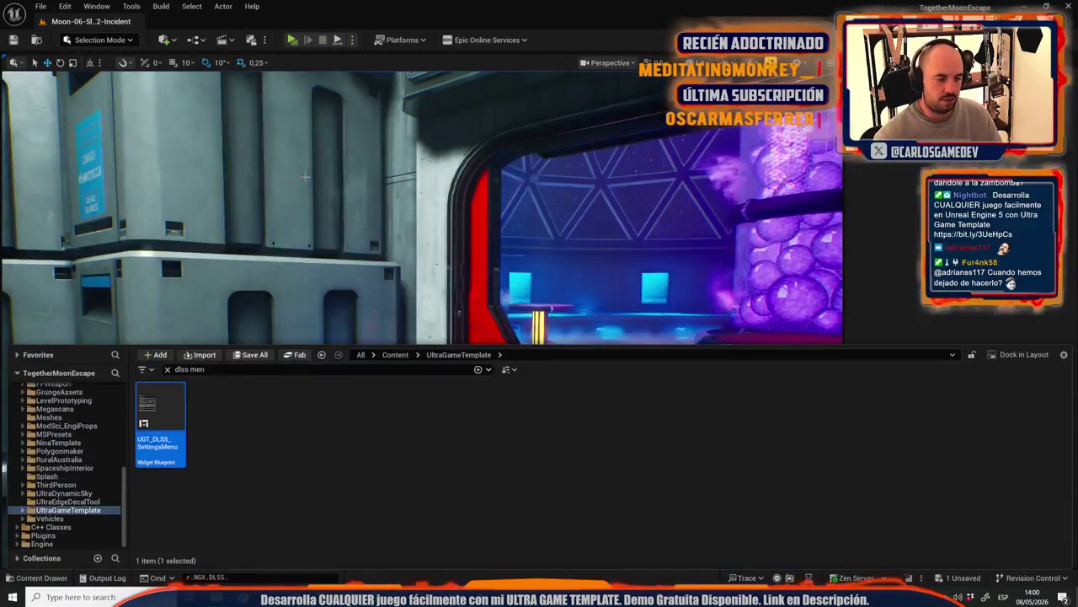
# Step: Clear the search and open UGT_GameInstance at the frame generation switch nodes
pyautogui.click(167, 369)
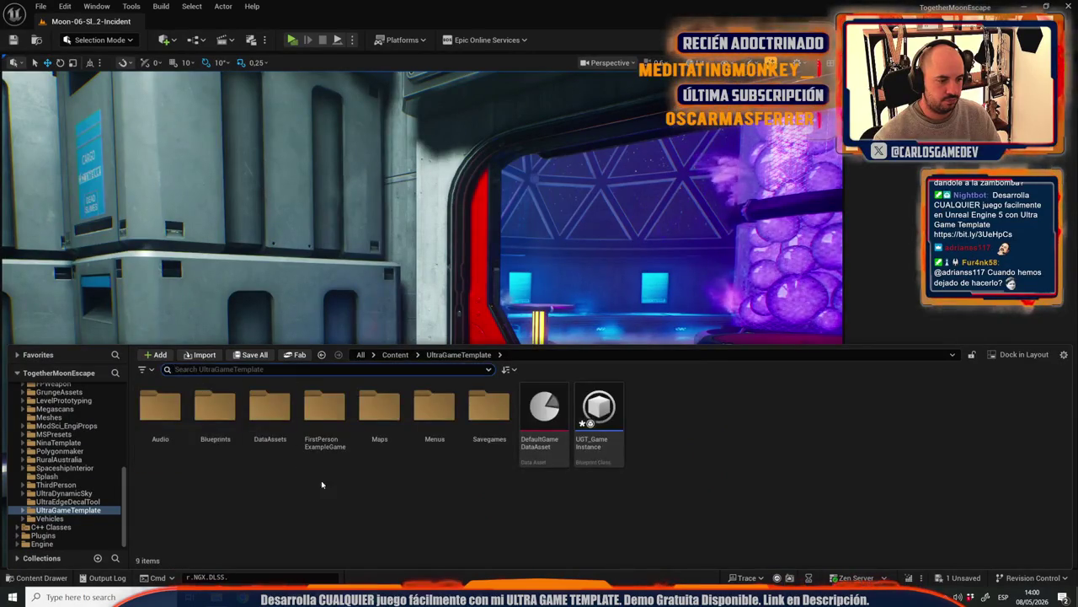
pyautogui.doubleClick(595, 425)
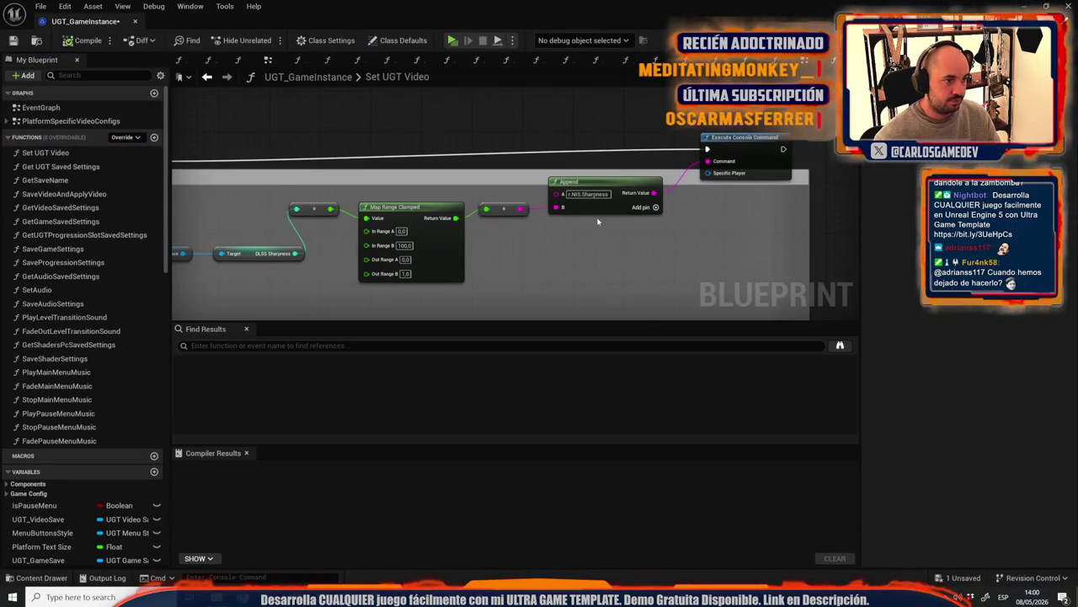
pyautogui.scroll(-5, 595, 217)
pyautogui.scroll(5, 606, 170)
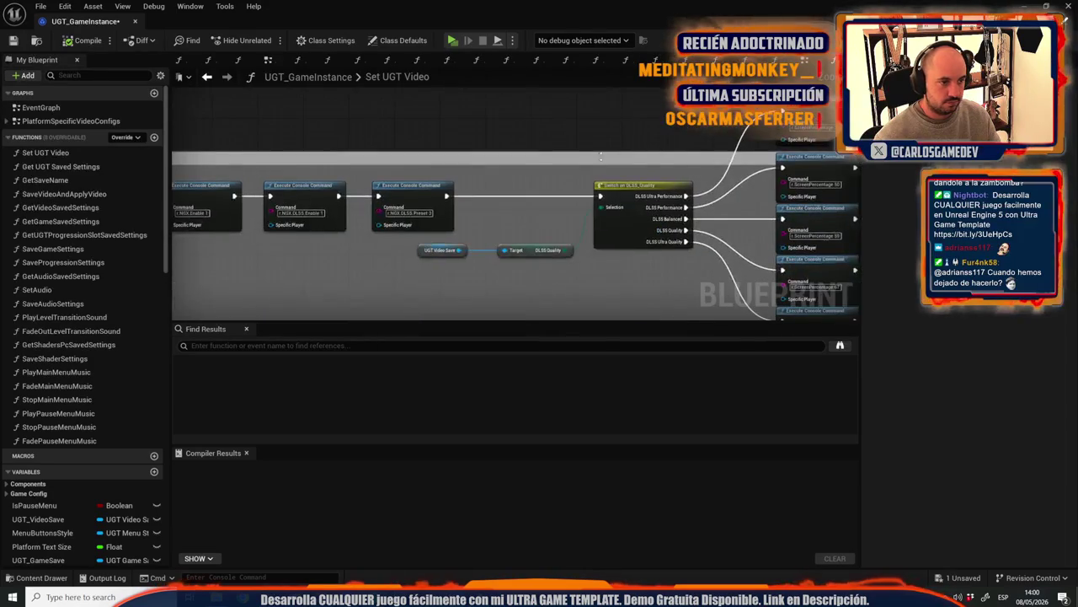
pyautogui.moveTo(564, 162); pyautogui.dragTo(616, 174)
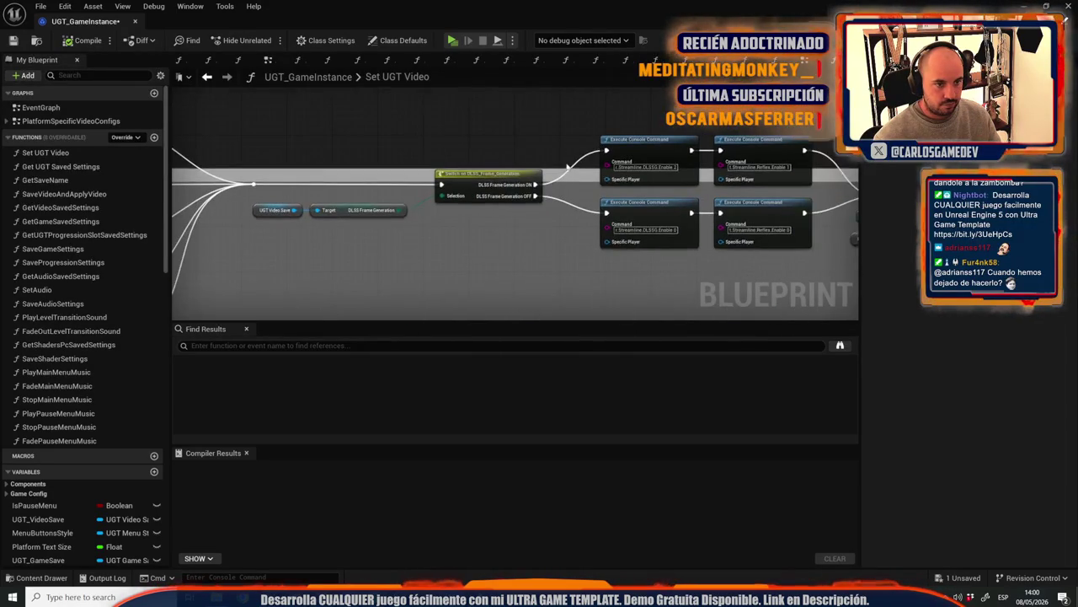
# Step: Enter r.Streamline.DLSSG.Enable in the console from the 'dlssg' suggestions
pyautogui.click(661, 164)
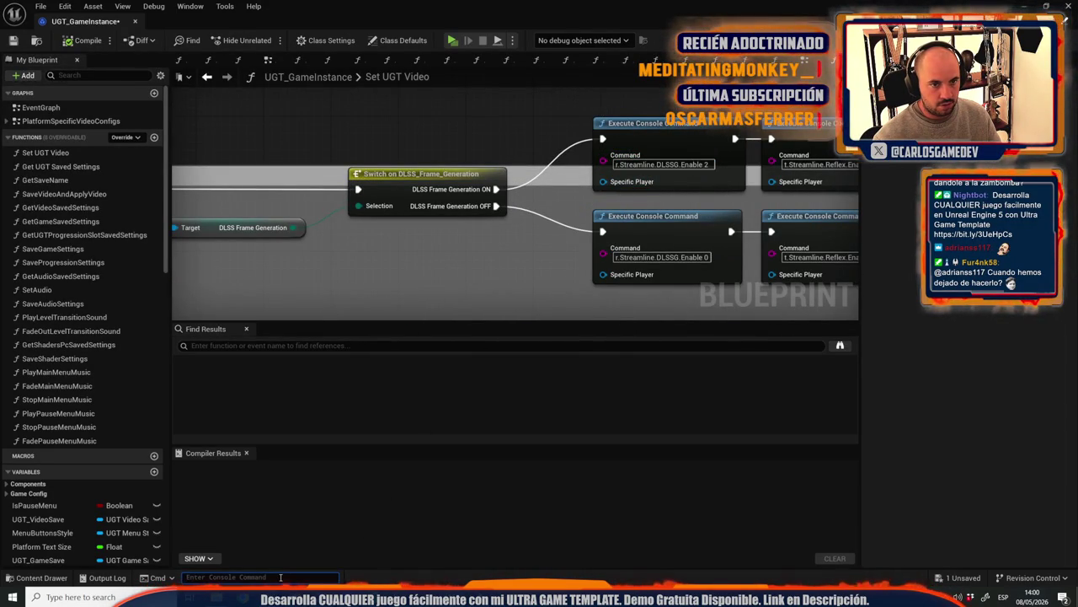
pyautogui.write('dlssg')
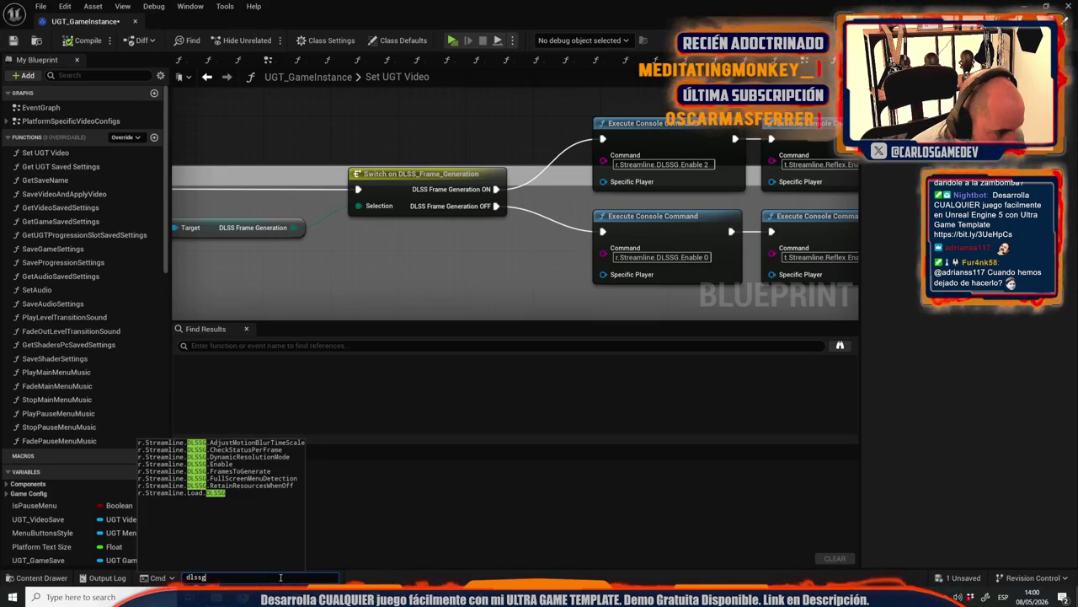
pyautogui.press('Up')
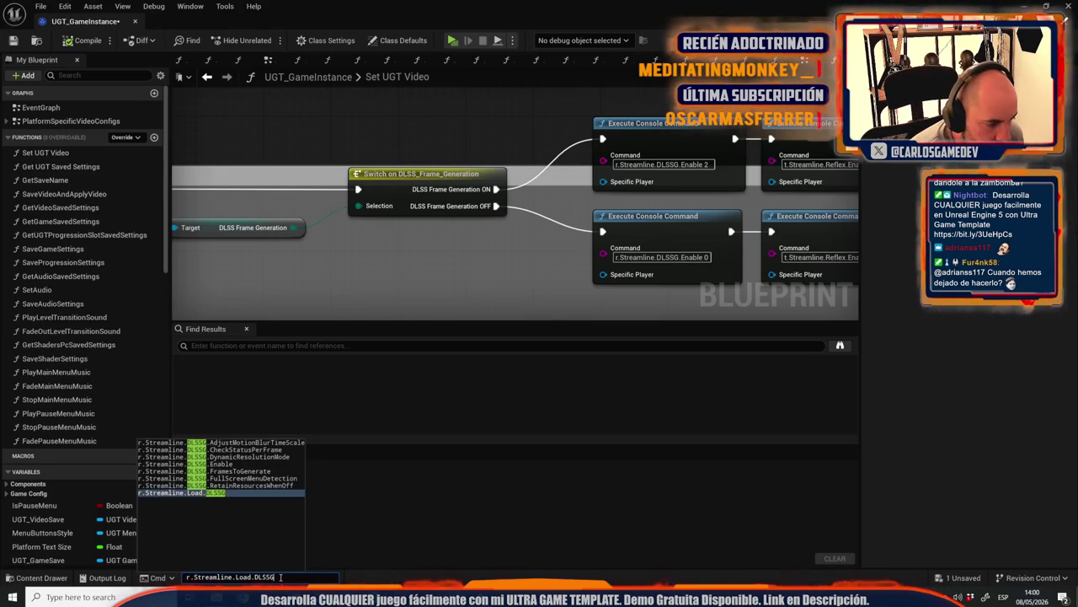
pyautogui.press('Up')
pyautogui.press('Up')
pyautogui.press('Up')
pyautogui.press('Up')
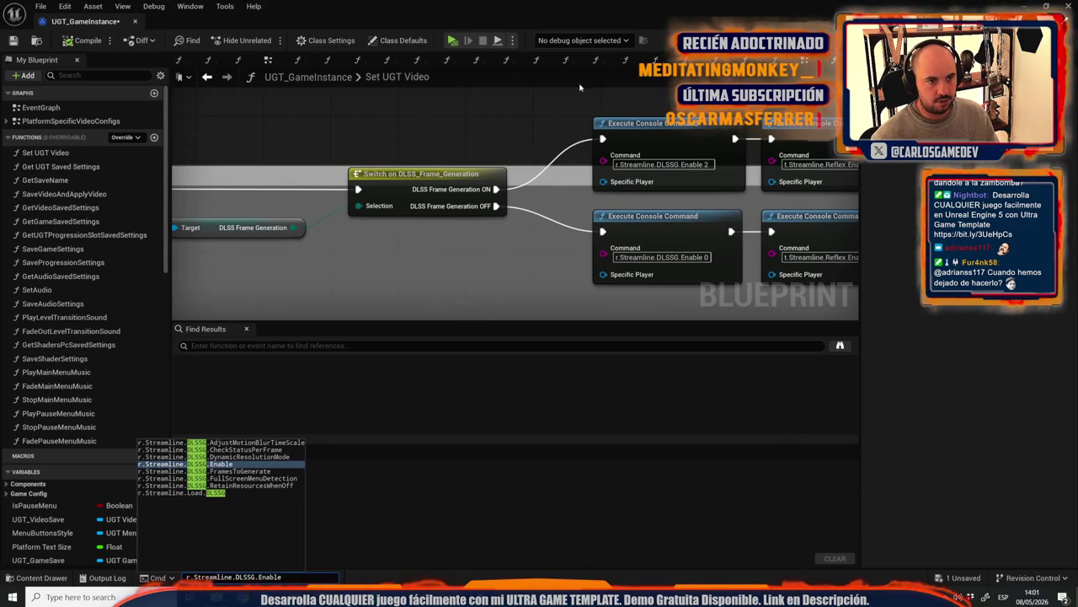
pyautogui.moveTo(553, 141); pyautogui.dragTo(199, 126)
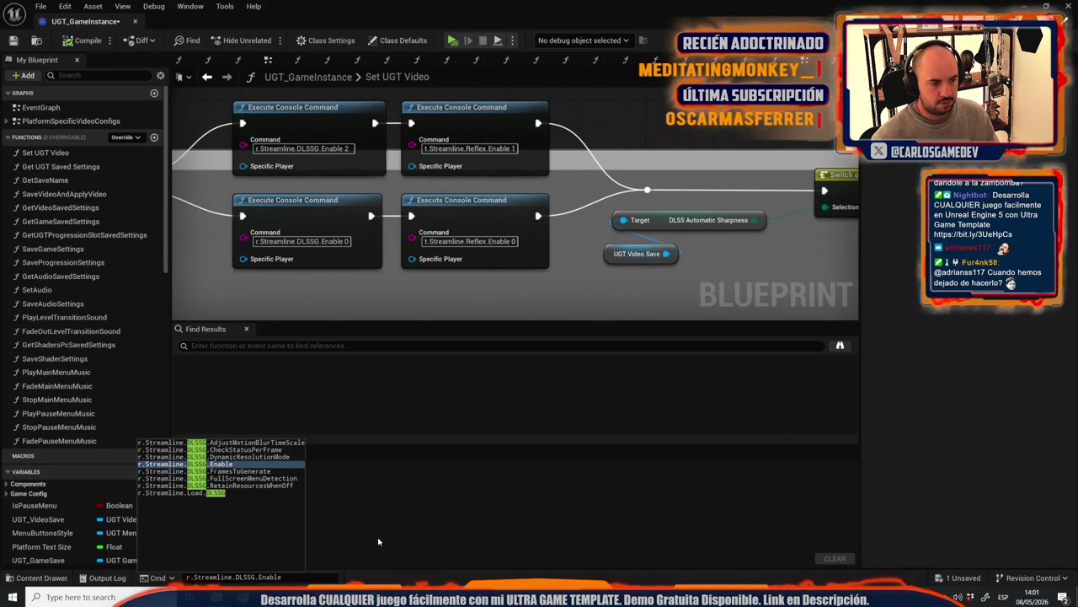
pyautogui.press('Escape')
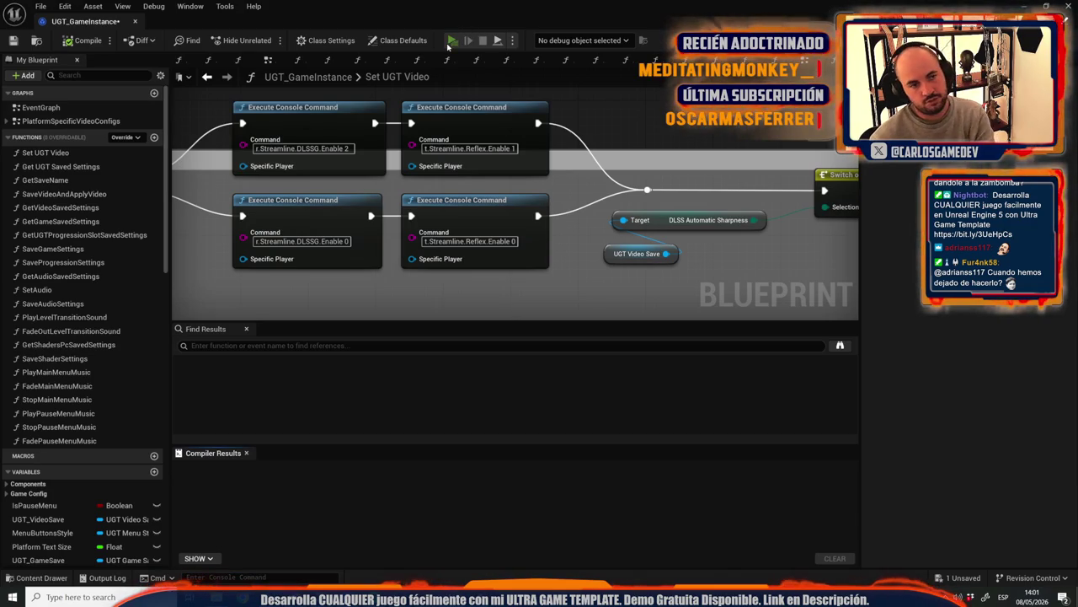
# Step: Play-test, set Upscaling Method from DLSS to FSR in Video Settings, then stop play
pyautogui.click(452, 39)
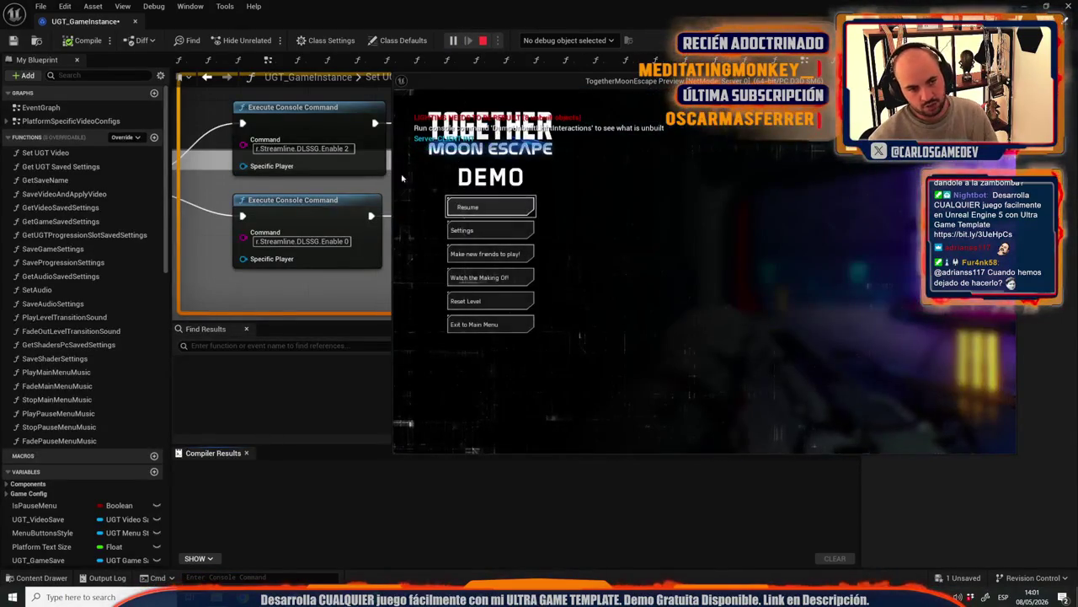
pyautogui.click(470, 230)
pyautogui.click(465, 223)
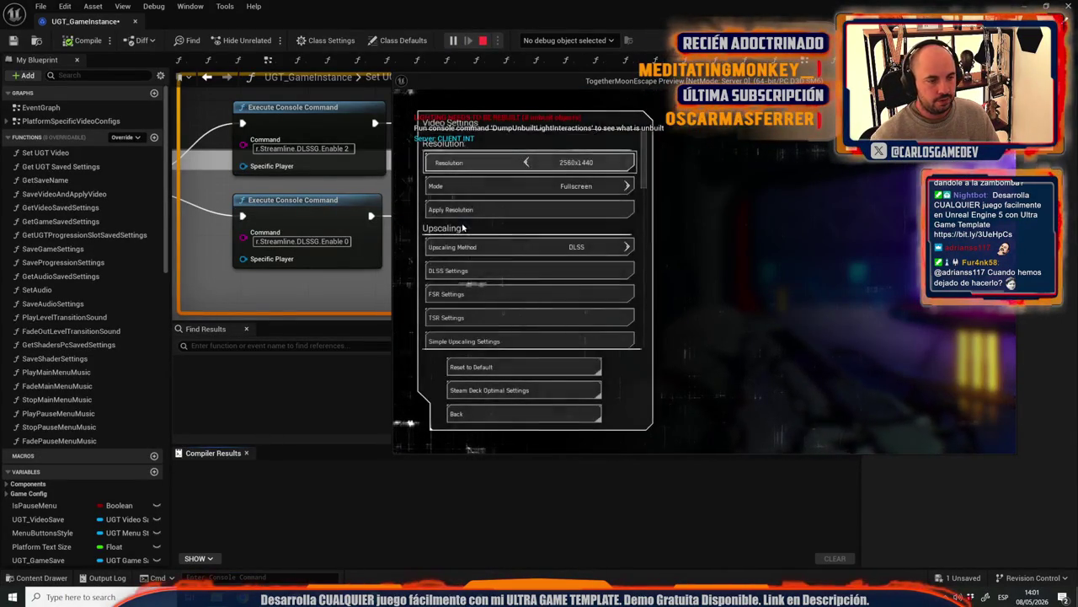
pyautogui.click(626, 246)
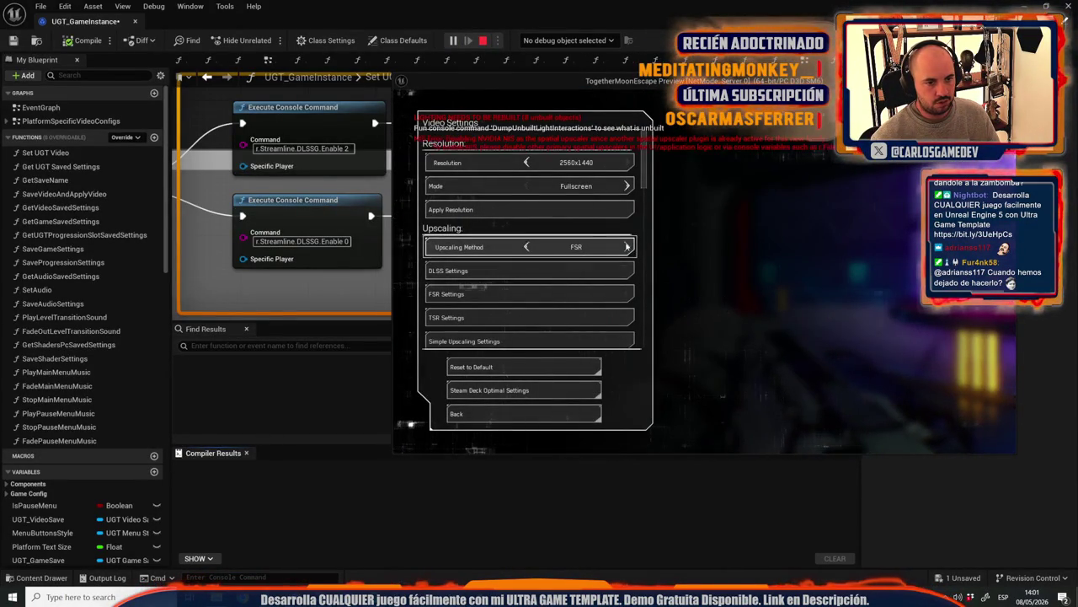
pyautogui.moveTo(529, 271)
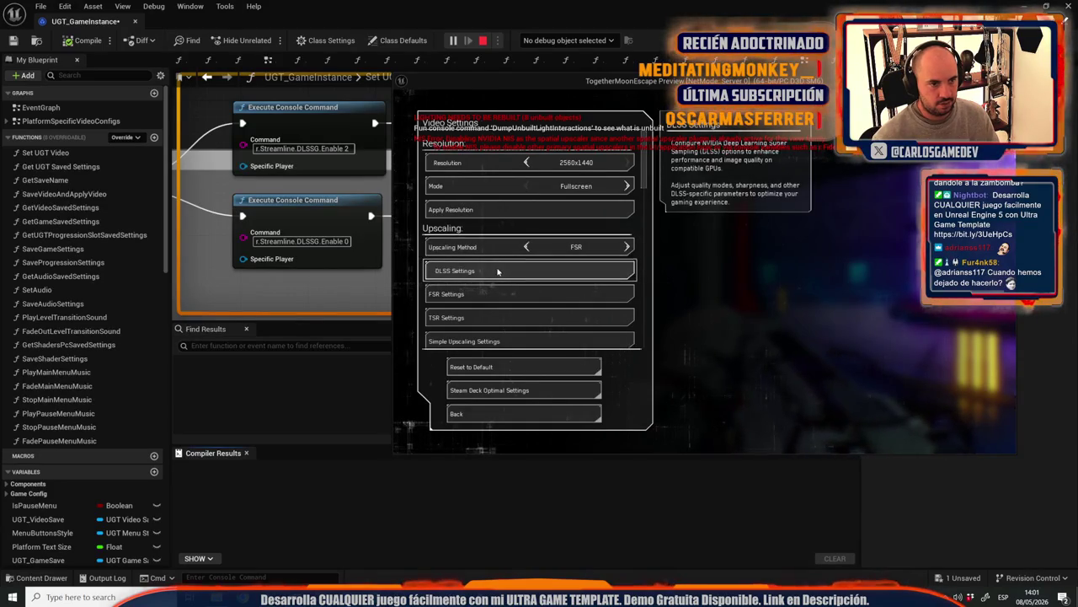
pyautogui.press('Escape')
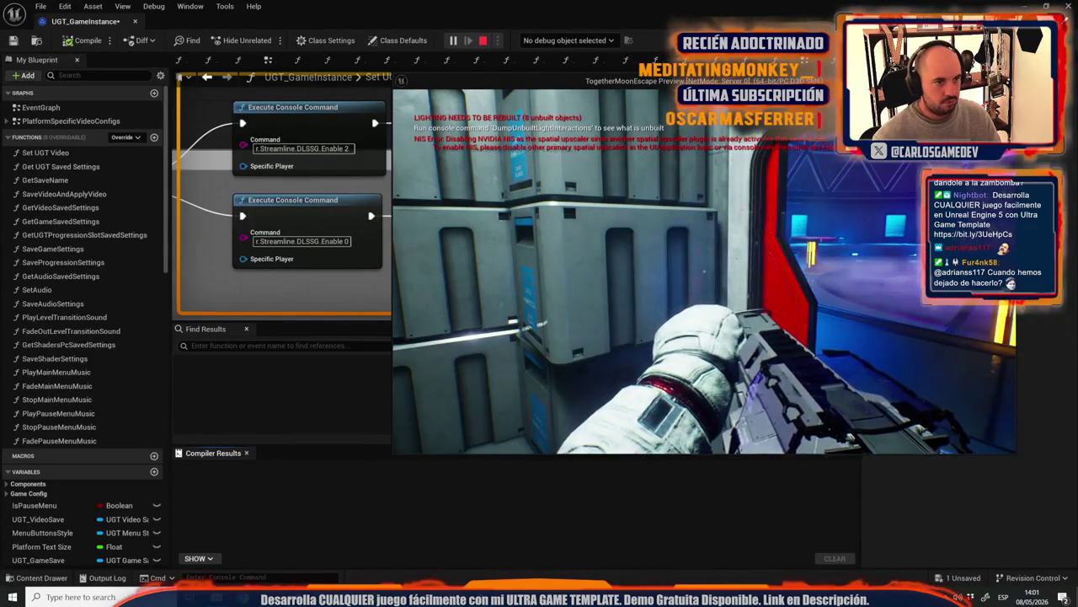
pyautogui.press('Escape')
pyautogui.middleClick(96, 27)
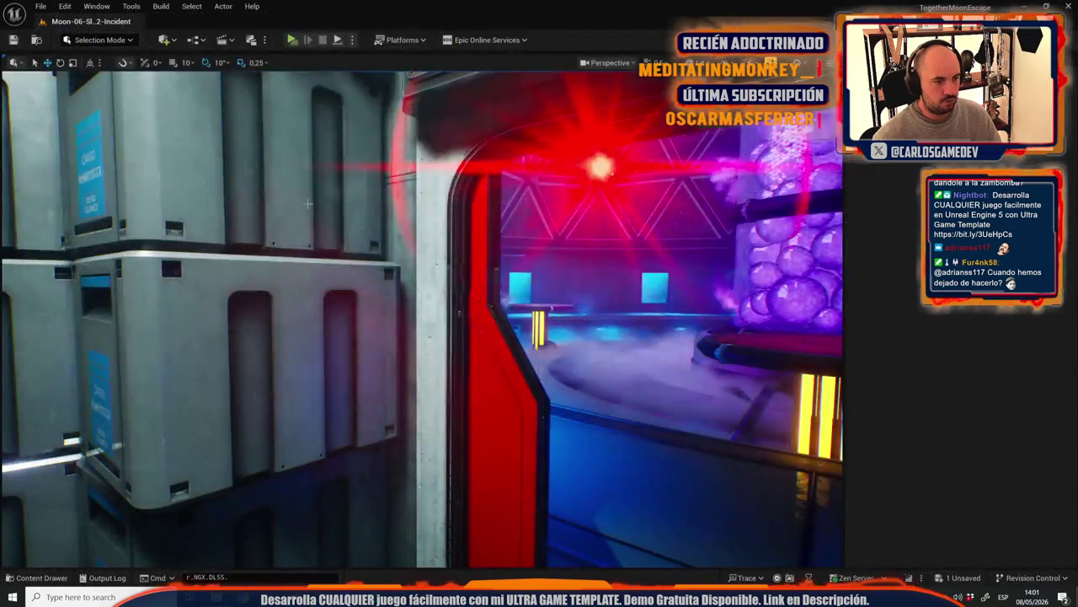
# Step: Find and run r.FidelityFX.FSR.Sharpness in the console via the 'sharp' search
pyautogui.doubleClick(249, 576)
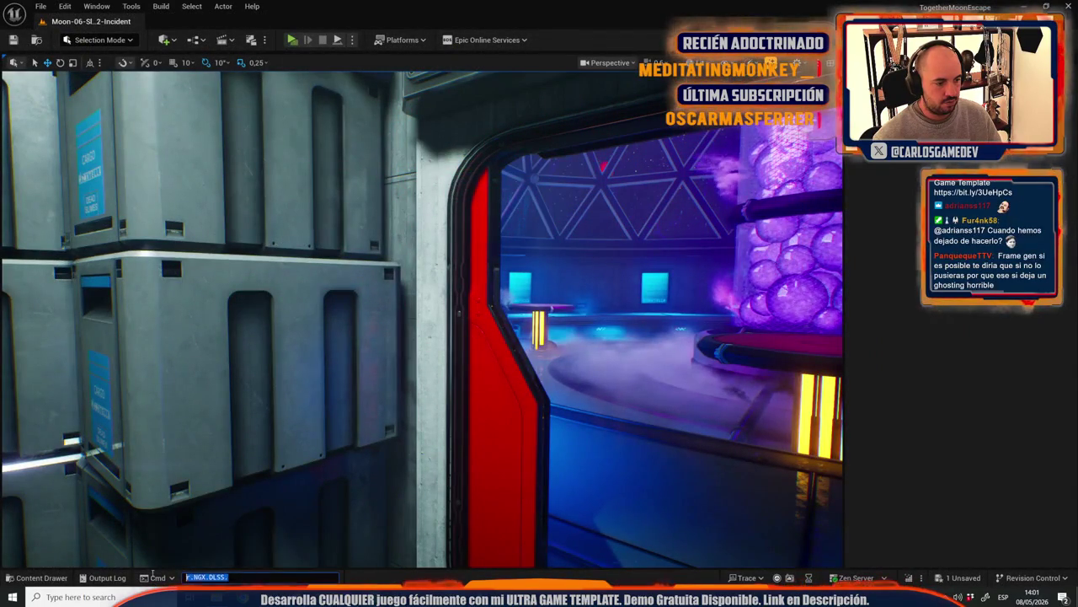
pyautogui.write('shar')
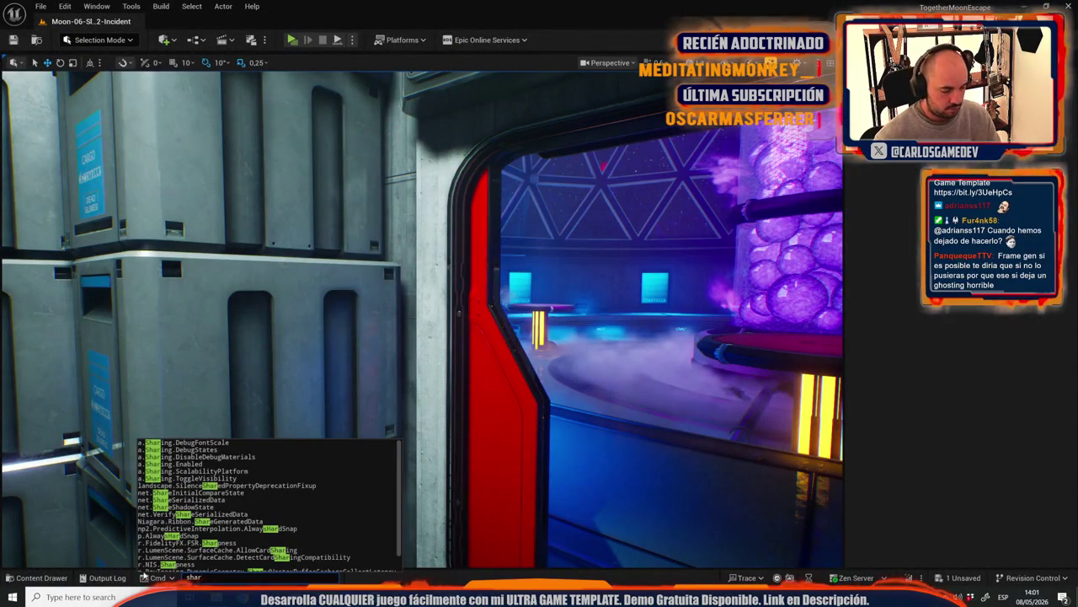
pyautogui.write('p')
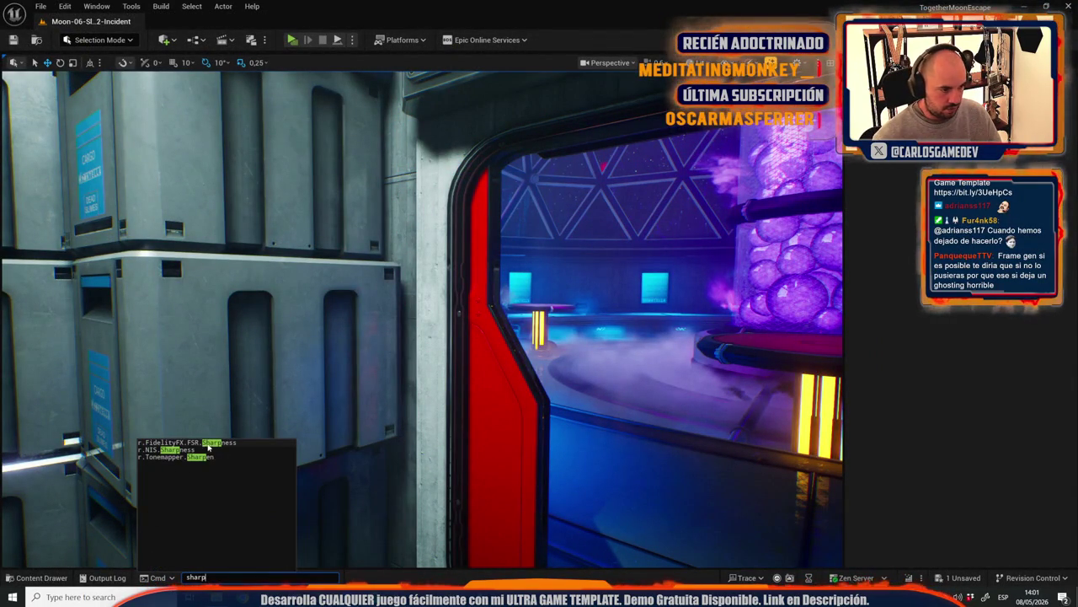
pyautogui.click(190, 443)
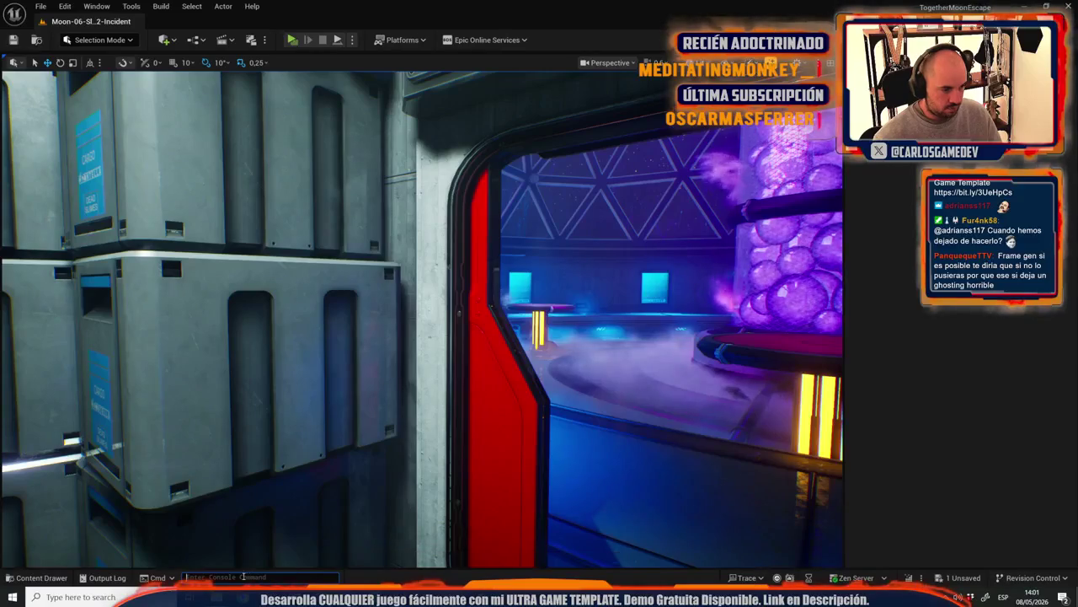
pyautogui.click(225, 577)
pyautogui.write('r.FidelityFX.FSR.Sharpness')
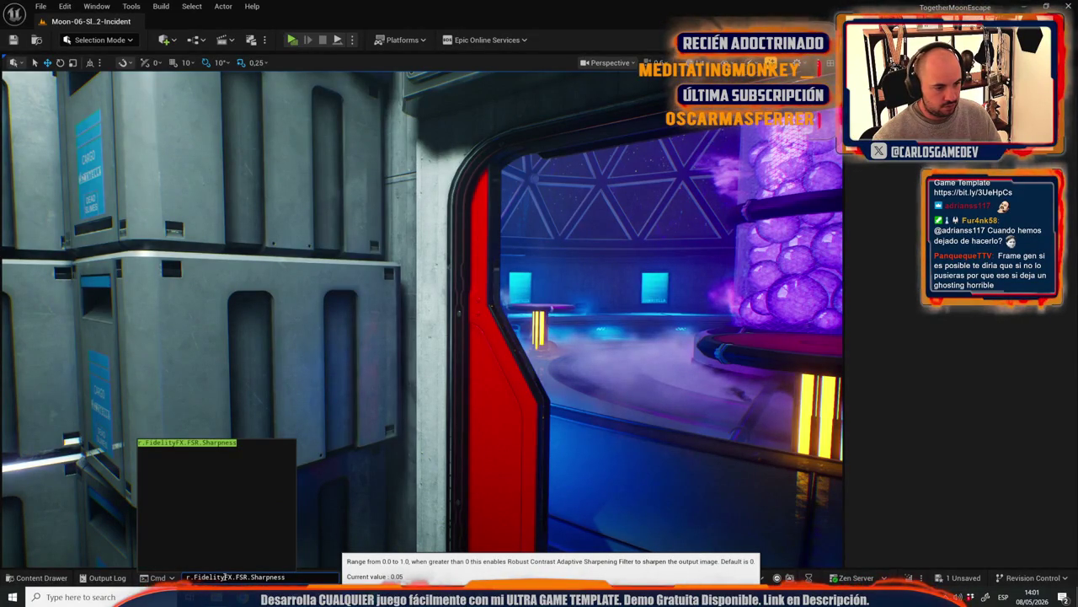
pyautogui.press('Return')
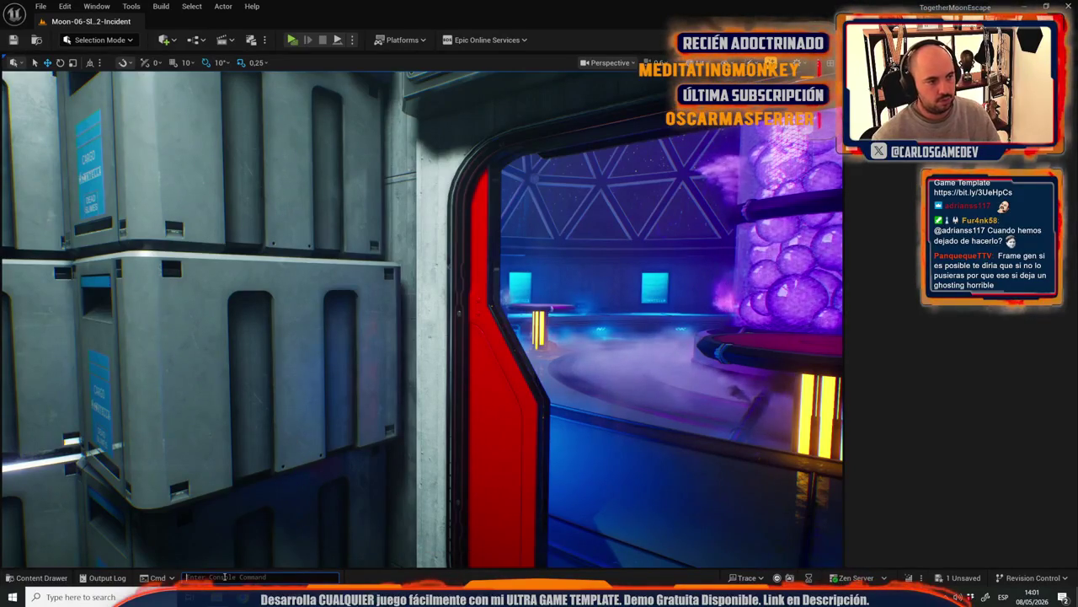
# Step: Set r.FidelityFX.FSR.Sharpness to 0 and recall the command to confirm the value
pyautogui.press('Up')
pyautogui.write('0')
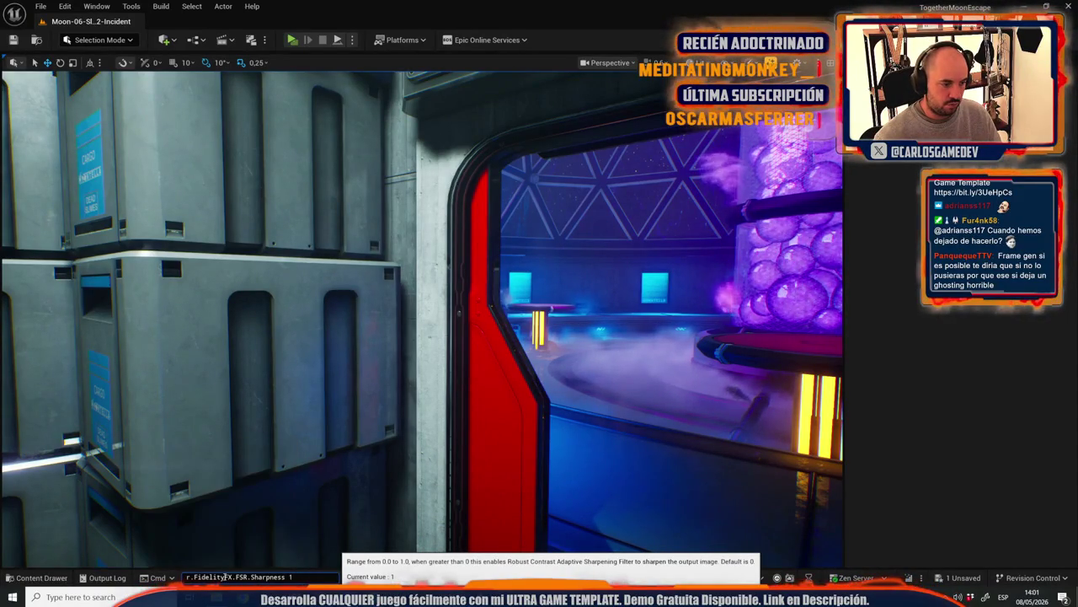
pyautogui.press('Return')
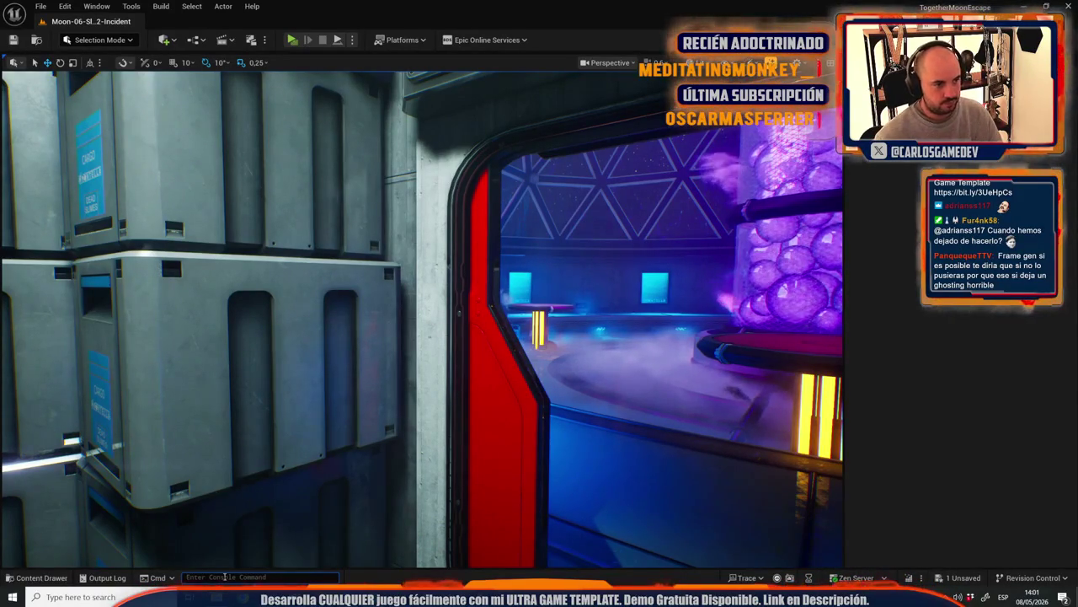
pyautogui.press('Up')
pyautogui.write('0')
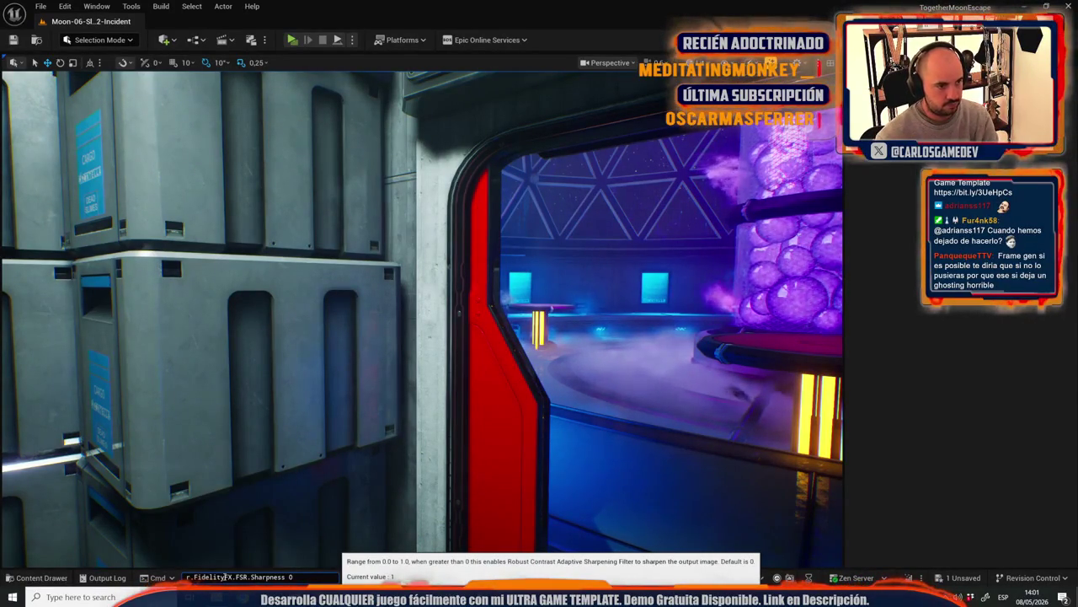
pyautogui.press('Return')
pyautogui.press('Up')
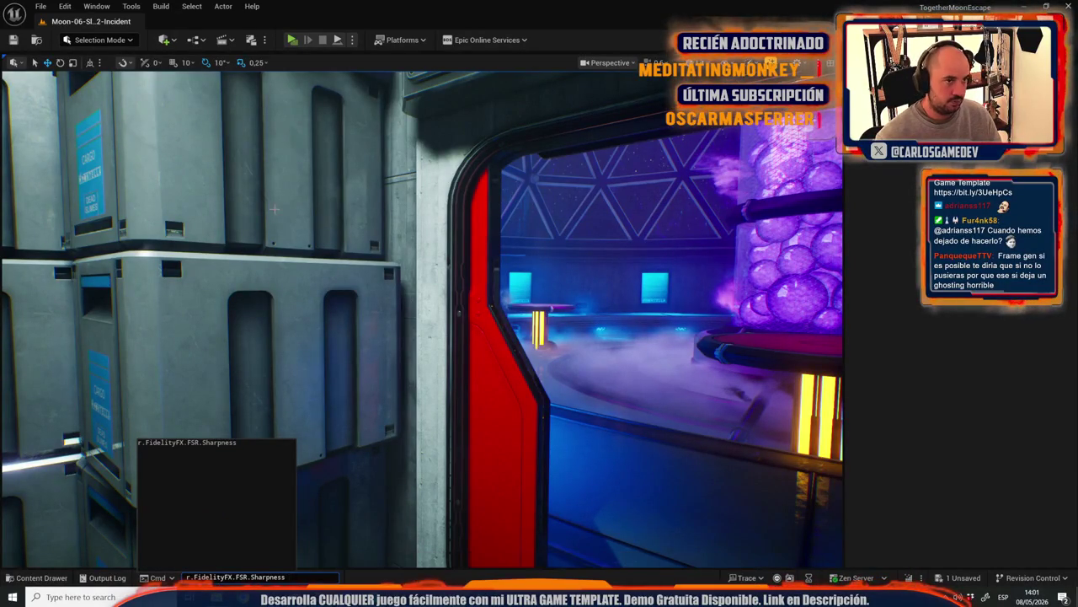
pyautogui.press('Escape')
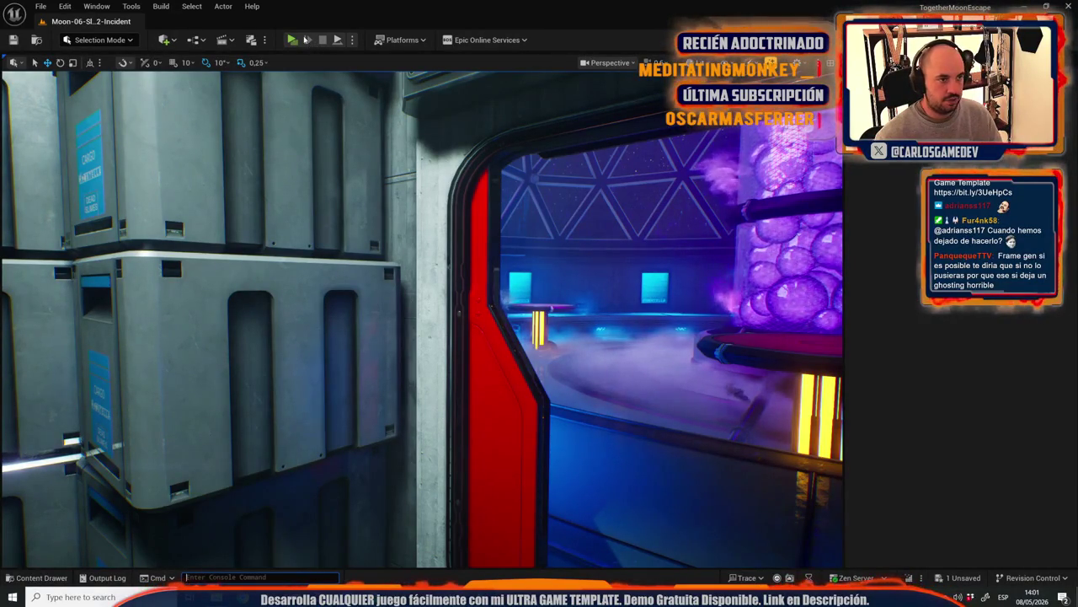
pyautogui.click(299, 40)
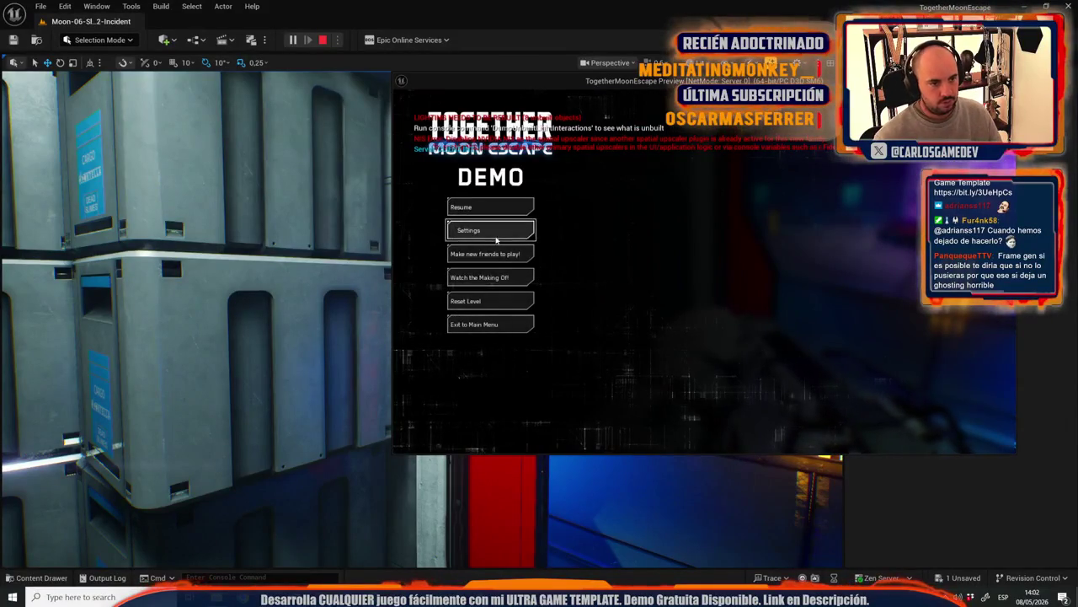
pyautogui.click(496, 236)
pyautogui.click(473, 216)
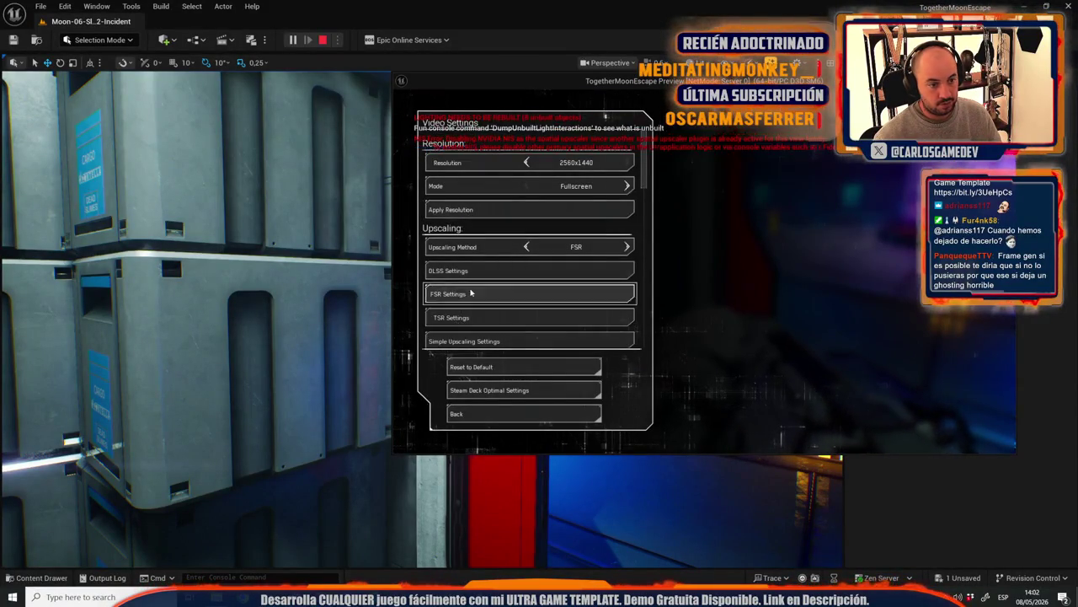
pyautogui.click(479, 412)
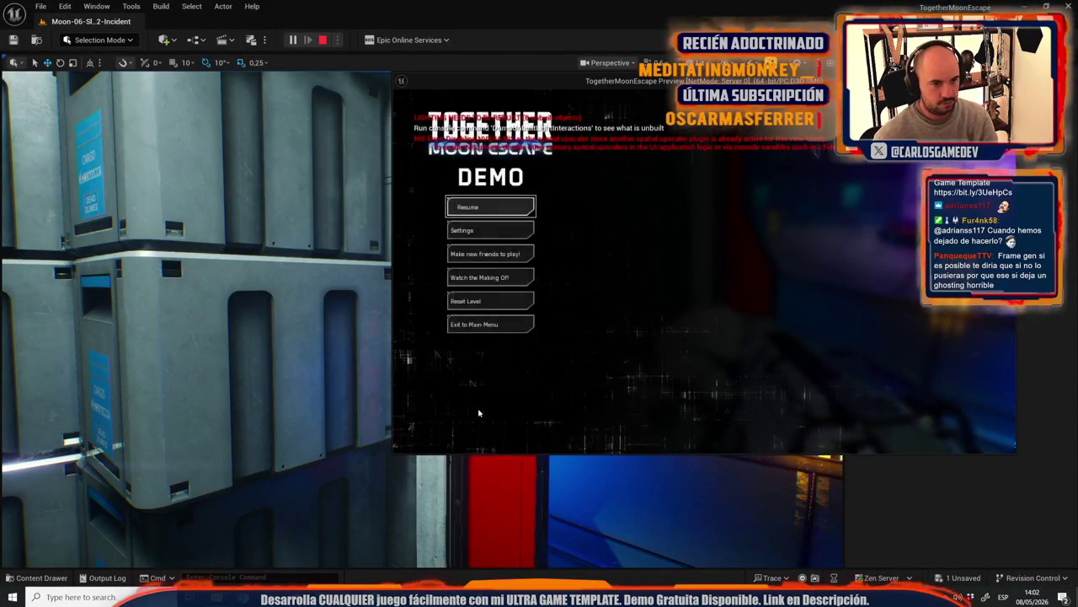
pyautogui.press('Escape')
pyautogui.press('Up')
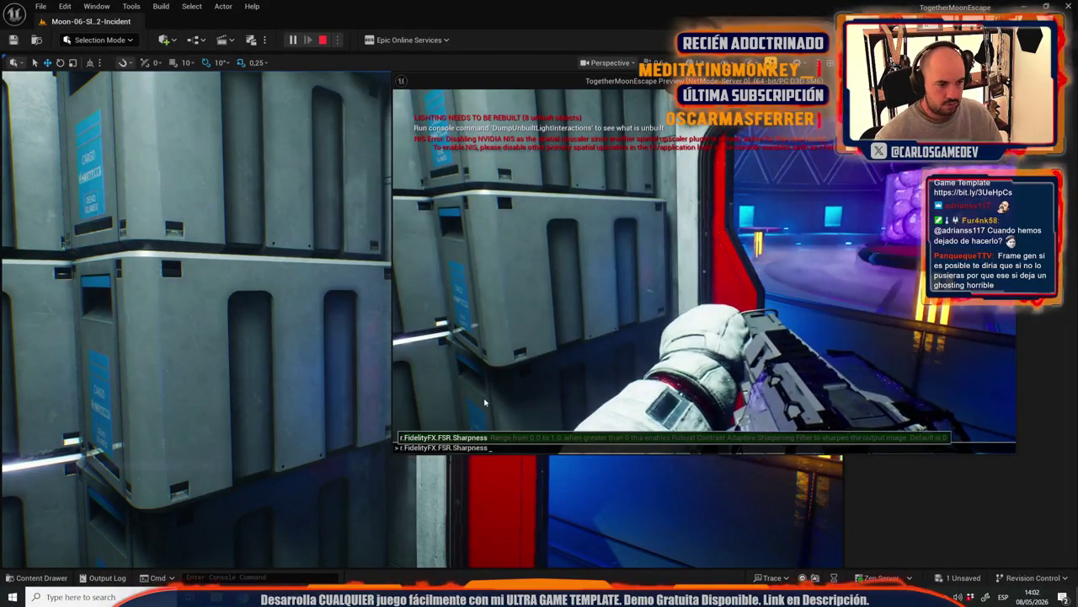
pyautogui.write('1')
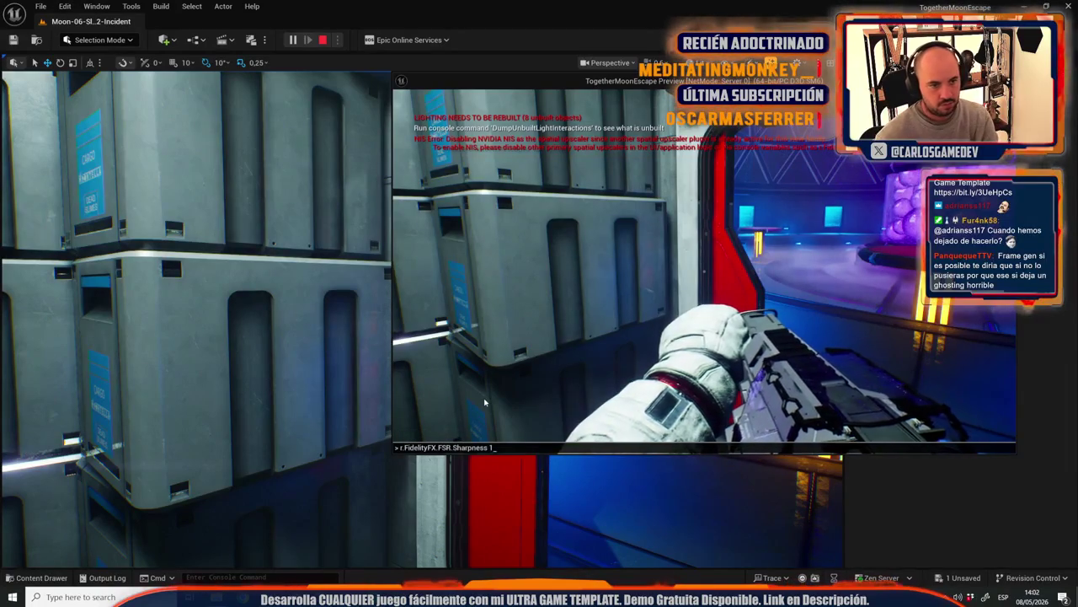
pyautogui.press('Return')
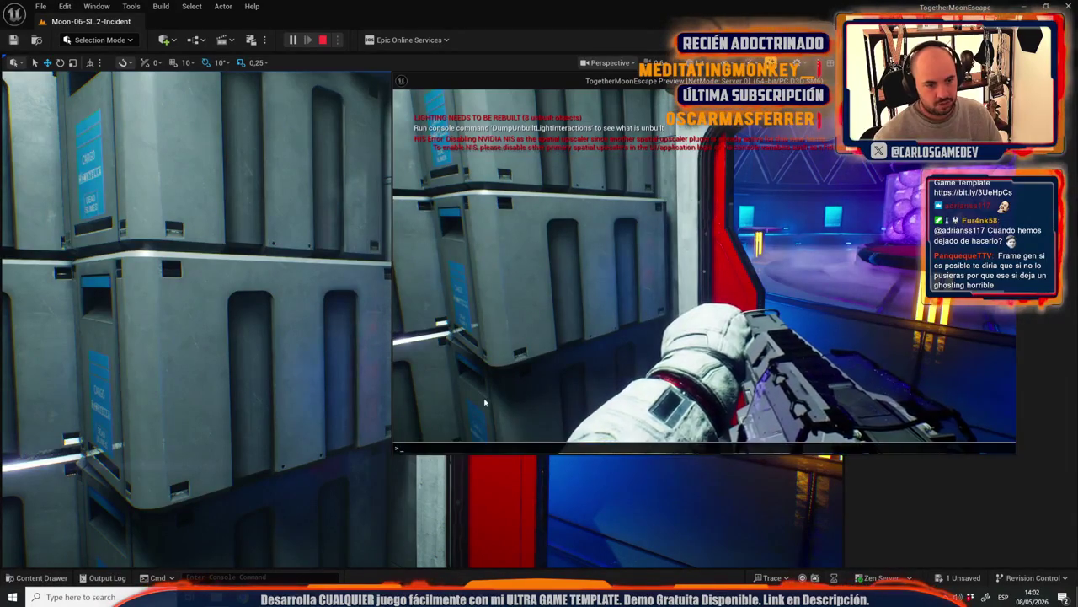
pyautogui.press('`')
pyautogui.press('Up')
pyautogui.write('0')
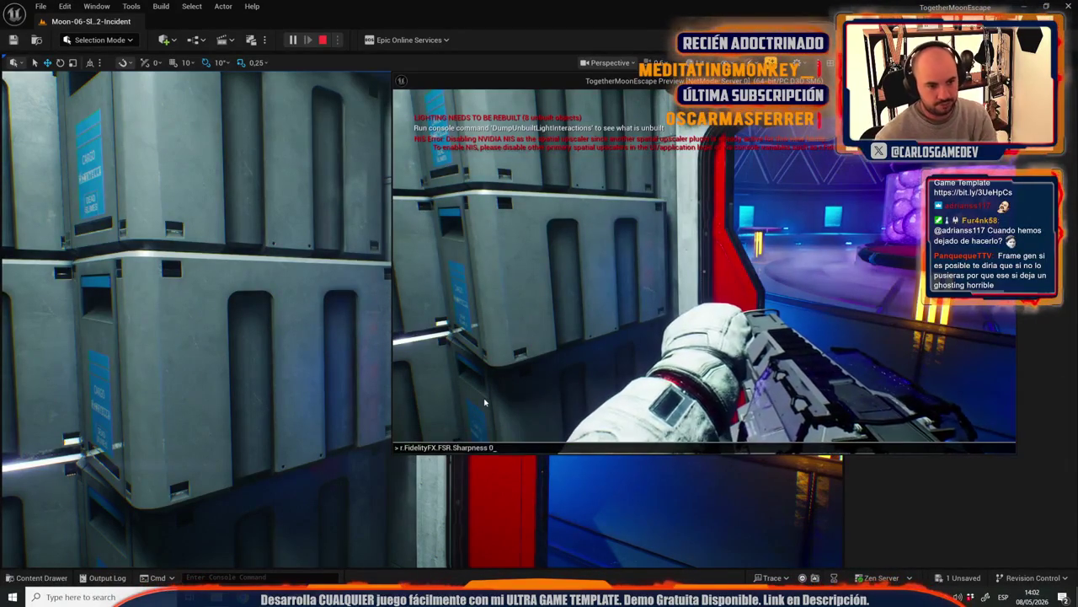
pyautogui.press('Return')
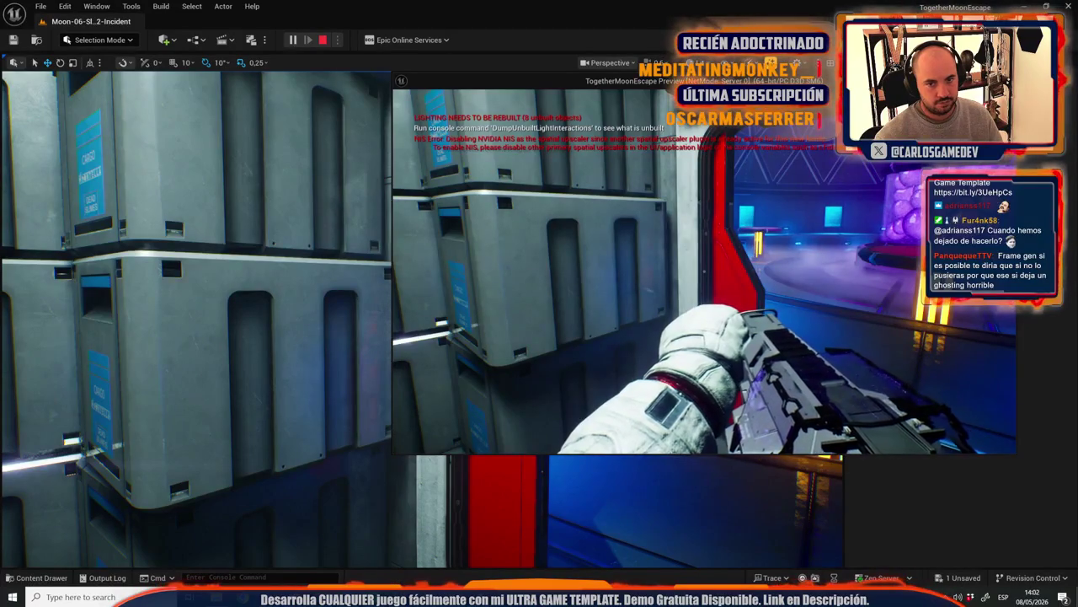
pyautogui.press('`')
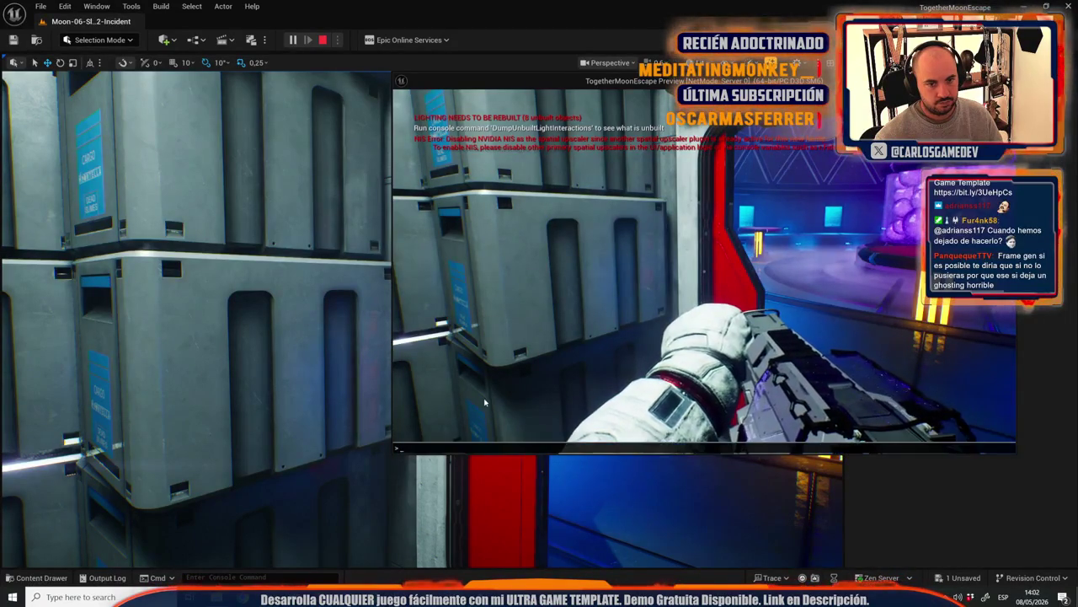
pyautogui.press('Up')
pyautogui.write('11')
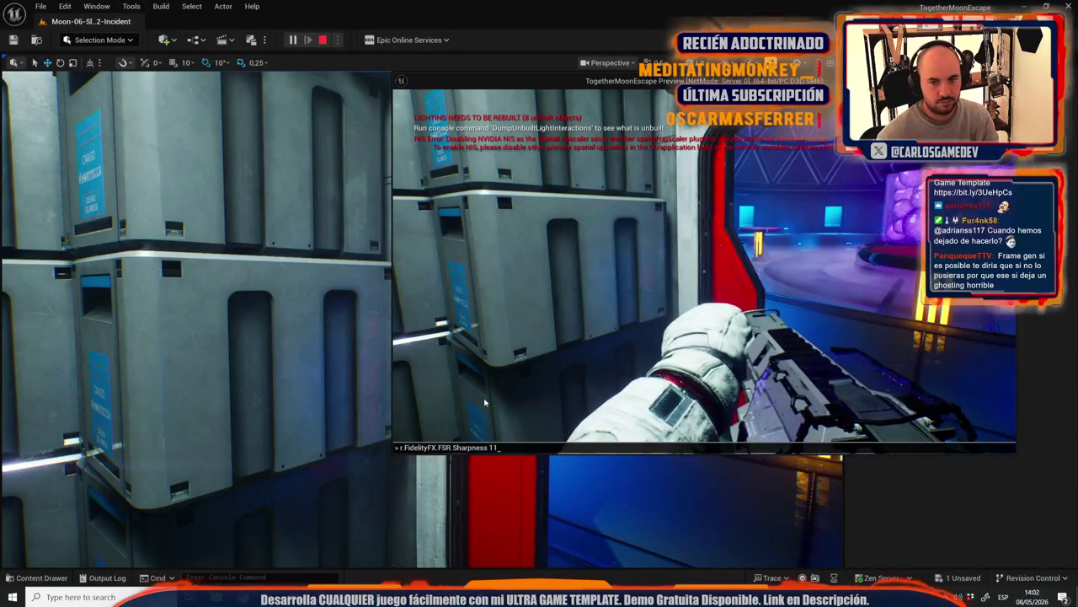
pyautogui.press('Return')
pyautogui.press('`')
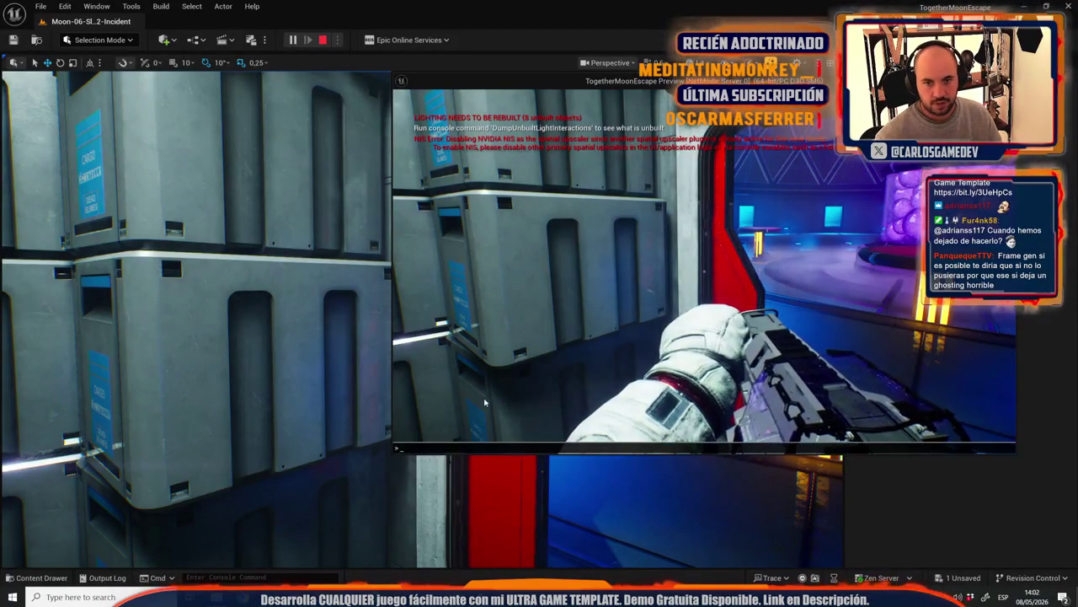
pyautogui.press('Up')
pyautogui.write('111')
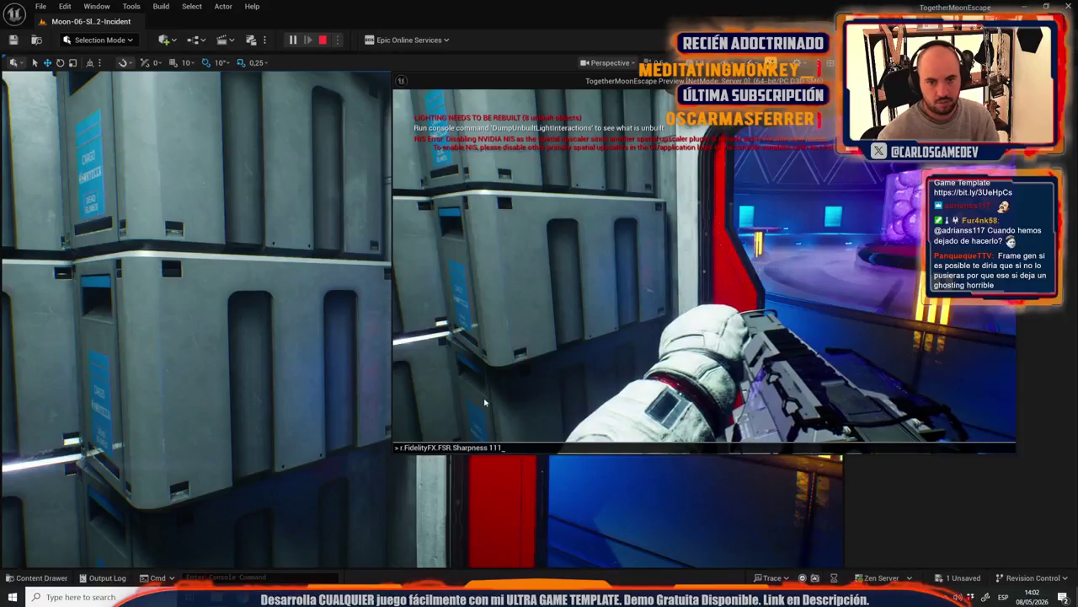
pyautogui.press('Return')
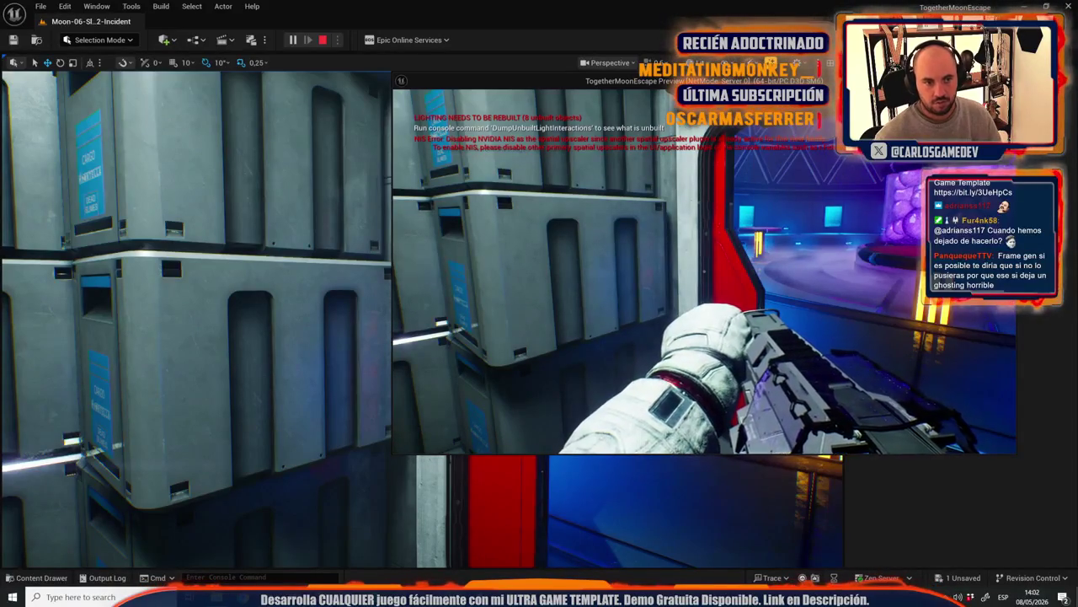
pyautogui.press('`')
pyautogui.press('Up')
pyautogui.press('BackSpace')
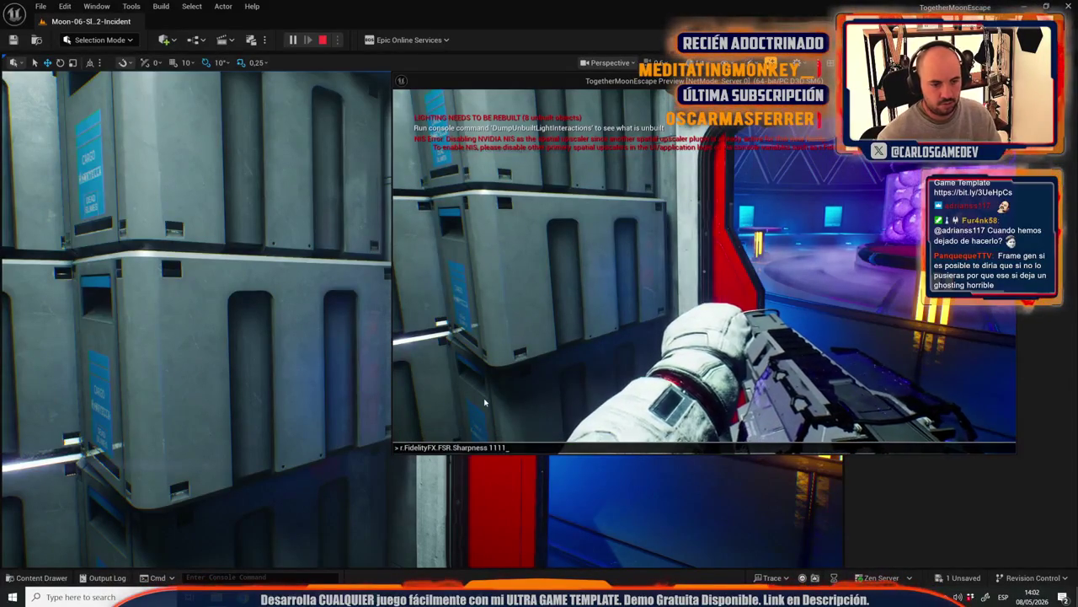
pyautogui.press('Return')
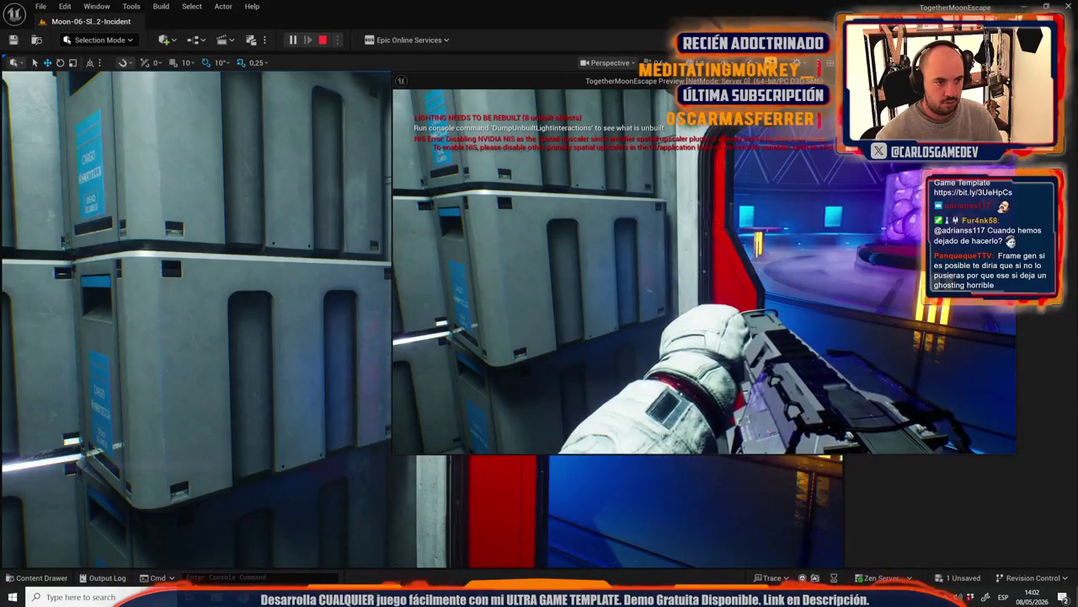
pyautogui.press('`')
pyautogui.press('Up')
pyautogui.press('BackSpace')
pyautogui.press('BackSpace')
pyautogui.press('BackSpace')
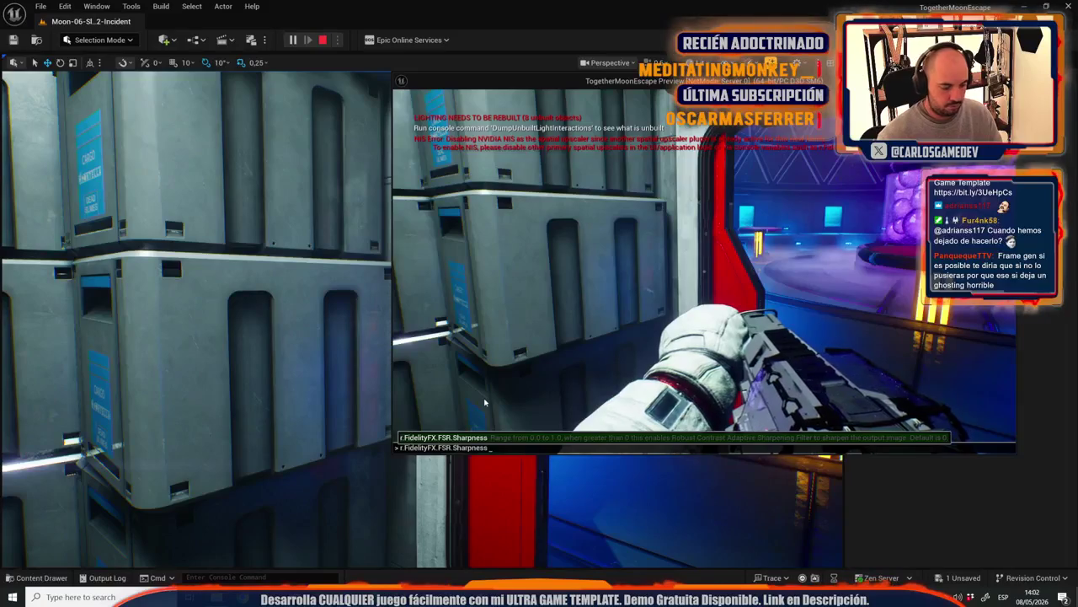
pyautogui.write('0')
pyautogui.press('Return')
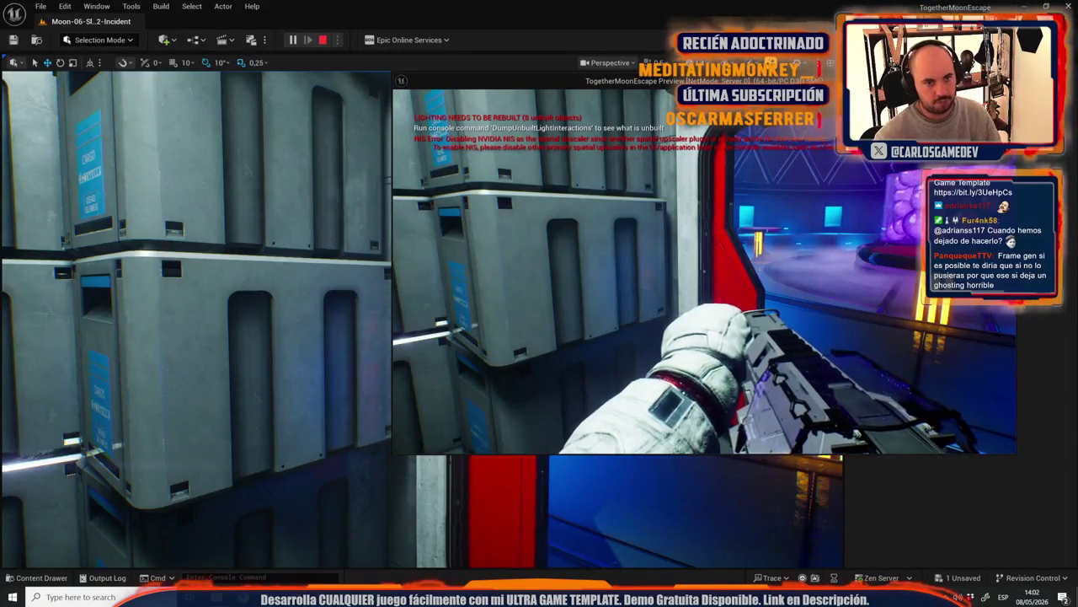
pyautogui.press('Escape')
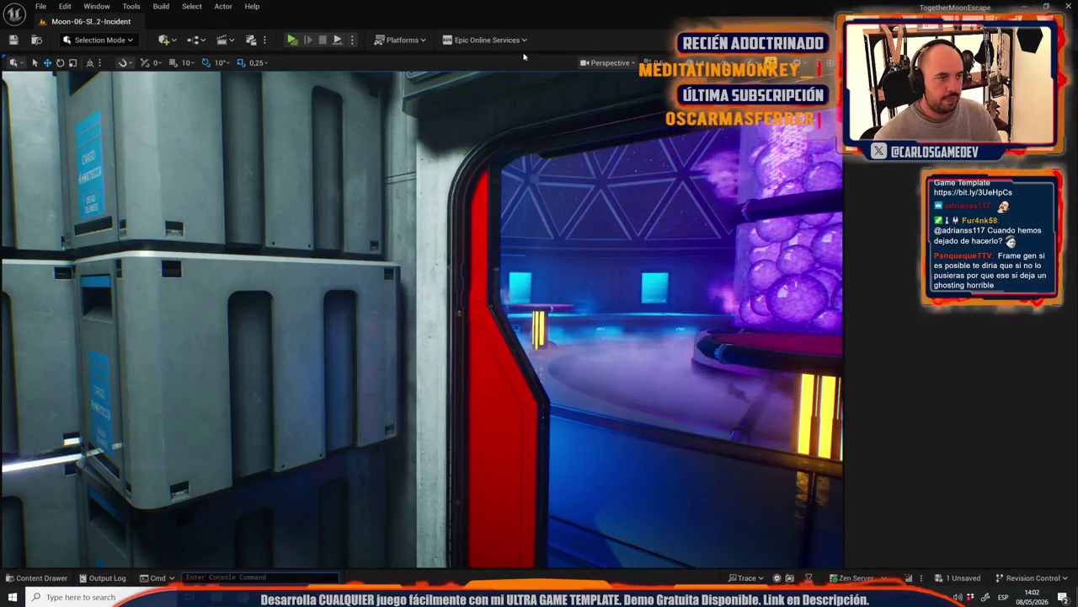
pyautogui.hotkey('ctrl', 'space')
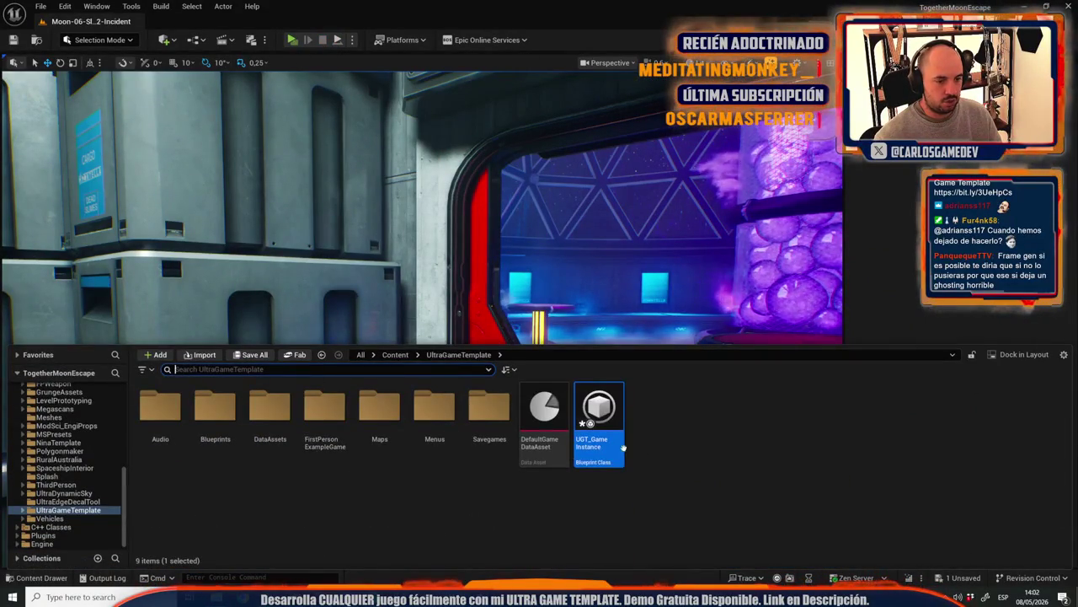
pyautogui.doubleClick(613, 451)
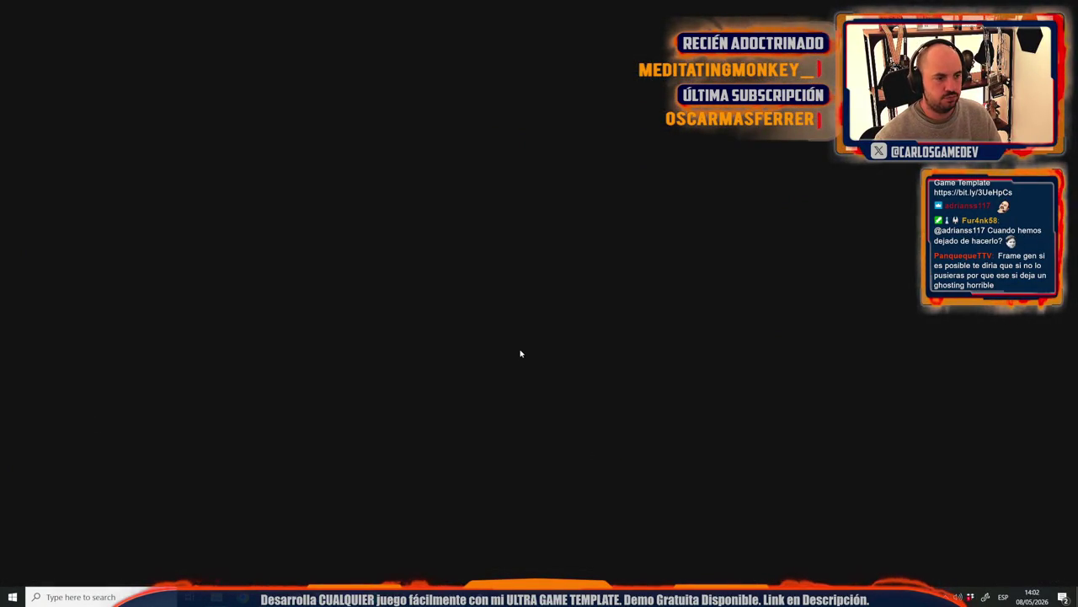
pyautogui.scroll(-2, 375, 152)
pyautogui.scroll(-2, 375, 152)
pyautogui.scroll(-1, 320, 179)
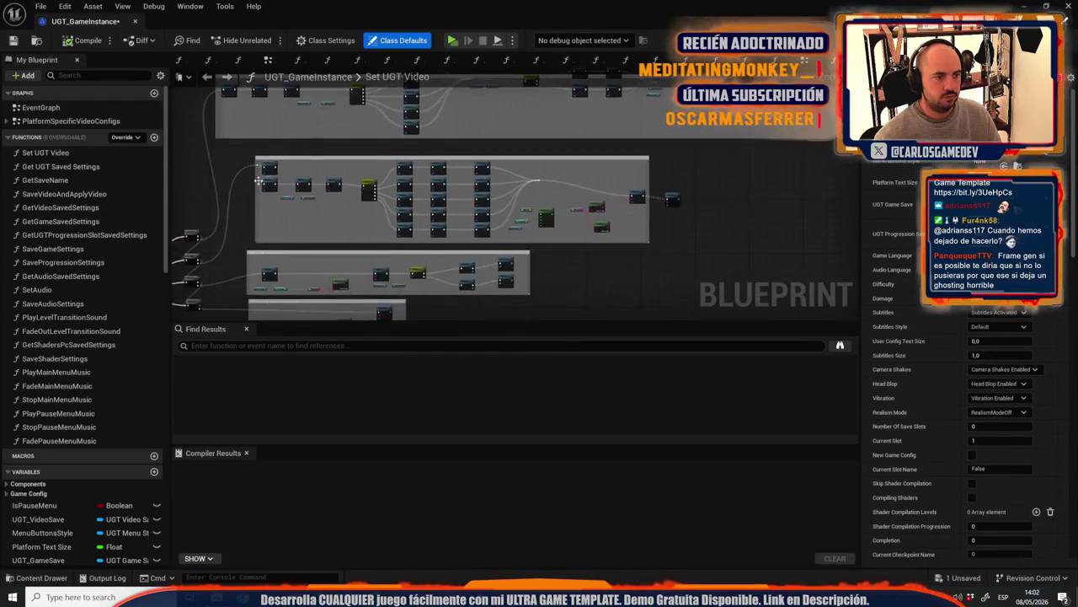
pyautogui.scroll(3, 320, 179)
pyautogui.scroll(2, 320, 180)
pyautogui.scroll(2, 320, 180)
pyautogui.scroll(2, 320, 180)
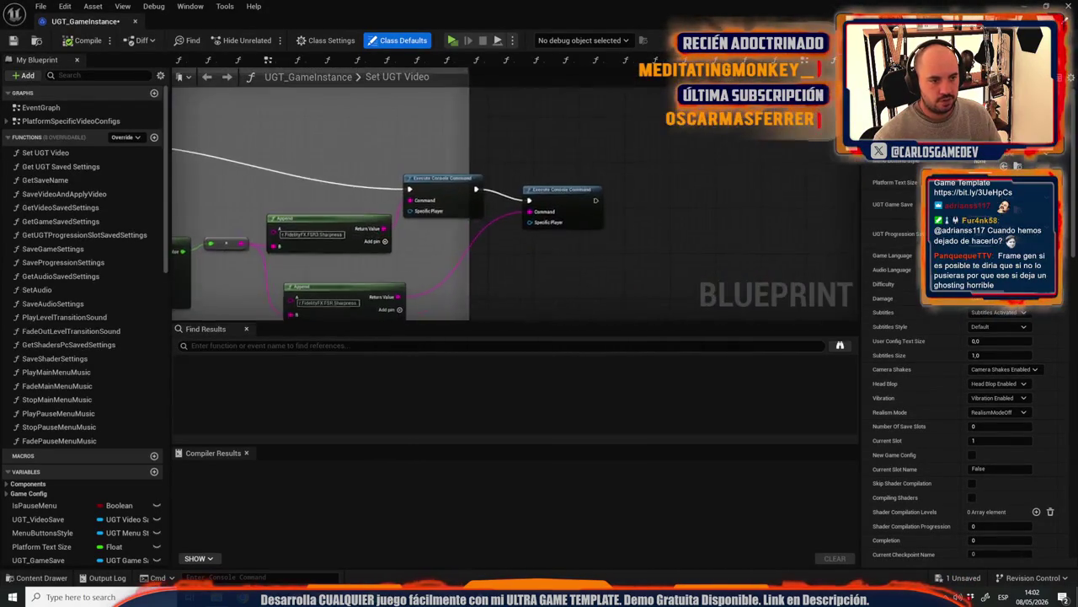
pyautogui.scroll(-3, 761, 295)
pyautogui.scroll(3, 760, 295)
pyautogui.scroll(1, 760, 294)
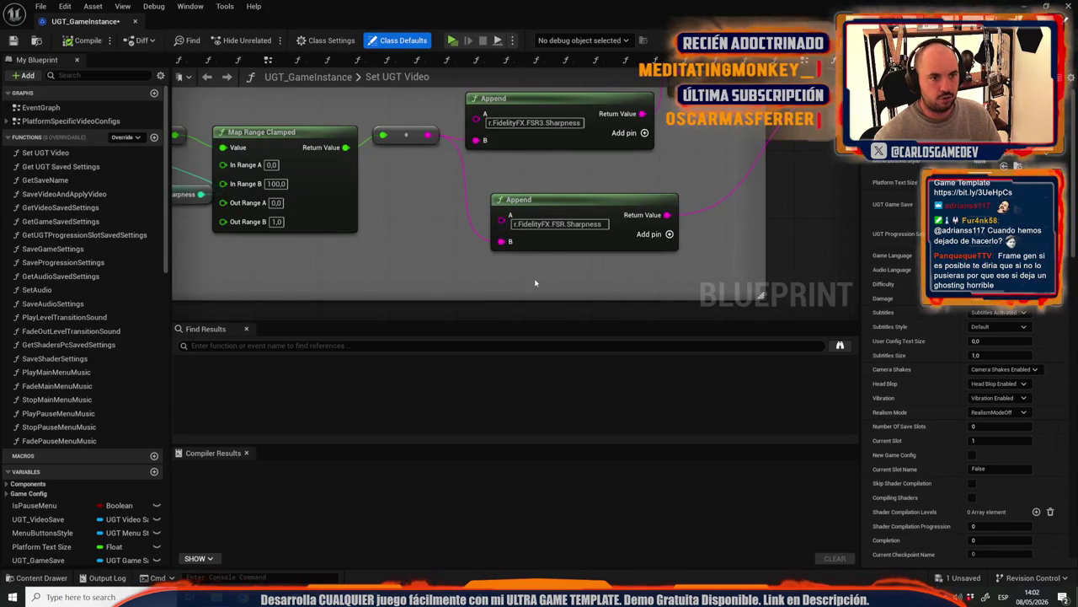
pyautogui.click(135, 21)
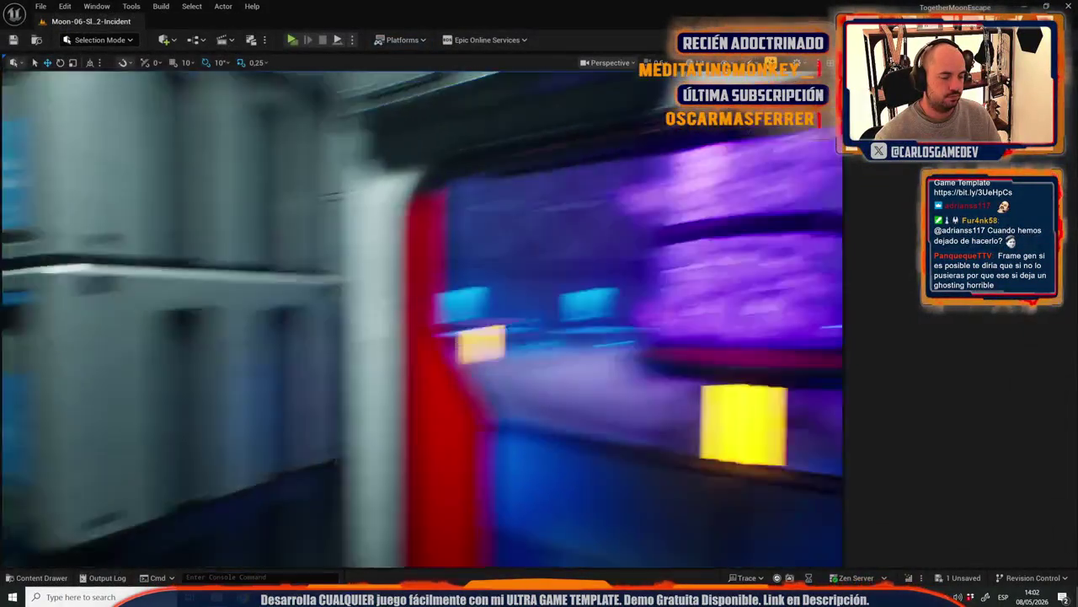
# Step: Save only the UGT_GameInstance asset via Save Selected, then start Play again
pyautogui.hotkey('ctrl', 'space')
pyautogui.click(253, 355)
pyautogui.click(609, 419)
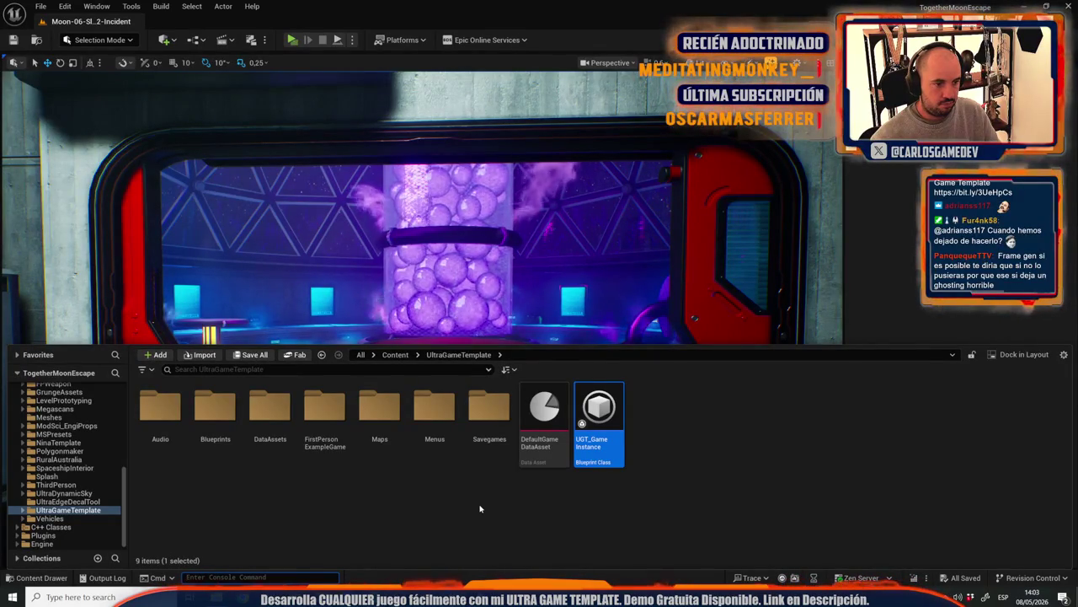
pyautogui.click(292, 40)
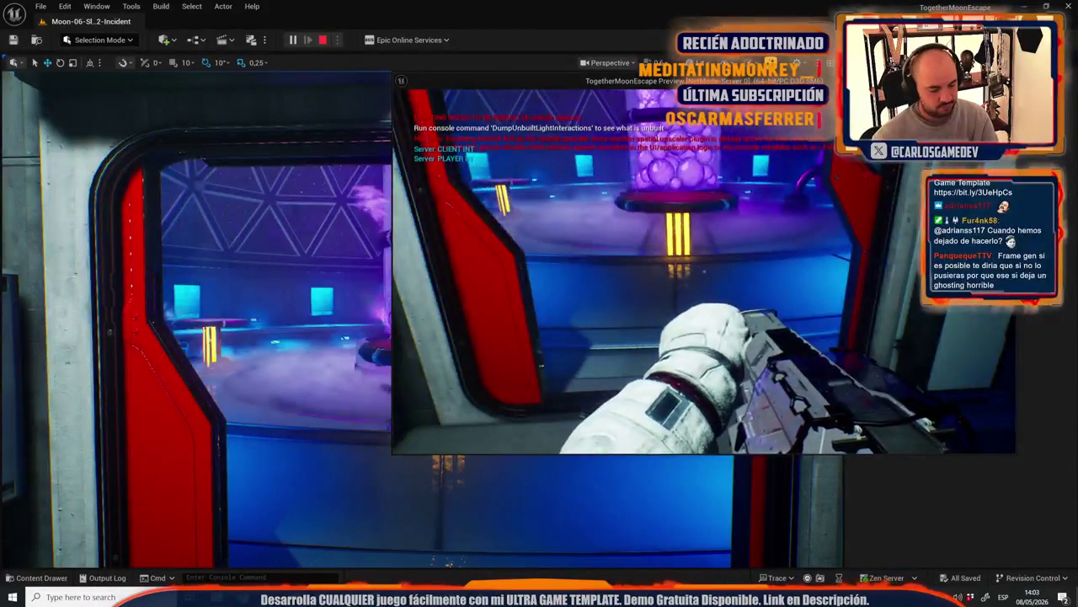
# Step: Switch the Upscaling Method back from FSR to DLSS, end play, and move to Photoshop
pyautogui.press('Escape')
pyautogui.click(470, 232)
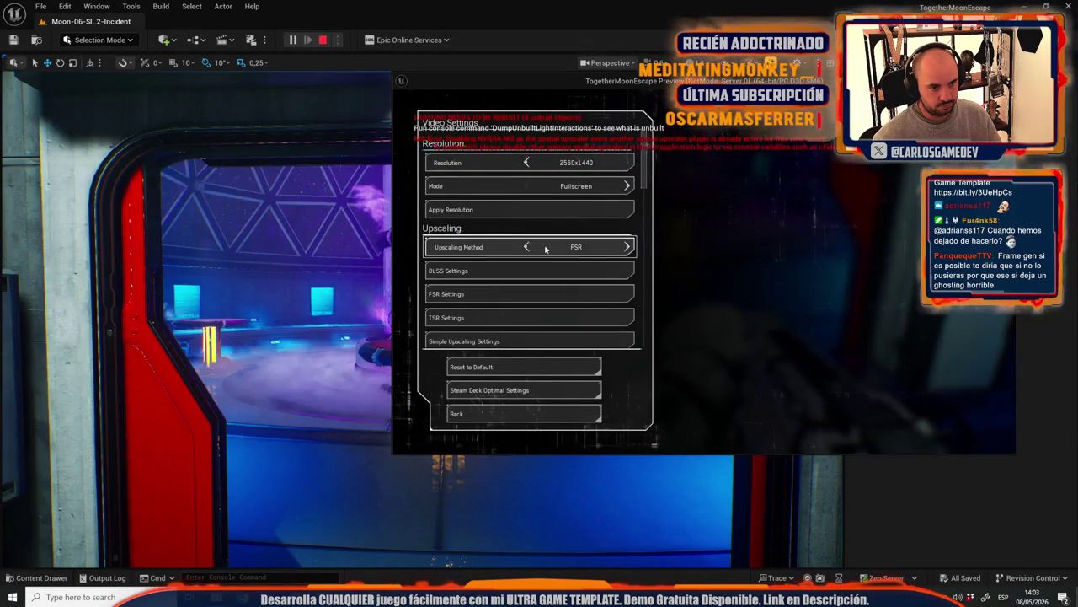
pyautogui.click(532, 247)
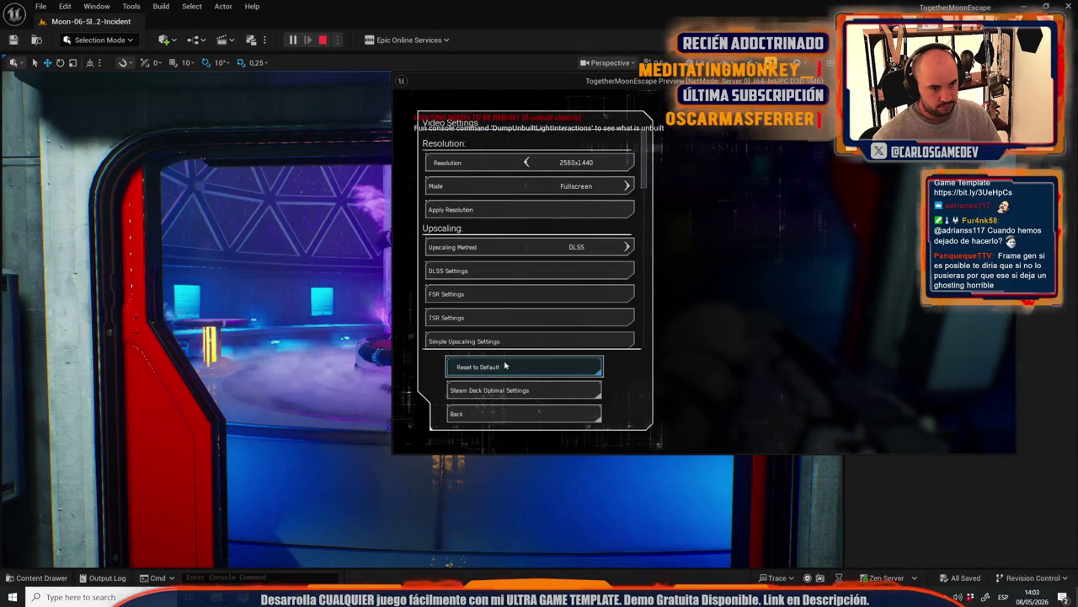
pyautogui.click(492, 274)
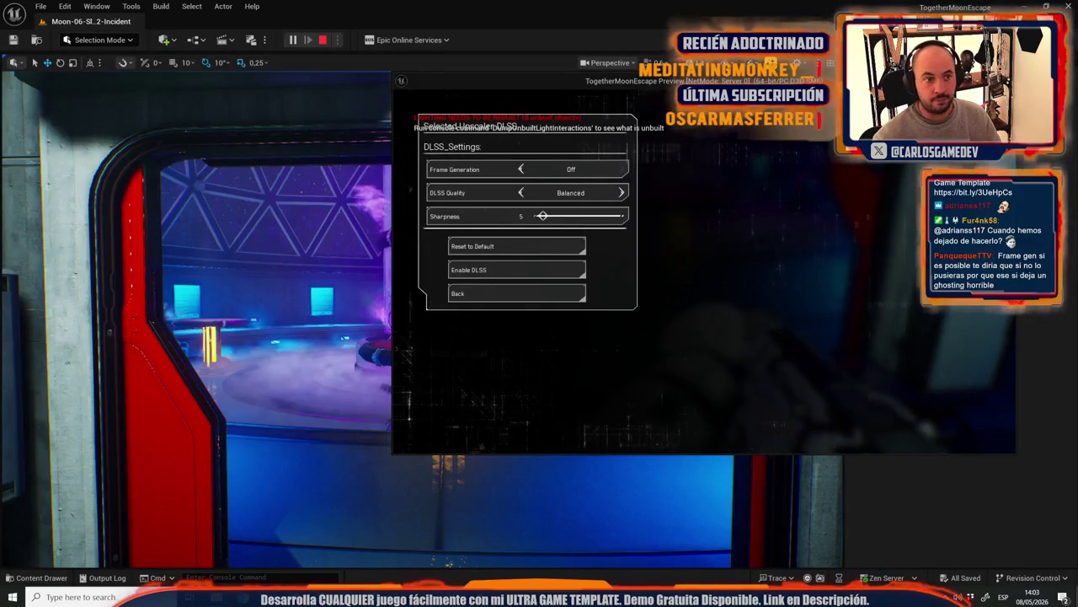
pyautogui.press('Escape')
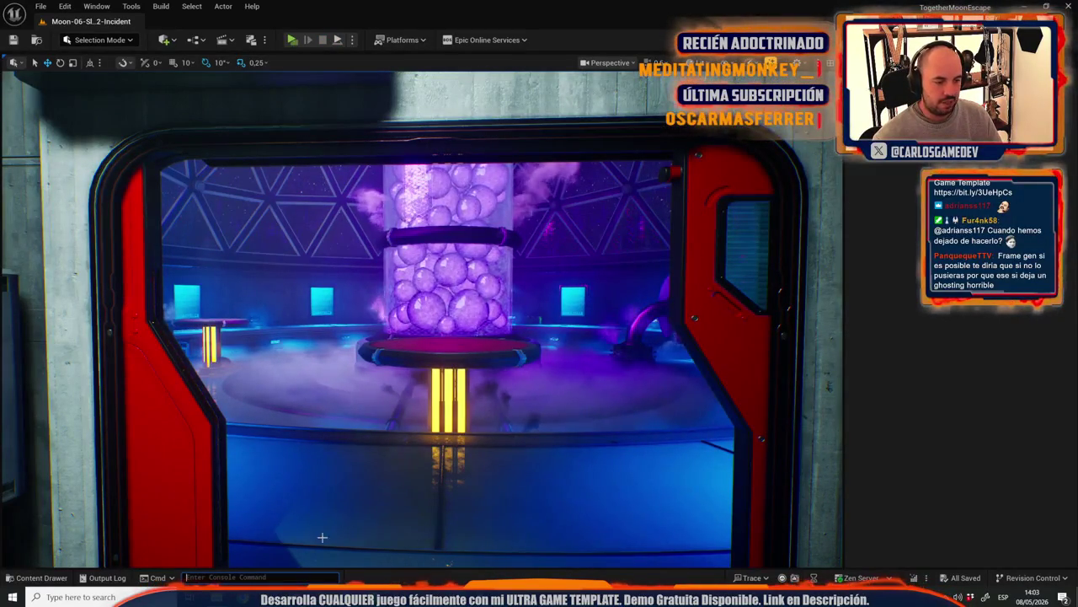
pyautogui.hotkey('alt', 'Tab')
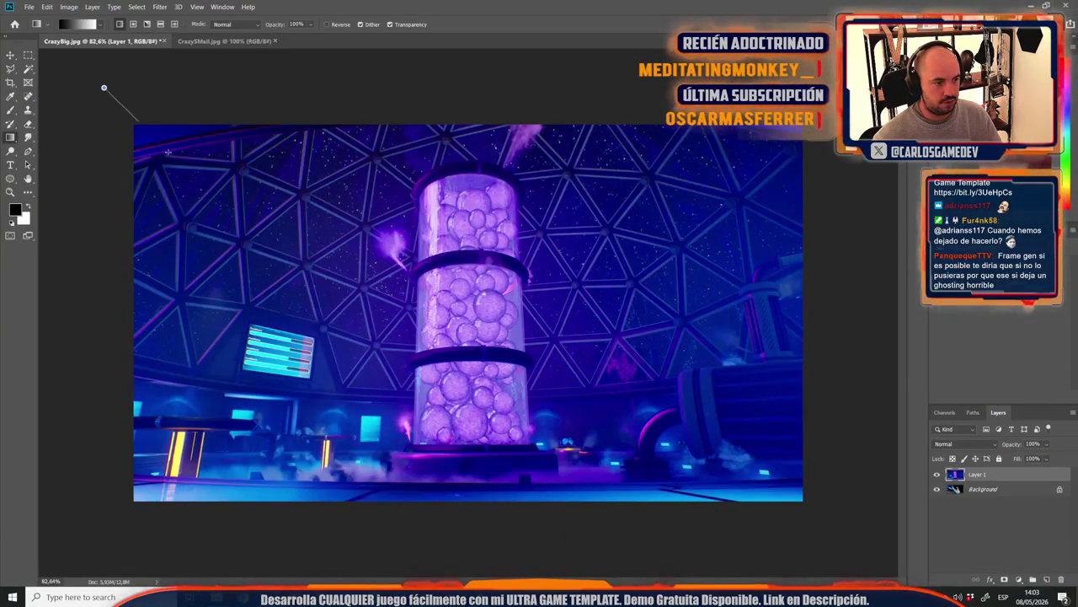
# Step: Undo the stray gradient and paste the whole slime-tank image into CrazySmall.jpg as a new layer
pyautogui.moveTo(104, 88); pyautogui.dragTo(897, 509)
pyautogui.hotkey('ctrl', 'z')
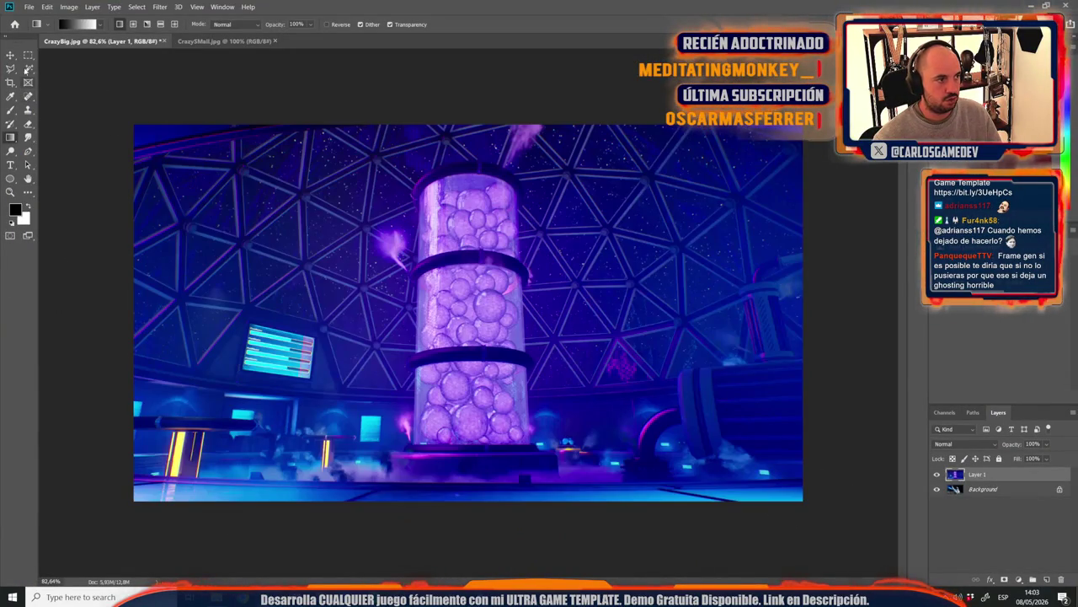
pyautogui.press('m')
pyautogui.hotkey('ctrl', 'a')
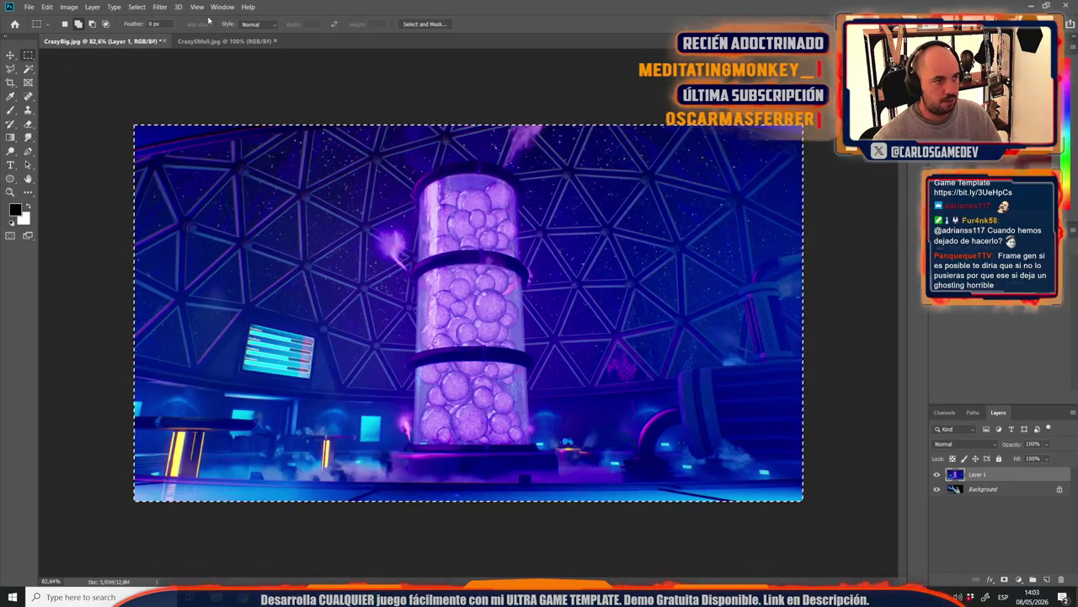
pyautogui.click(222, 41)
pyautogui.hotkey('ctrl', 'v')
# Step: Shrink the pasted layer and shift it left to frame the tank, then start Save As on CrazyBig
pyautogui.hotkey('ctrl', 't')
pyautogui.moveTo(741, 466); pyautogui.dragTo(506, 332)
pyautogui.scroll(1, 497, 333)
pyautogui.scroll(4, 497, 333)
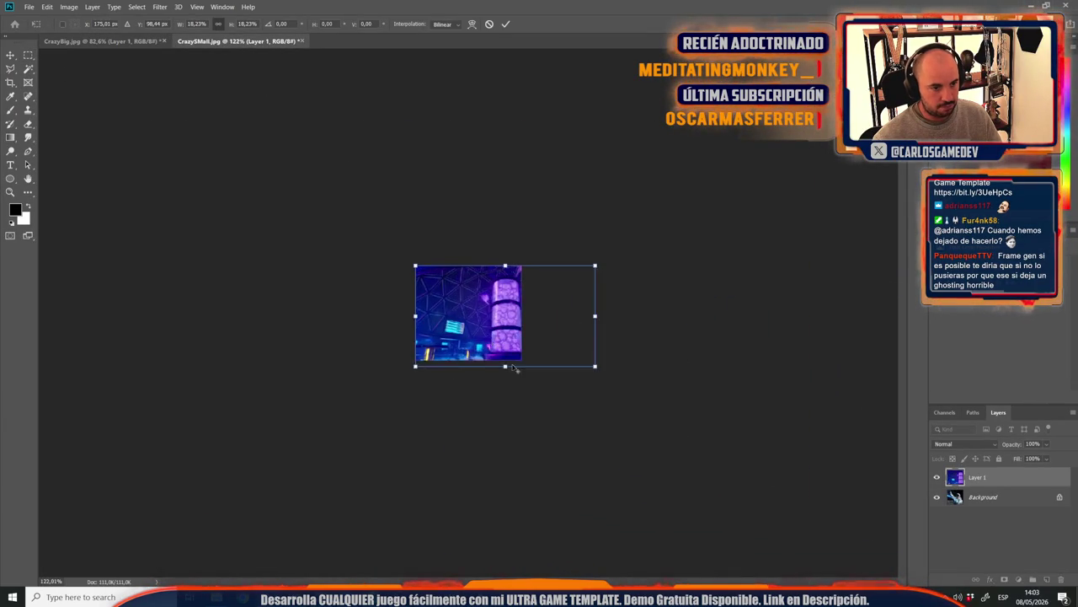
pyautogui.moveTo(667, 400); pyautogui.dragTo(650, 401)
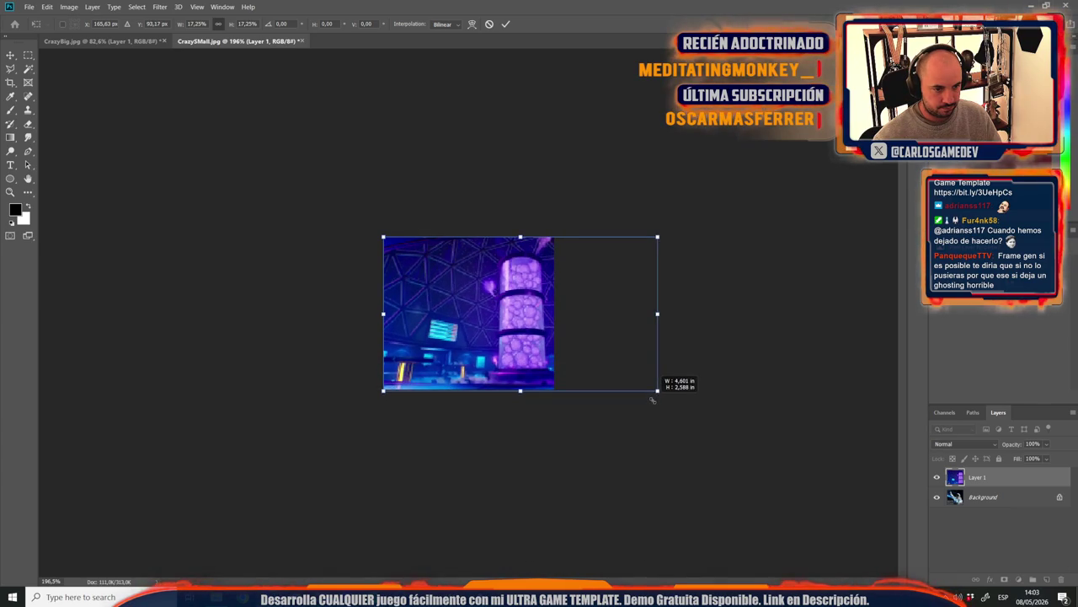
pyautogui.moveTo(519, 325); pyautogui.dragTo(472, 324)
pyautogui.press('Return')
pyautogui.click(118, 43)
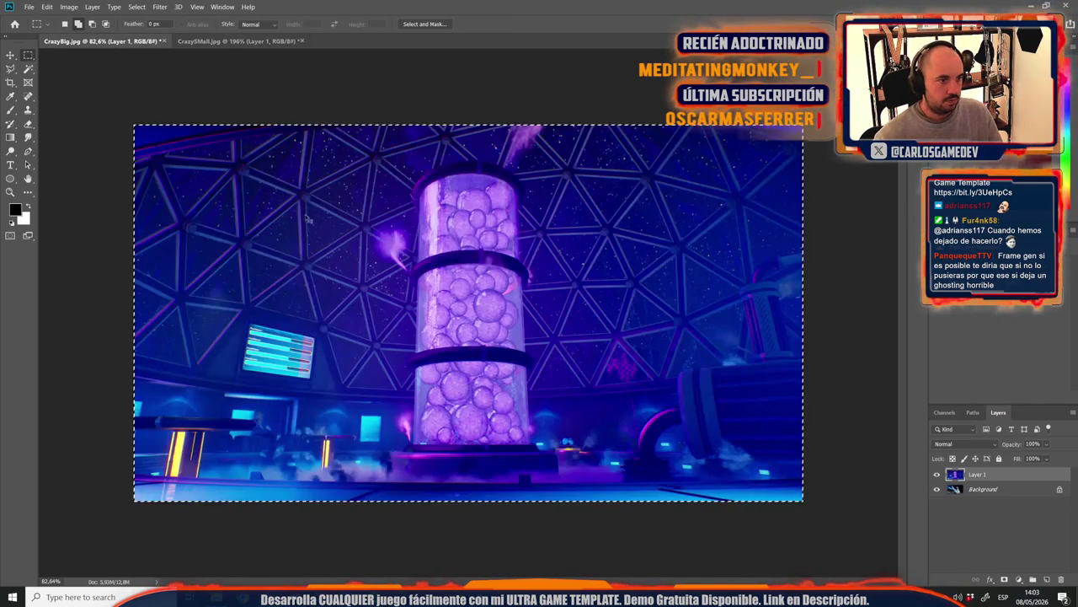
pyautogui.hotkey('ctrl', 'shift', 's')
# Step: Save the big card as the JPEG SlimeLab at quality 7 (Medium), then return to CrazySmall.jpg
pyautogui.click(170, 215)
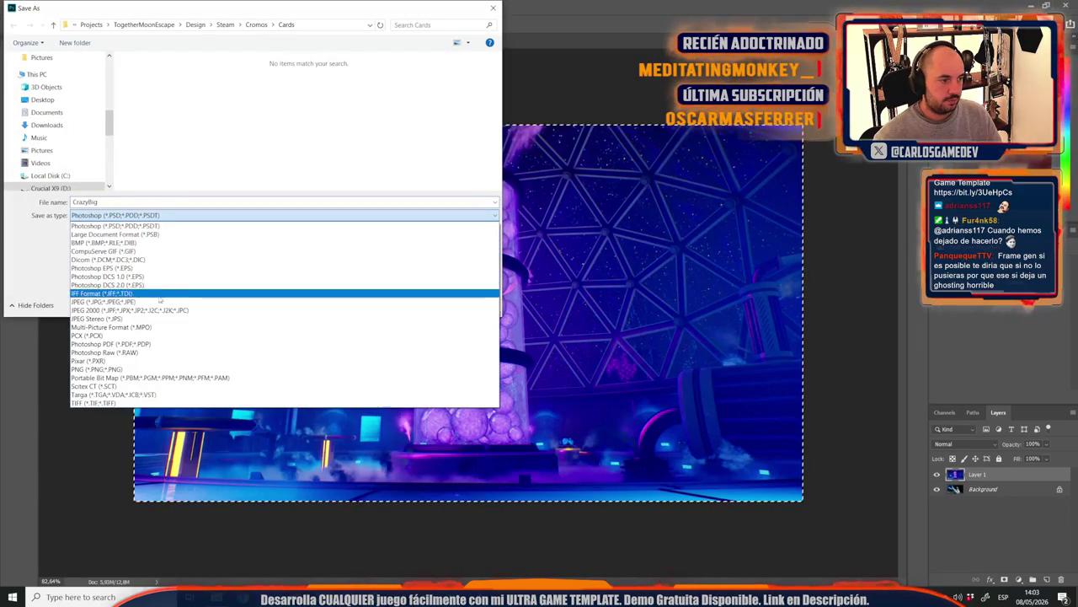
pyautogui.click(135, 307)
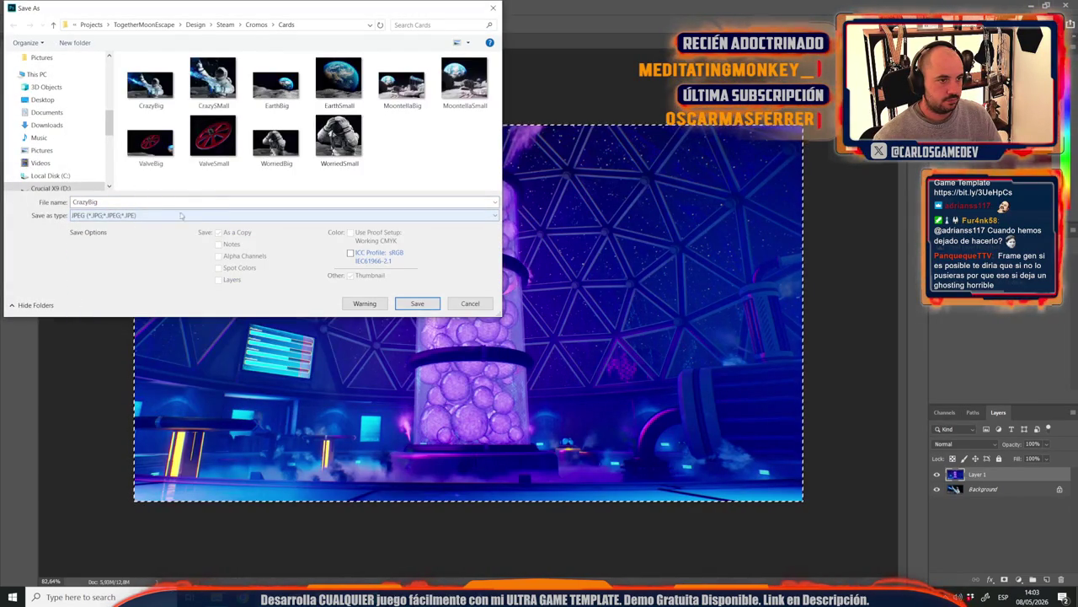
pyautogui.write('SlimeLab')
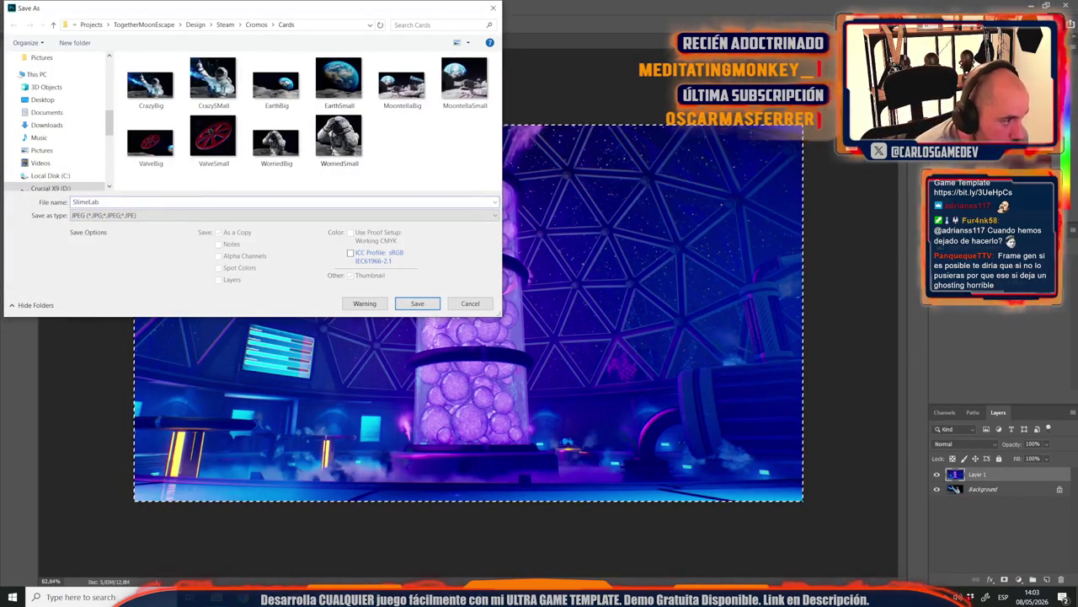
pyautogui.press('Return')
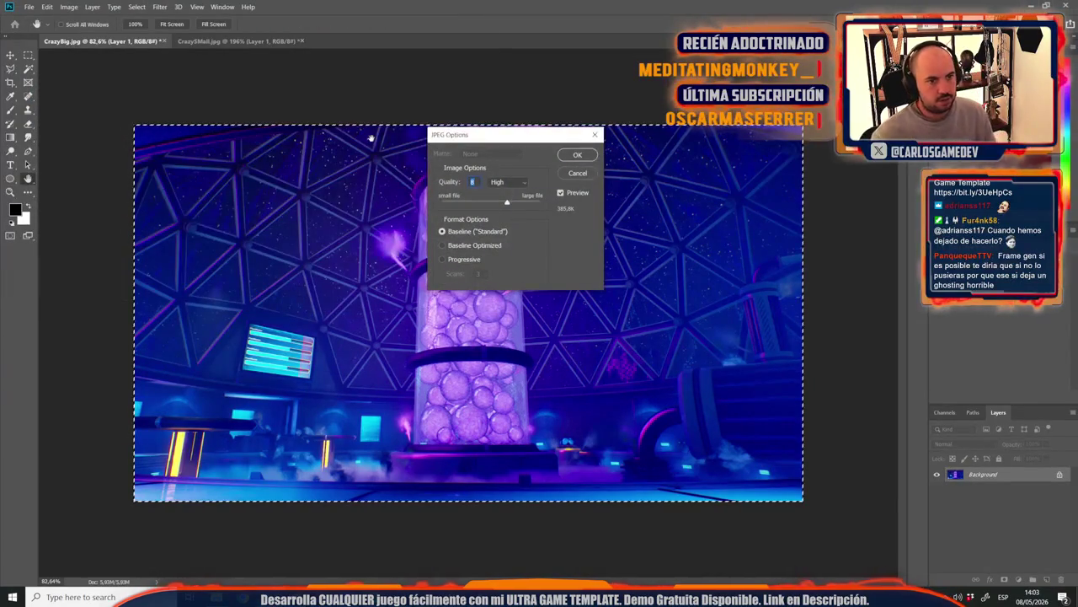
pyautogui.moveTo(506, 202); pyautogui.dragTo(495, 204)
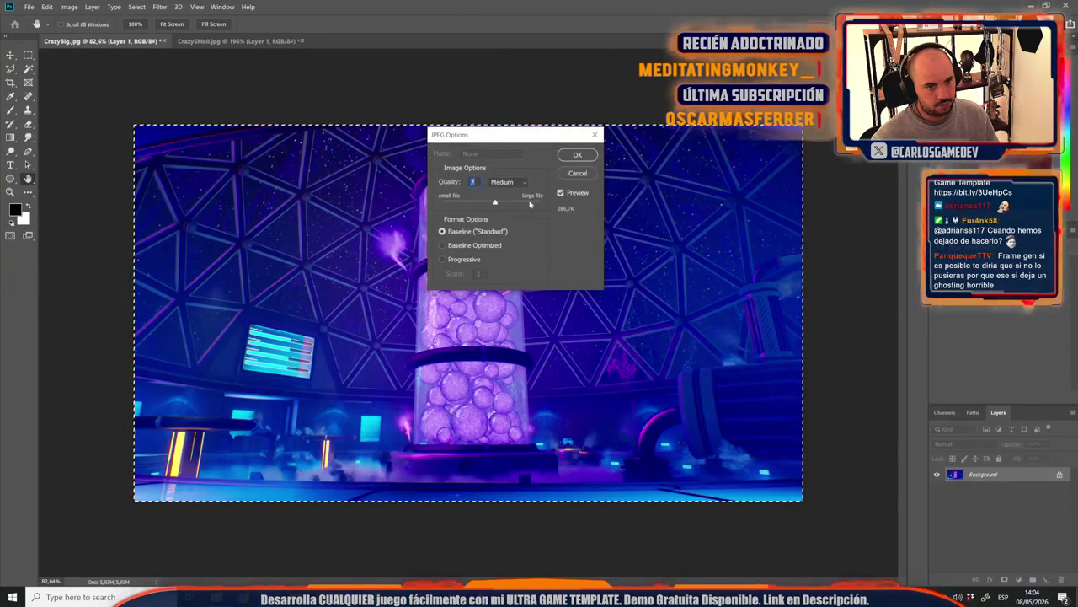
pyautogui.press('Return')
pyautogui.click(228, 41)
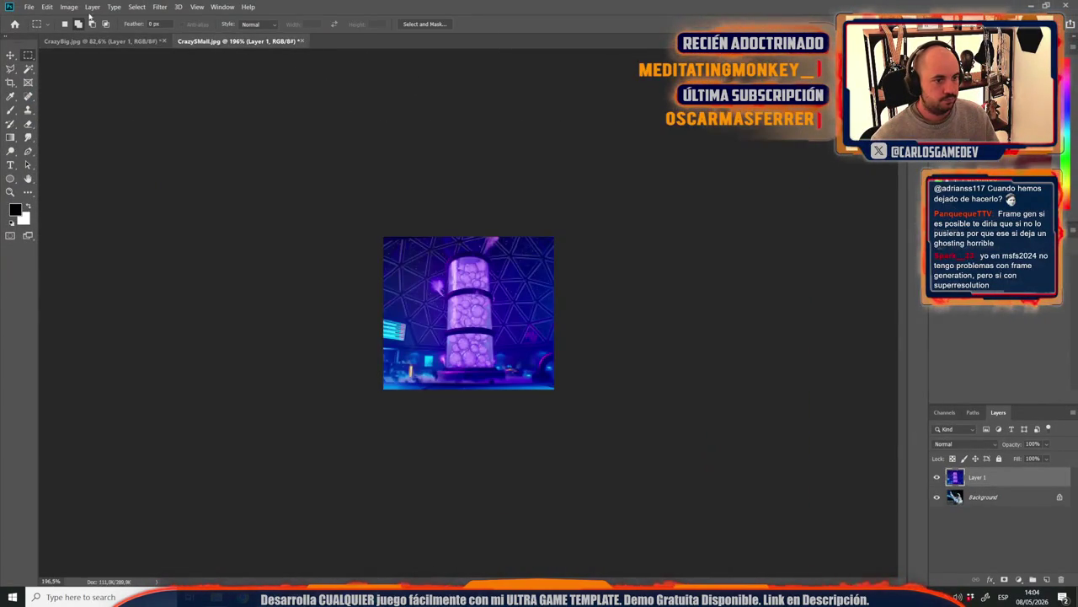
# Step: Save the small card as SlimeLabSmall.jpg, accepting the JPEG quality 8 (High) options
pyautogui.click(27, 7)
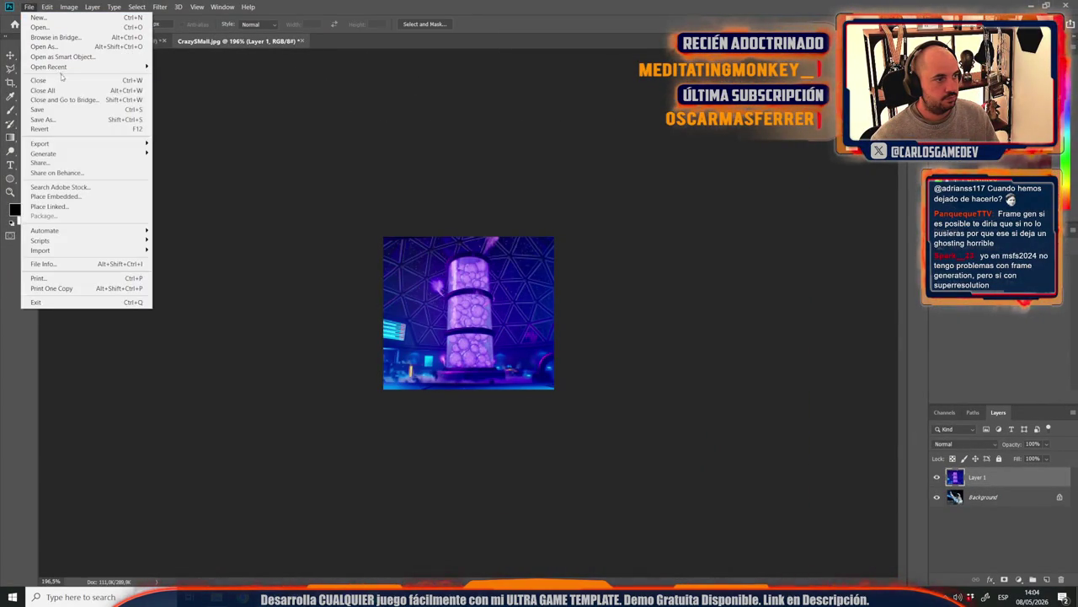
pyautogui.click(40, 121)
pyautogui.write('SlimeLa')
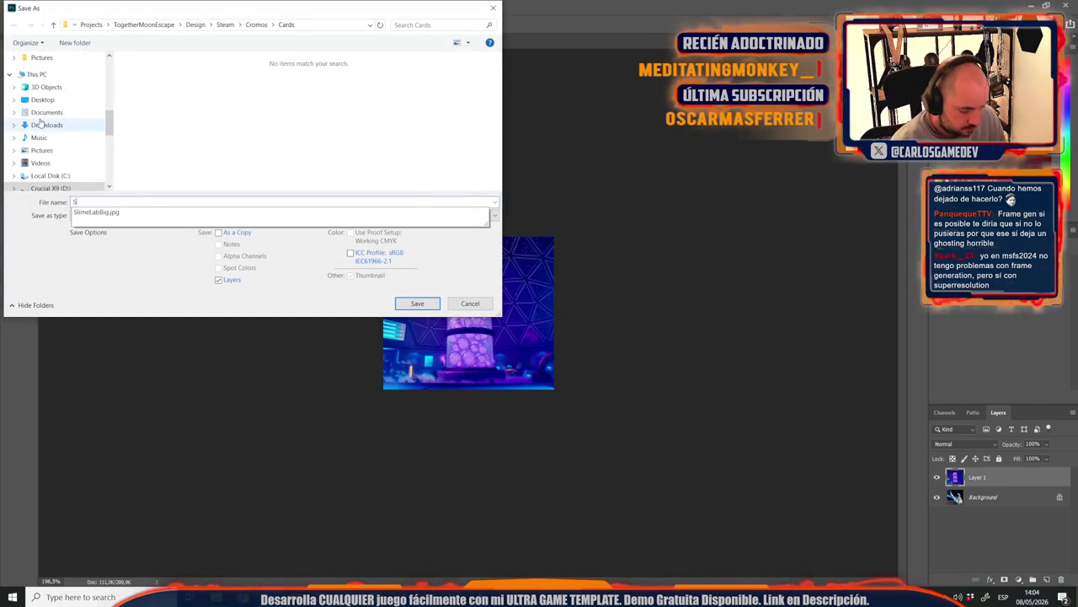
pyautogui.write('bSmall')
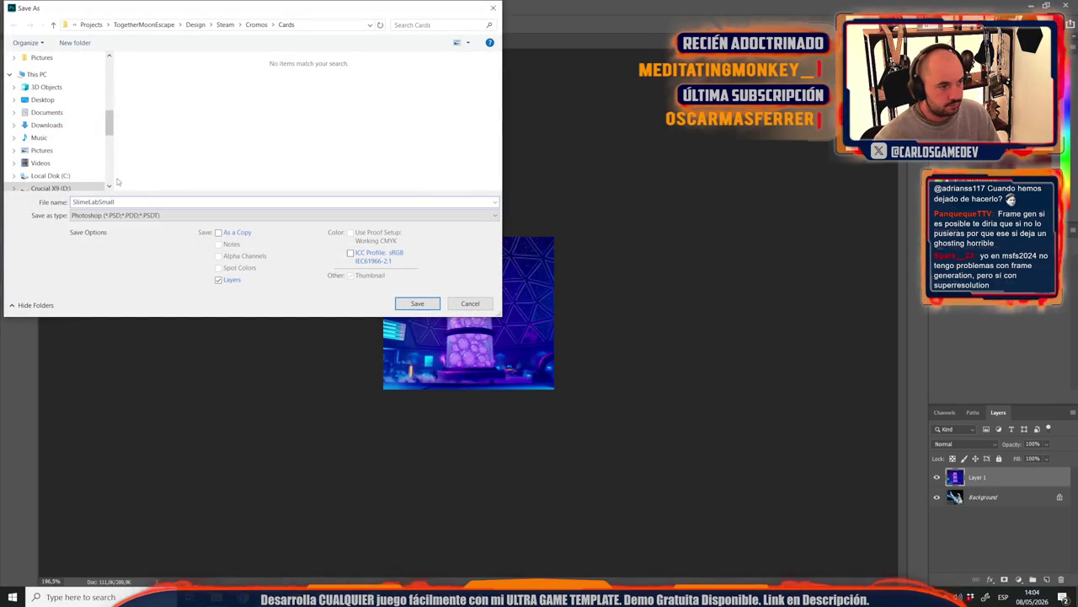
pyautogui.click(126, 216)
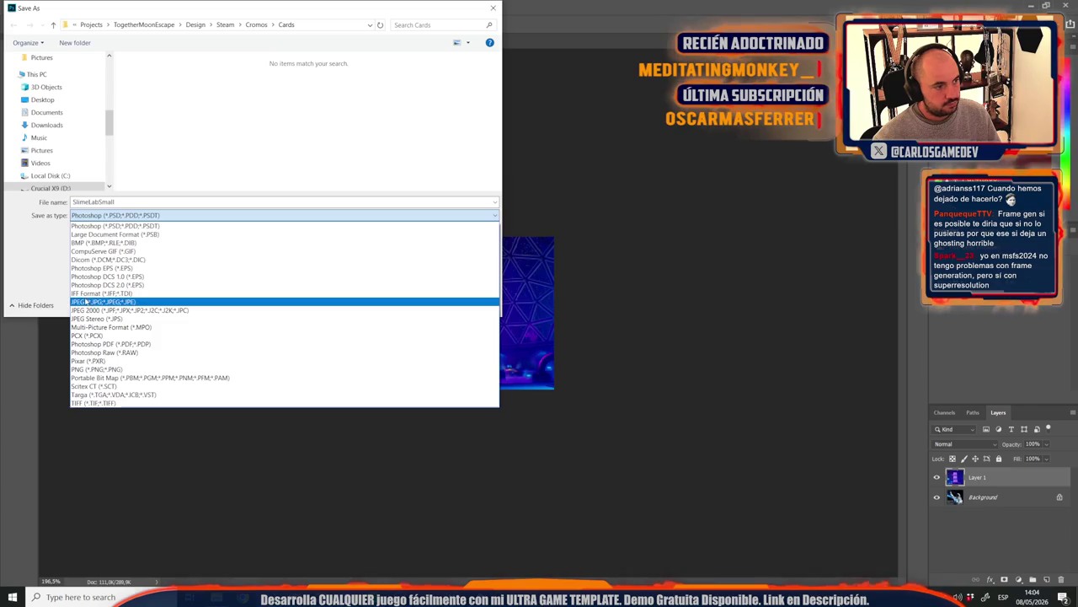
pyautogui.click(110, 299)
pyautogui.click(418, 304)
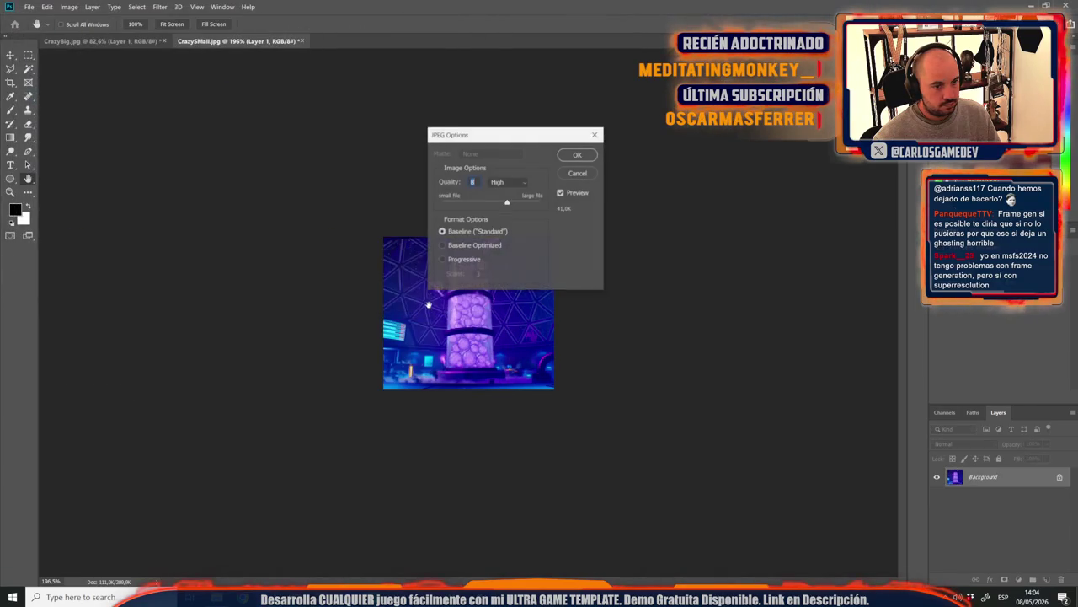
pyautogui.click(583, 155)
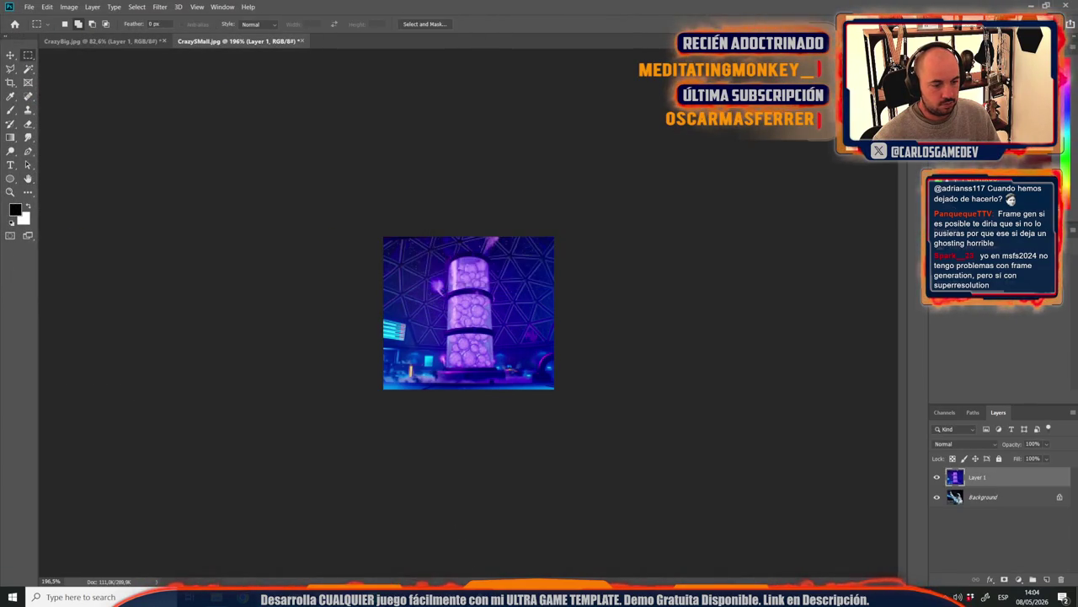
pyautogui.hotkey('alt', 'Tab')
# Step: Open the Moon-12-Crater-Base level
pyautogui.click(41, 6)
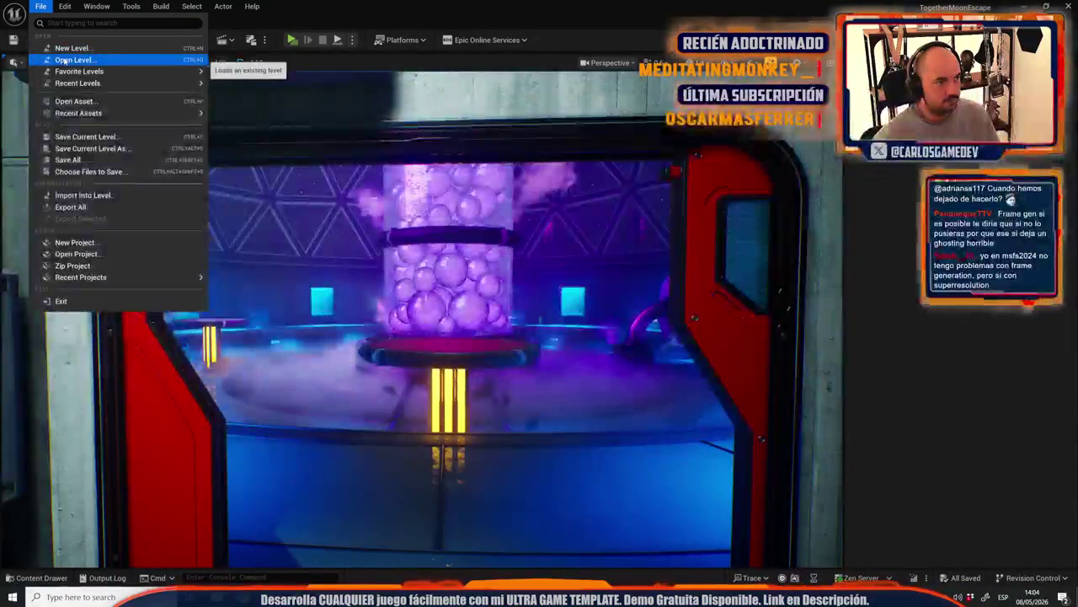
pyautogui.click(68, 60)
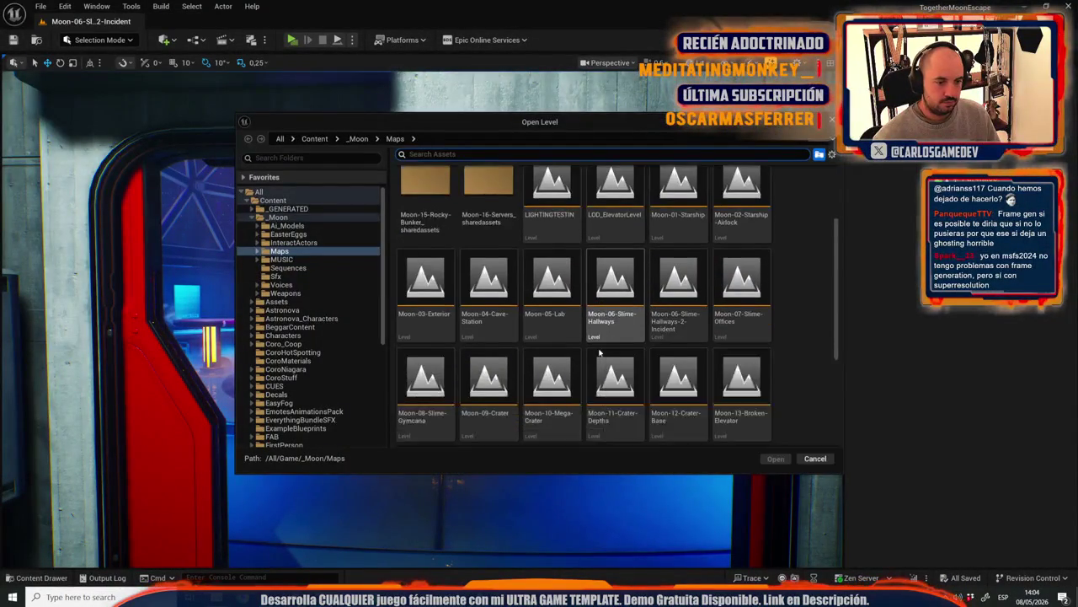
pyautogui.click(696, 336)
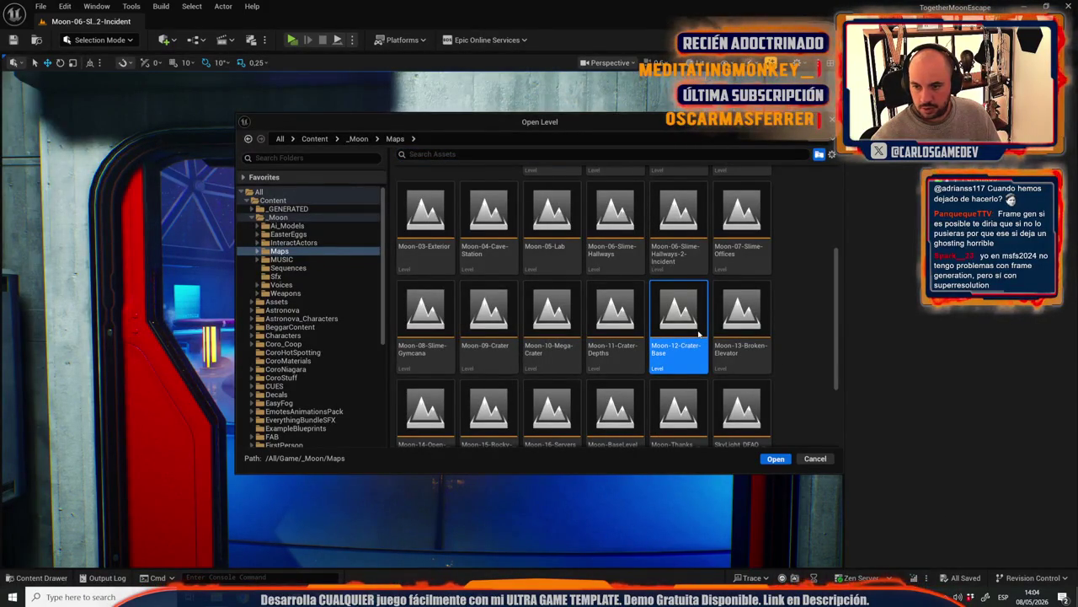
pyautogui.doubleClick(698, 334)
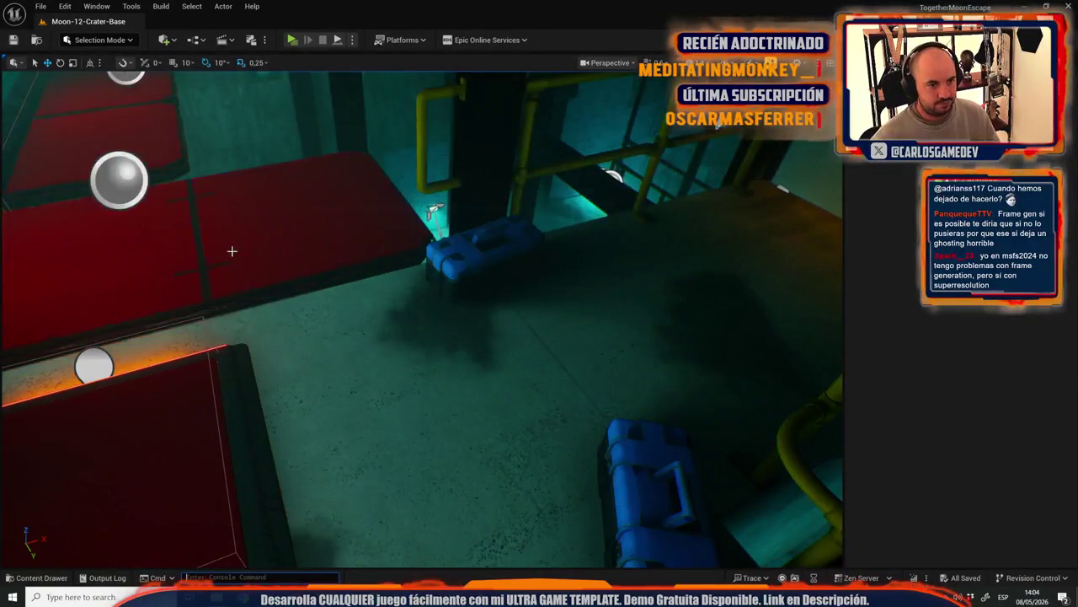
# Step: Frame an overview of the industrial hall in the full-window F11 viewport
pyautogui.moveTo(232, 250); pyautogui.dragTo(414, 239)
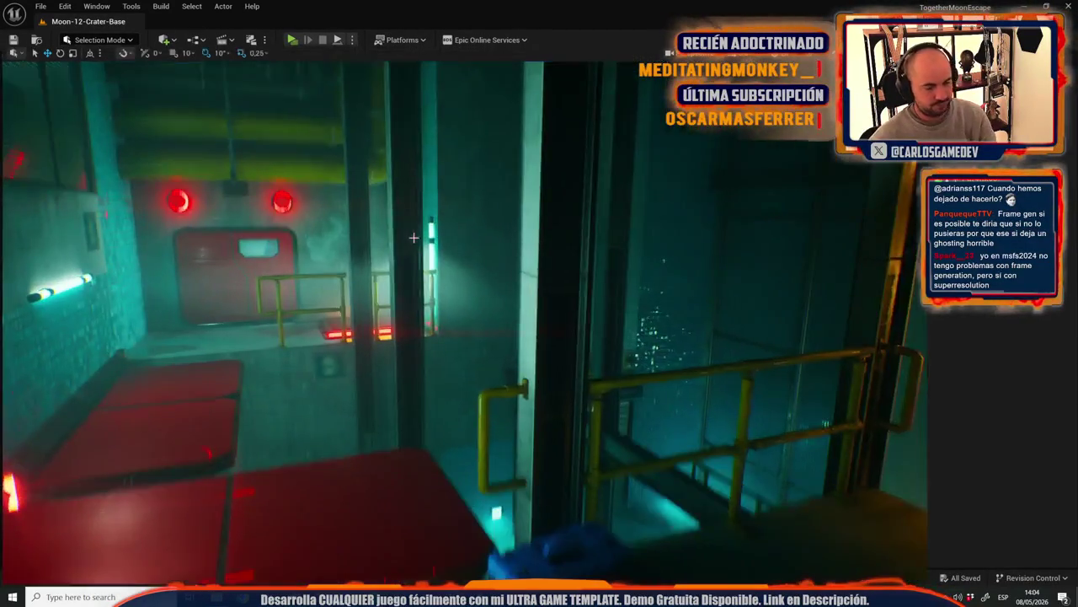
pyautogui.press('F11')
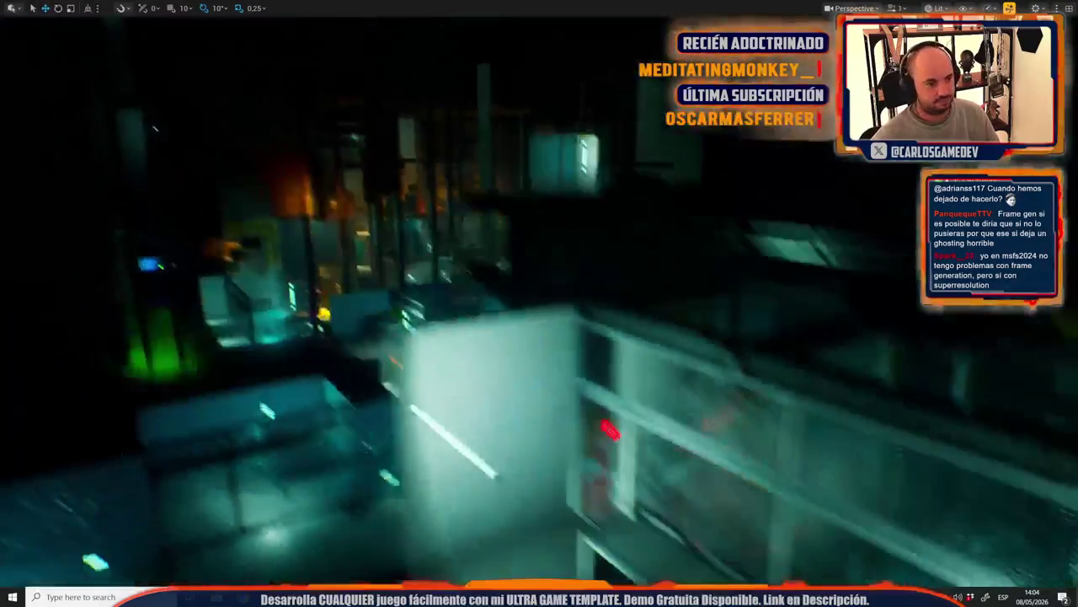
pyautogui.moveTo(413, 239); pyautogui.dragTo(472, 253)
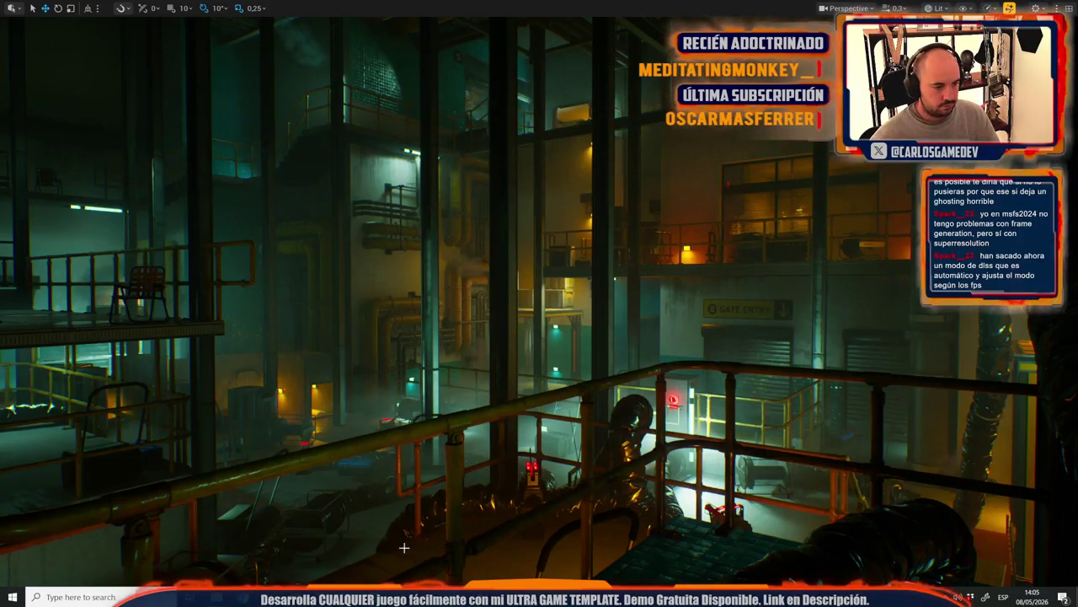
pyautogui.hotkey('alt', 'Tab')
pyautogui.hotkey('ctrl', 'v')
# Step: Resize the pasted industrial-hall screenshot on Layer 2 and shift it left to fill the small card
pyautogui.hotkey('ctrl', 't')
pyautogui.scroll(-5, 461, 279)
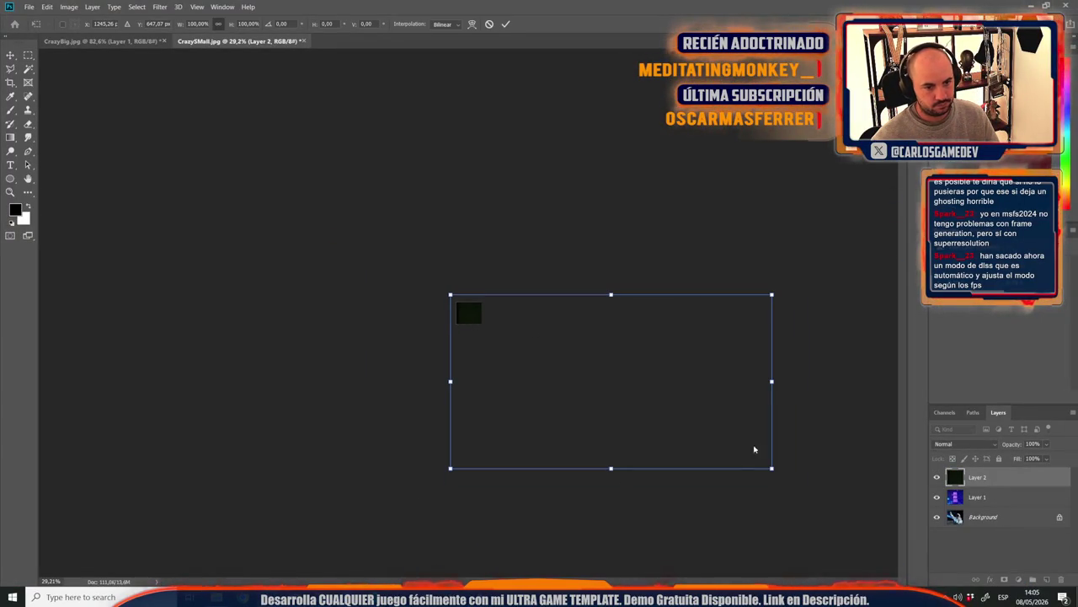
pyautogui.moveTo(772, 467); pyautogui.dragTo(503, 345)
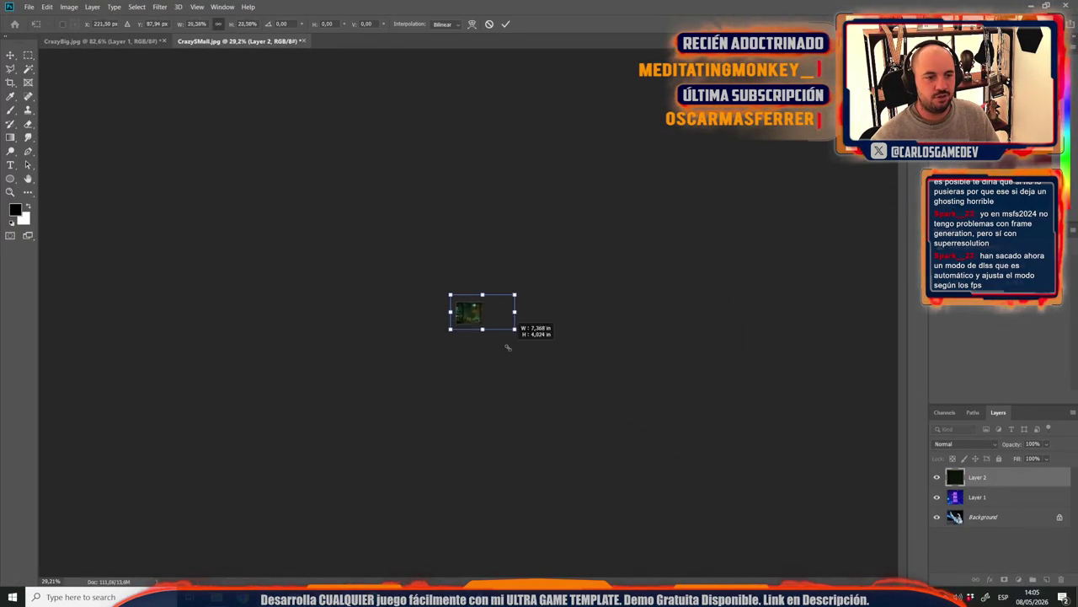
pyautogui.scroll(2, 502, 345)
pyautogui.scroll(3, 493, 347)
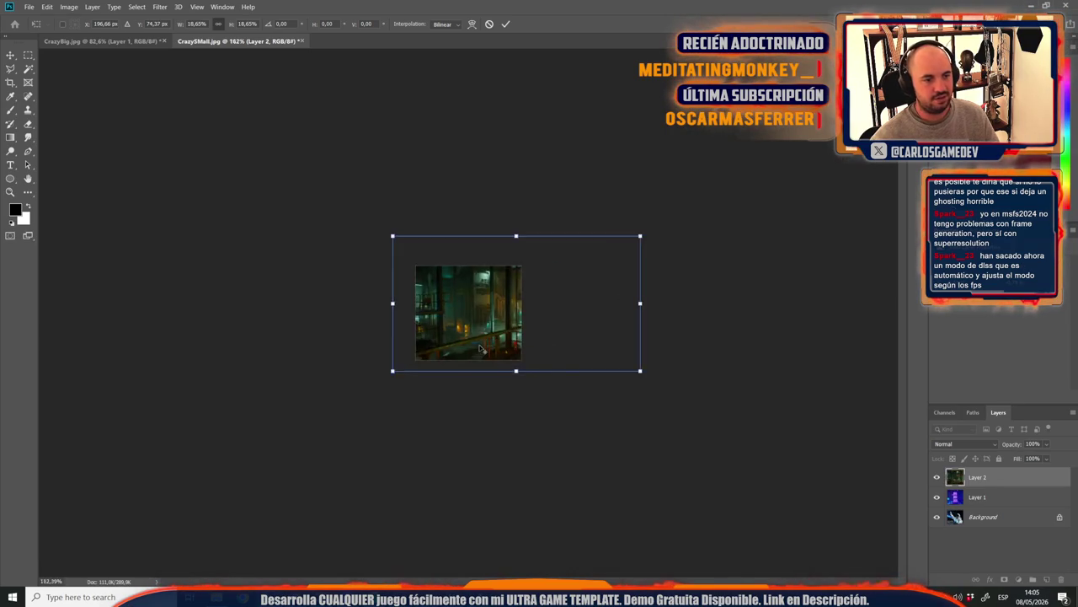
pyautogui.scroll(3, 481, 349)
pyautogui.scroll(-2, 657, 391)
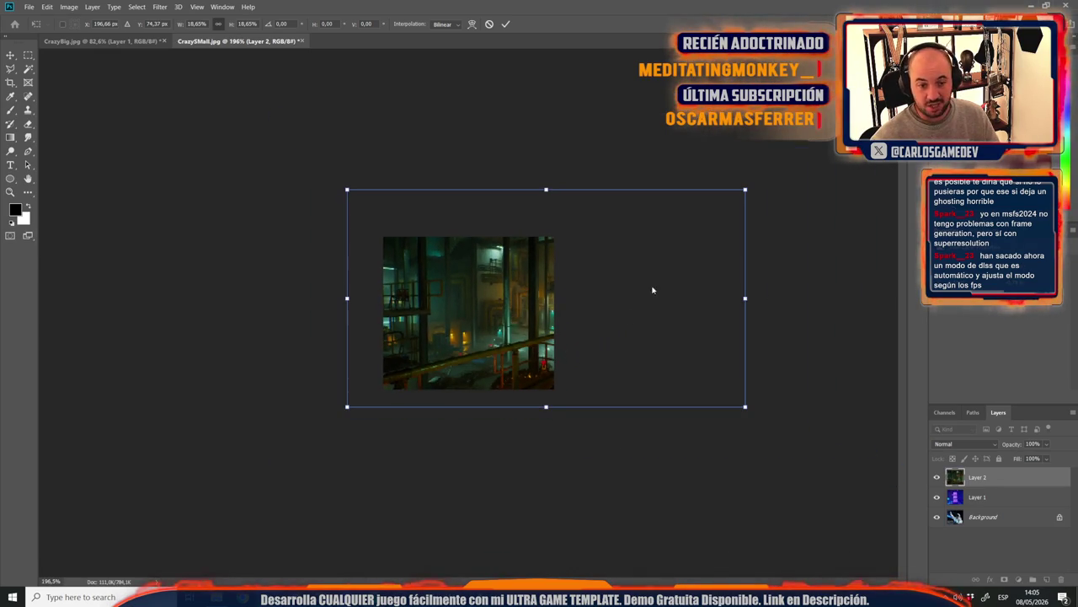
pyautogui.moveTo(745, 406); pyautogui.dragTo(716, 392)
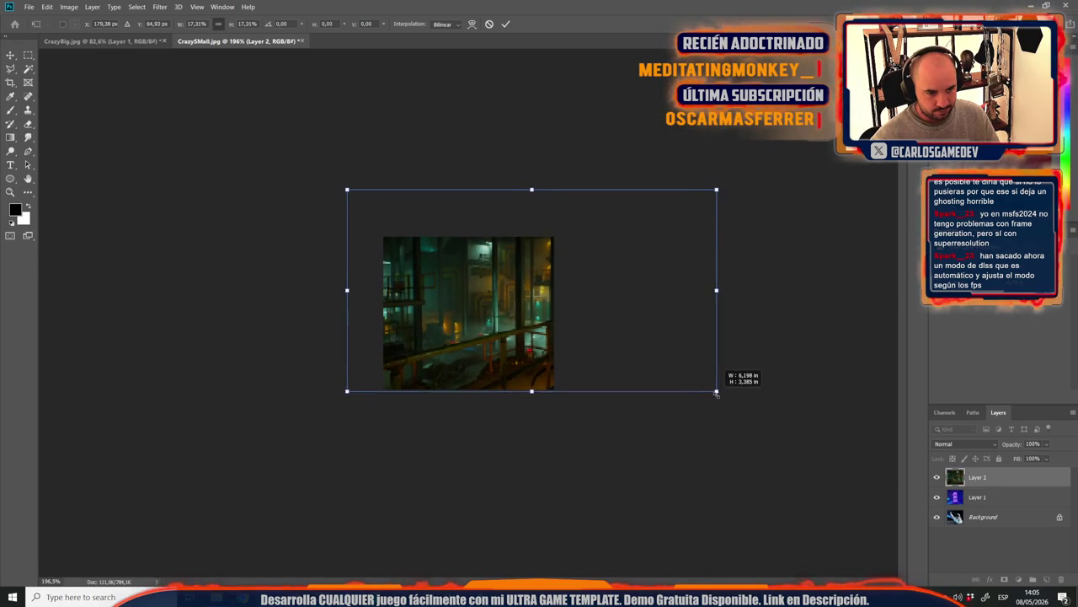
pyautogui.moveTo(721, 193); pyautogui.dragTo(650, 241)
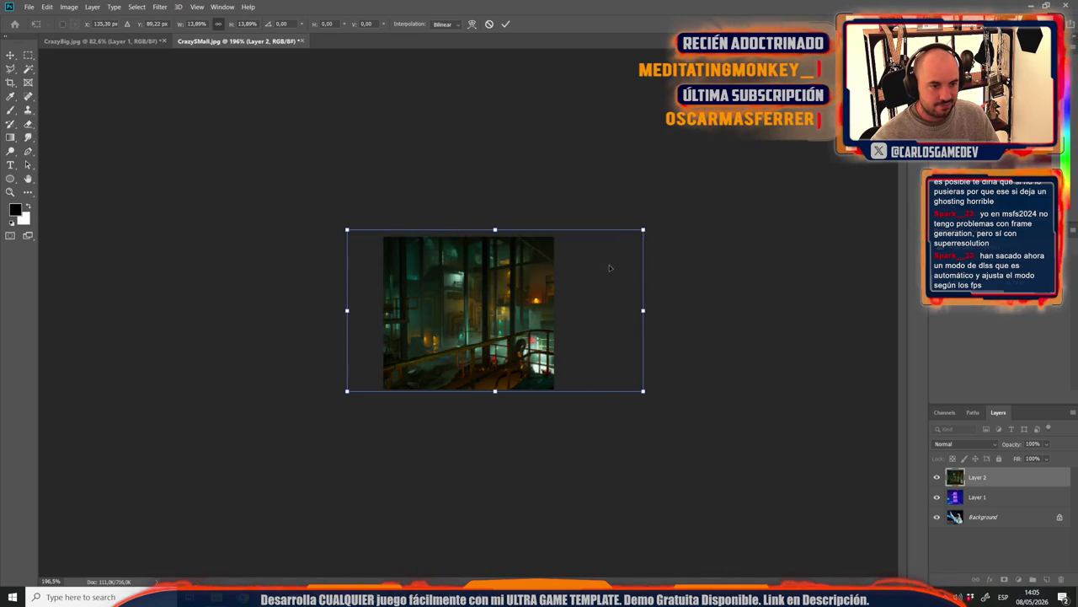
pyautogui.scroll(4, 471, 320)
pyautogui.moveTo(492, 345)
pyautogui.mouseDown()
pyautogui.moveTo(276, 338)
pyautogui.moveTo(355, 342)
pyautogui.mouseUp()
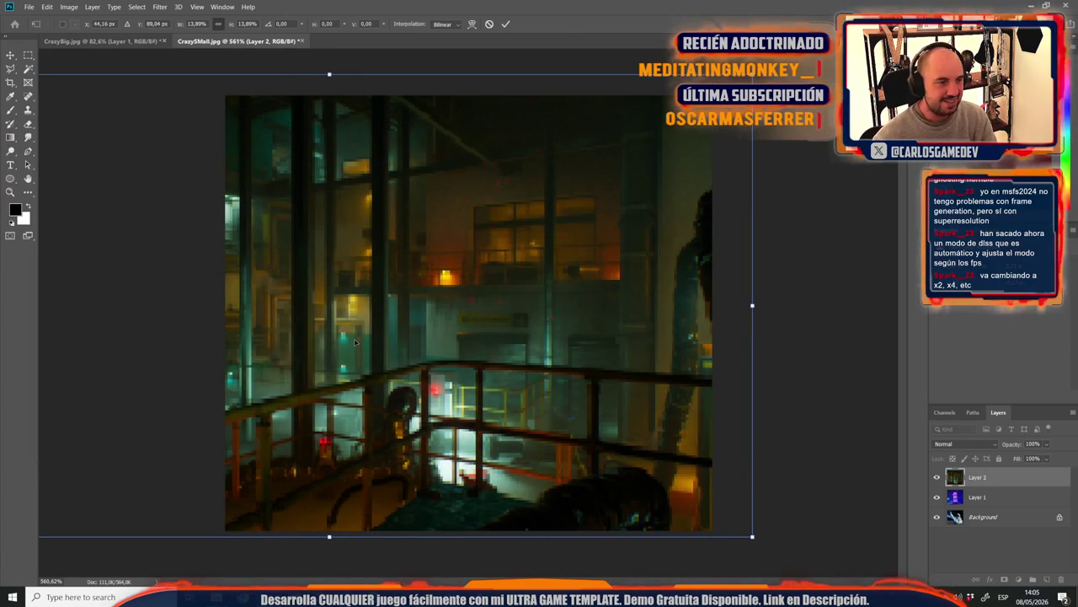
pyautogui.press('Return')
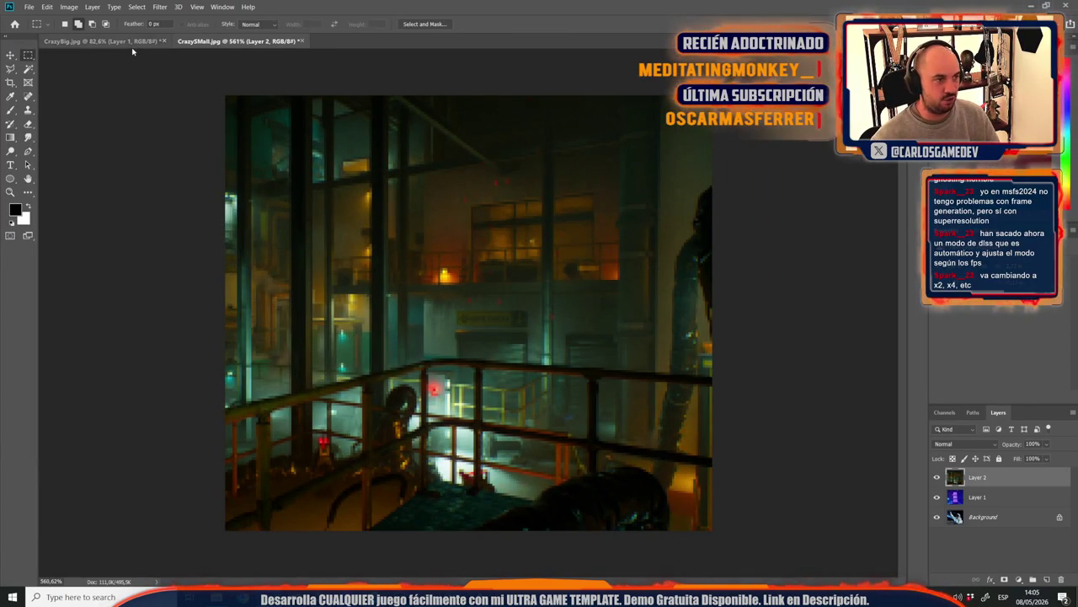
# Step: Paste the industrial-hall screenshot into CrazyBig.jpg, scale it to about 80.7% and centre it
pyautogui.click(127, 42)
pyautogui.hotkey('ctrl', 'v')
pyautogui.hotkey('ctrl', 't')
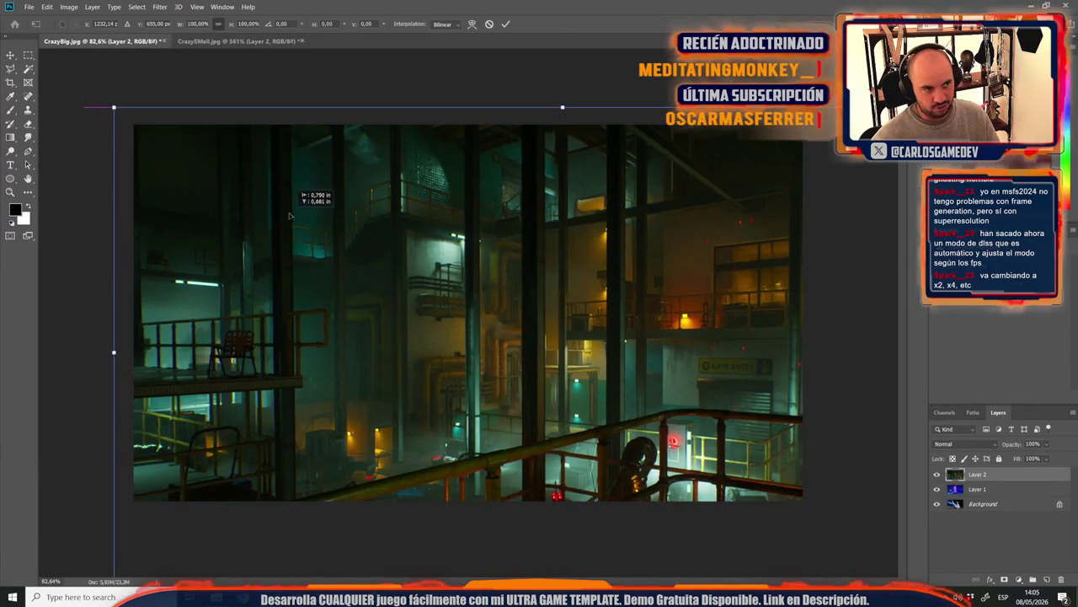
pyautogui.moveTo(312, 231); pyautogui.dragTo(312, 213)
pyautogui.scroll(-5, 505, 329)
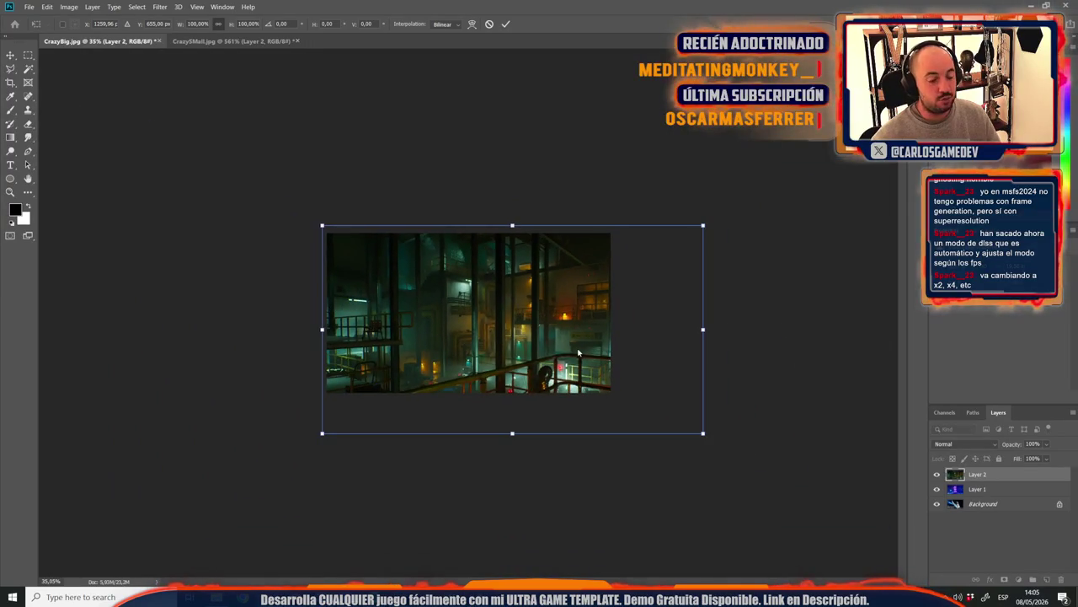
pyautogui.moveTo(704, 431); pyautogui.dragTo(633, 394)
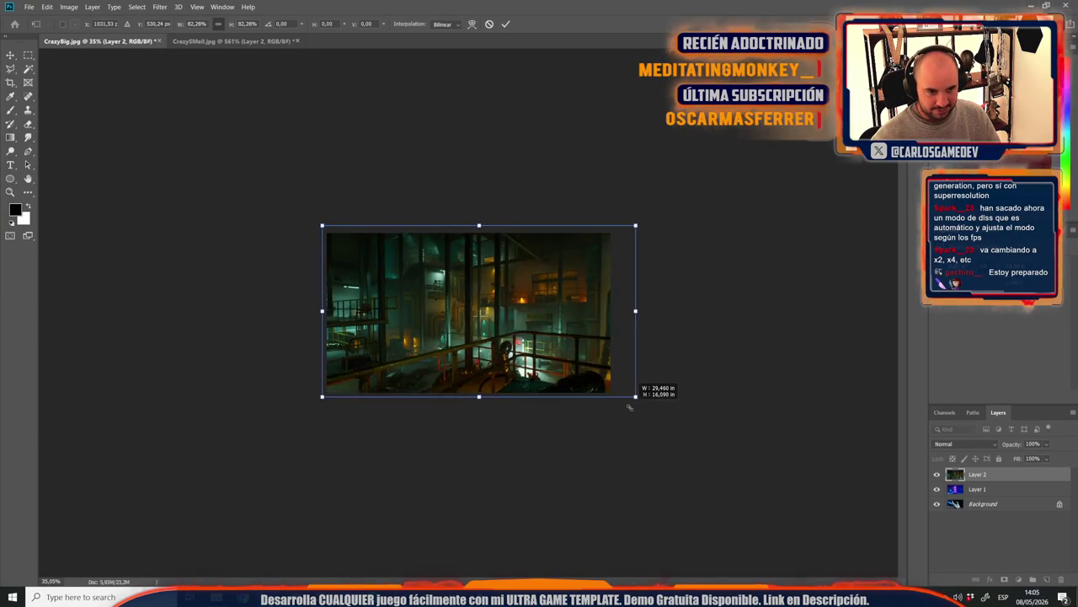
pyautogui.hotkey('ctrl', '0')
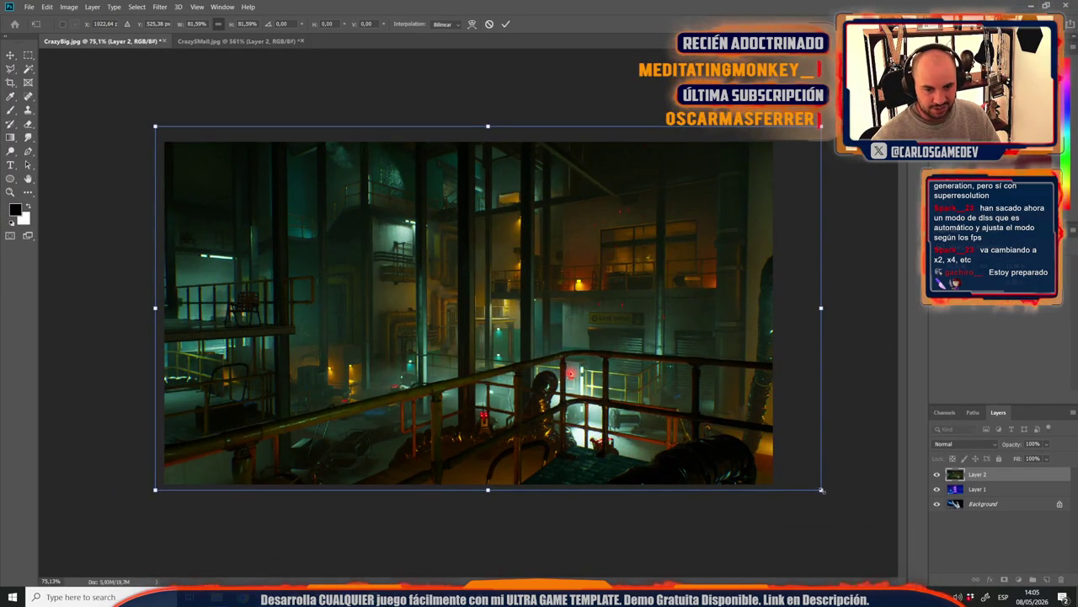
pyautogui.moveTo(823, 490); pyautogui.dragTo(817, 487)
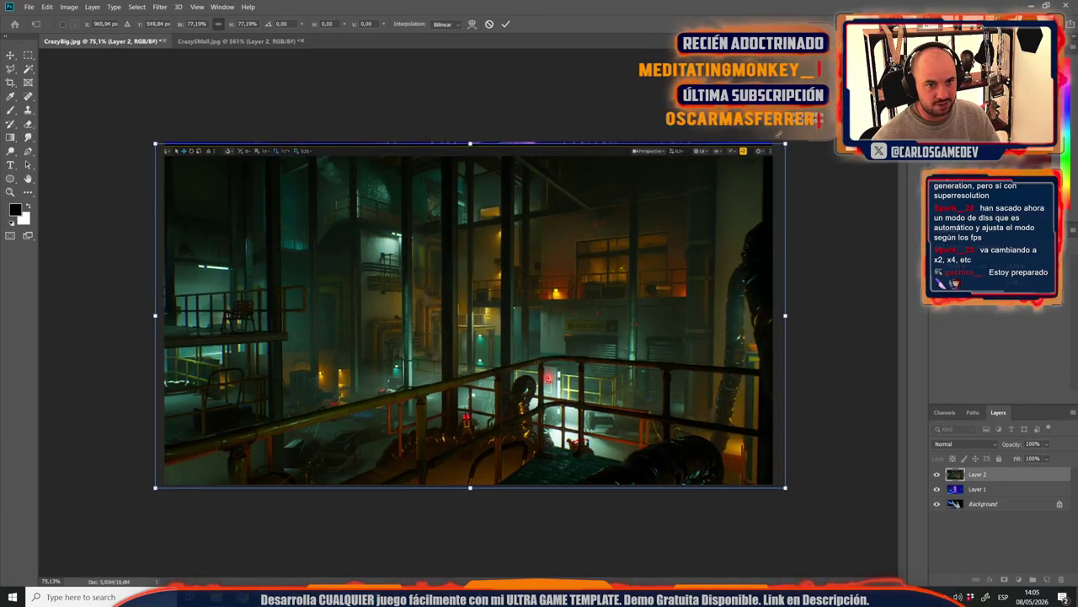
pyautogui.moveTo(817, 127); pyautogui.dragTo(813, 128)
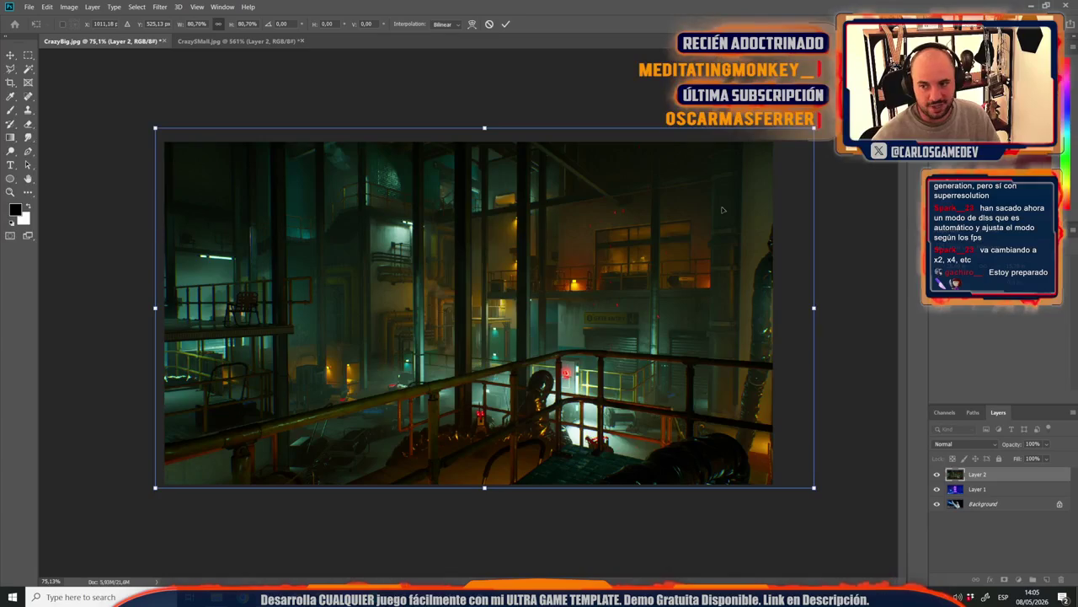
pyautogui.moveTo(653, 371); pyautogui.dragTo(638, 374)
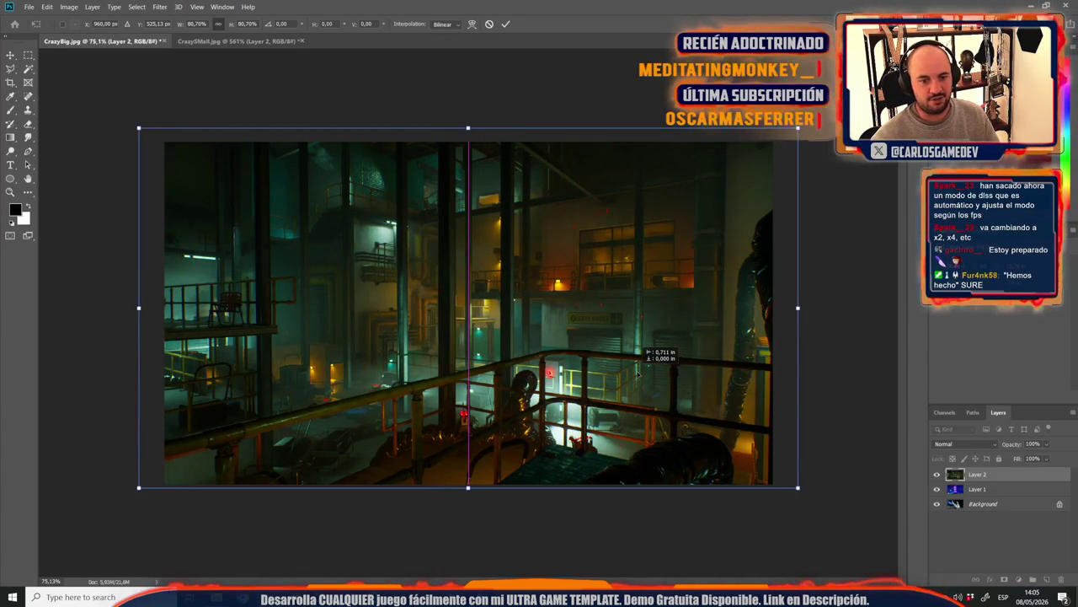
pyautogui.moveTo(637, 374); pyautogui.dragTo(652, 362)
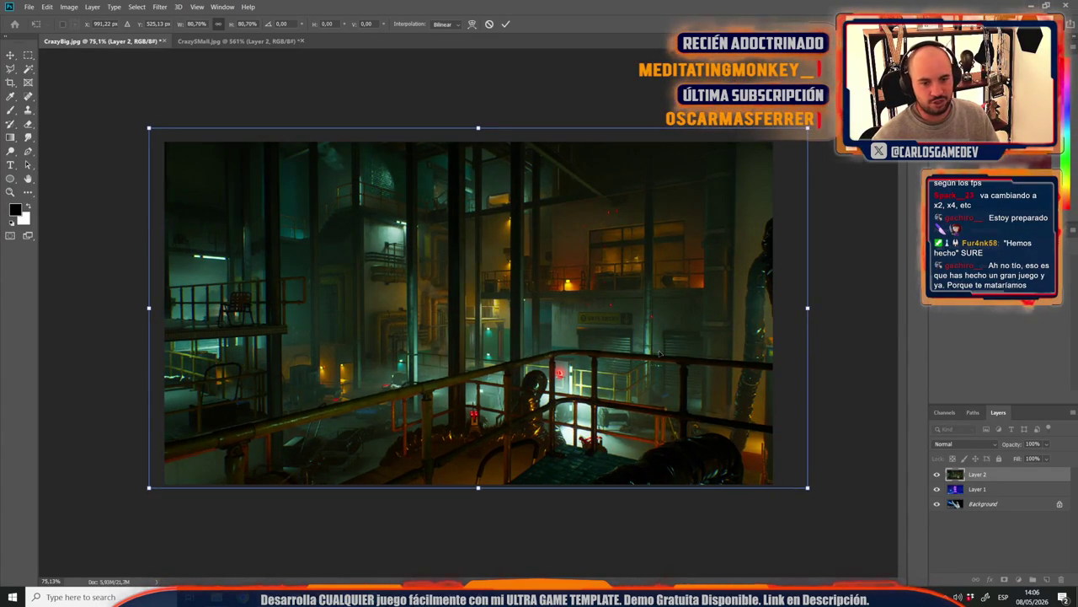
pyautogui.press('Return')
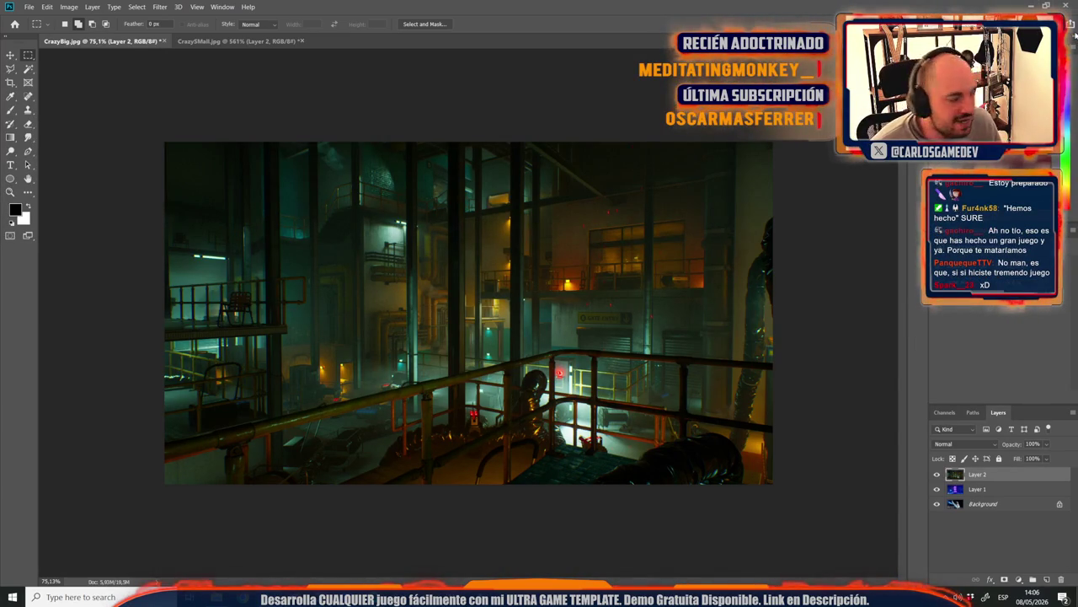
# Step: Save the big card as the JPEG OldBaseBig in the Cards folder
pyautogui.hotkey('ctrl', 'shift', 's')
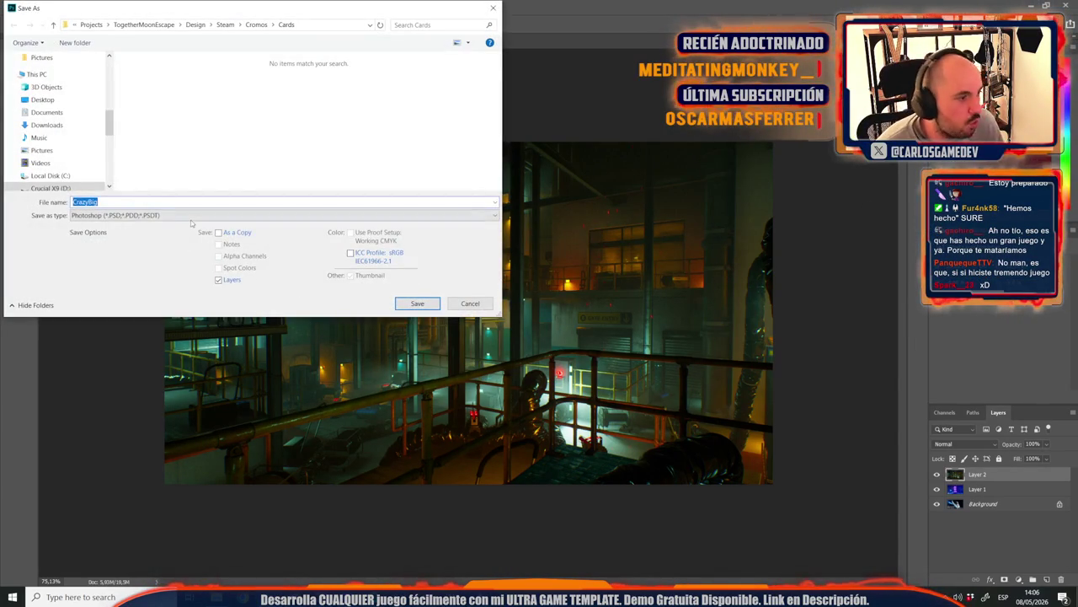
pyautogui.click(190, 215)
pyautogui.click(98, 302)
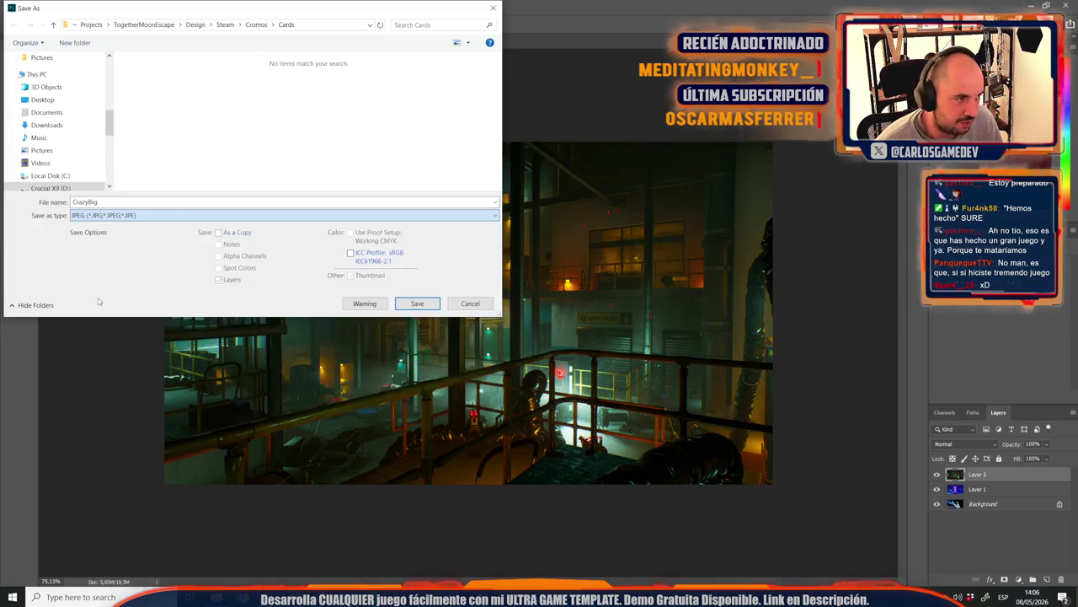
pyautogui.click(122, 202)
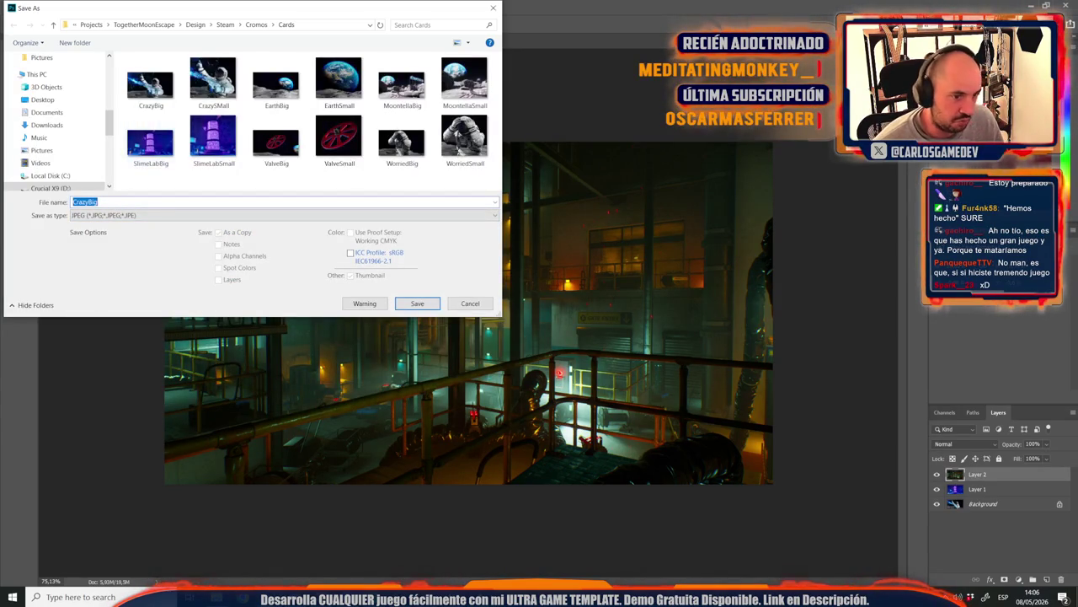
pyautogui.write('OldBase')
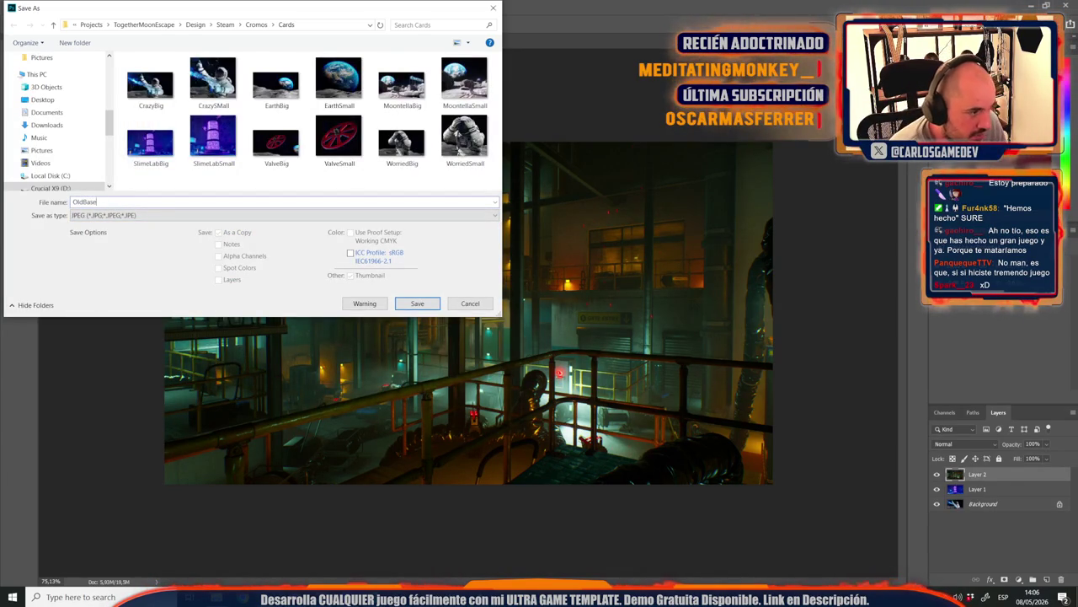
pyautogui.press('Return')
pyautogui.press('Return')
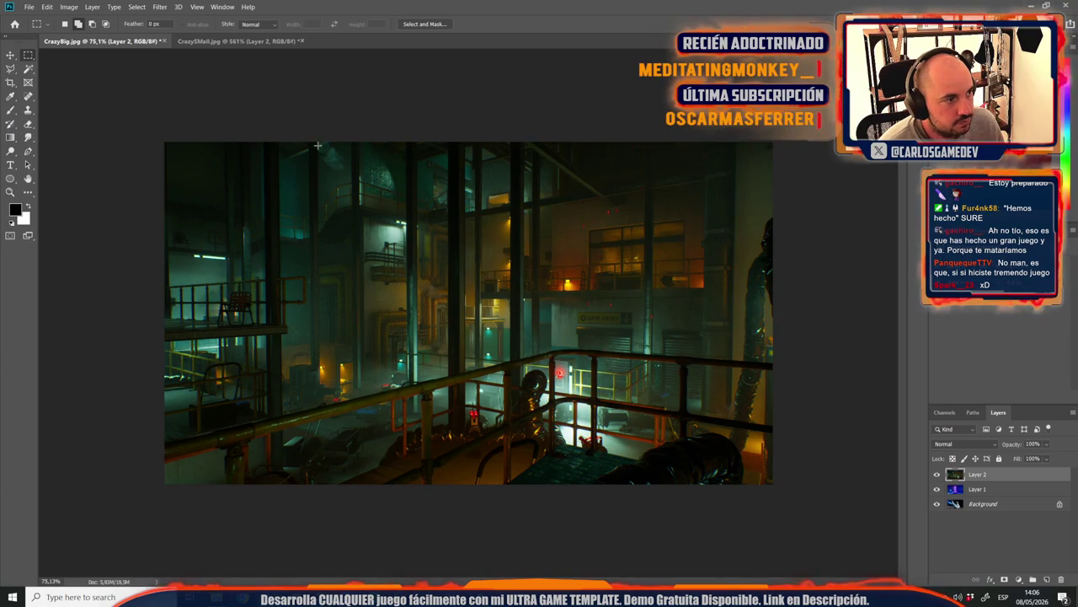
# Step: Save the small card as the JPEG OldBaseSmall in the Cards folder
pyautogui.click(266, 42)
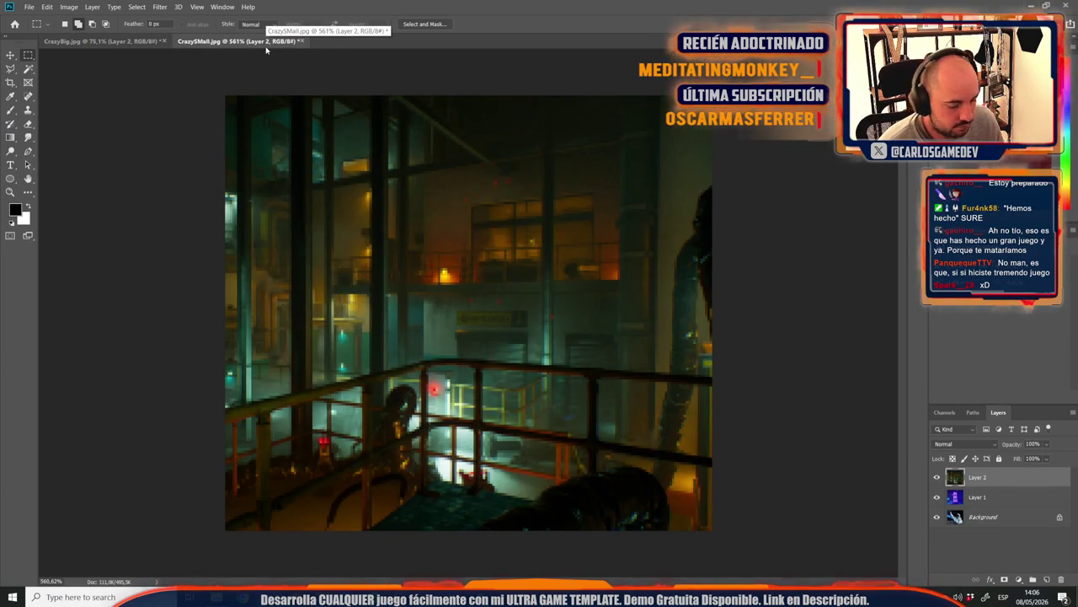
pyautogui.hotkey('ctrl', '1')
pyautogui.hotkey('ctrl', 'shift', 's')
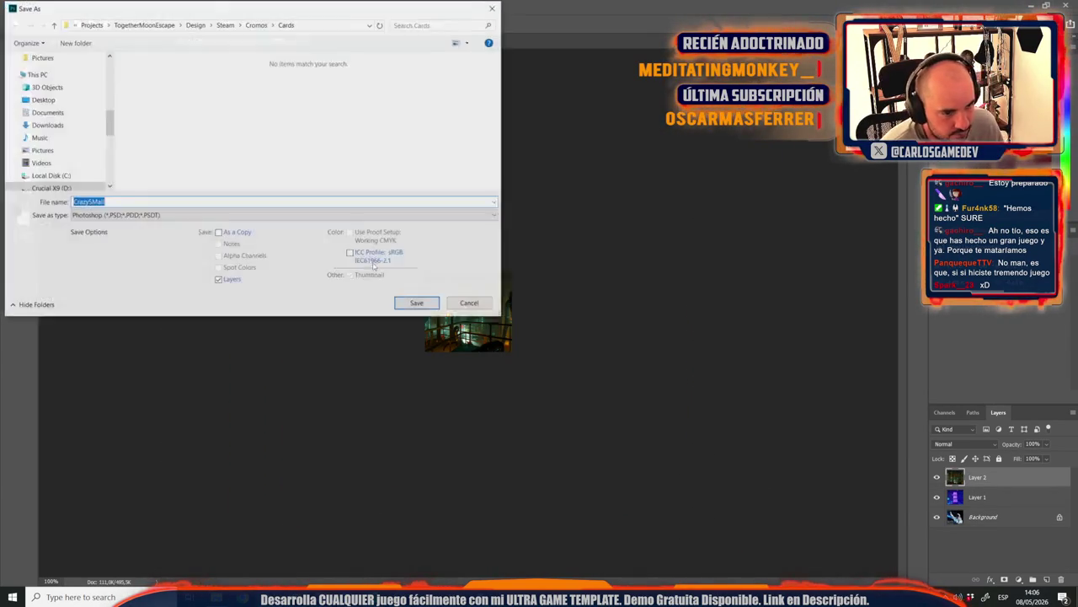
pyautogui.click(126, 215)
pyautogui.click(77, 301)
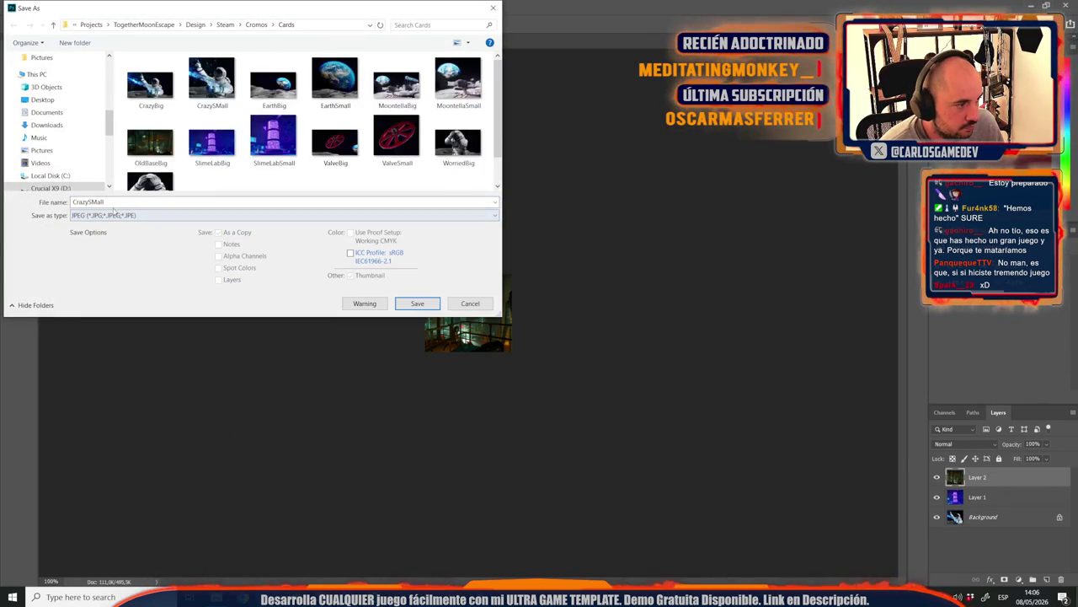
pyautogui.write('OldB')
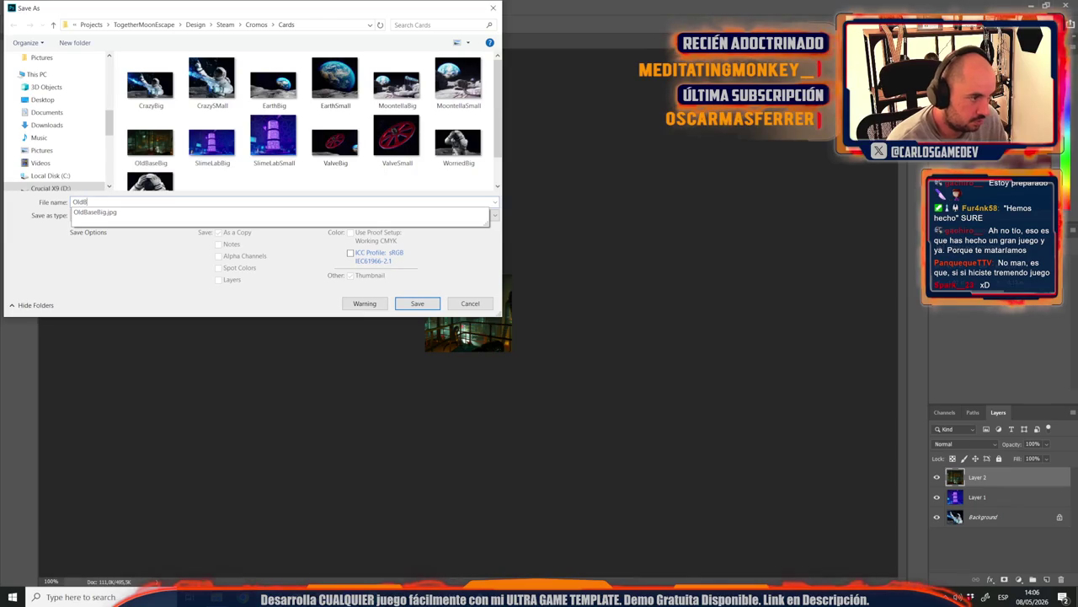
pyautogui.write('aseSmall')
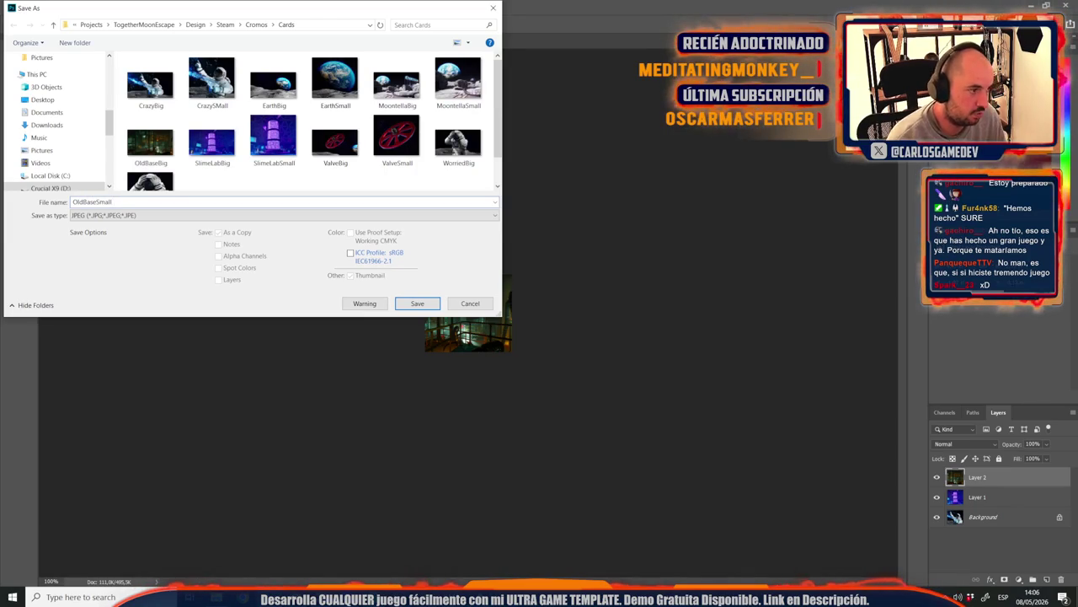
pyautogui.press('Return')
pyautogui.press('Return')
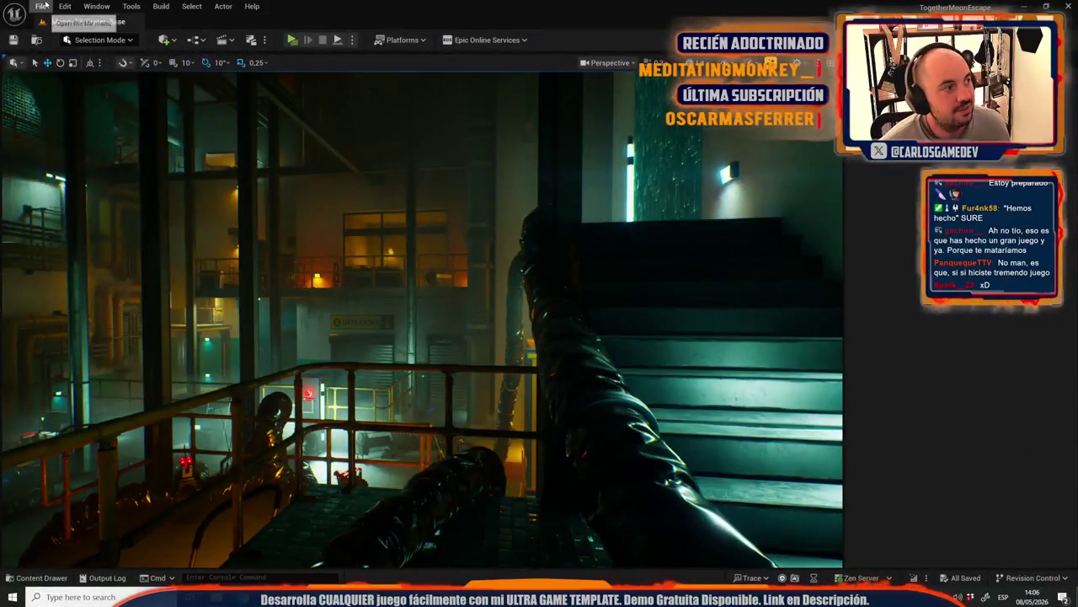
# Step: Open the Moon-16-Servers level from the _Moon Maps folder
pyautogui.click(41, 6)
pyautogui.click(63, 59)
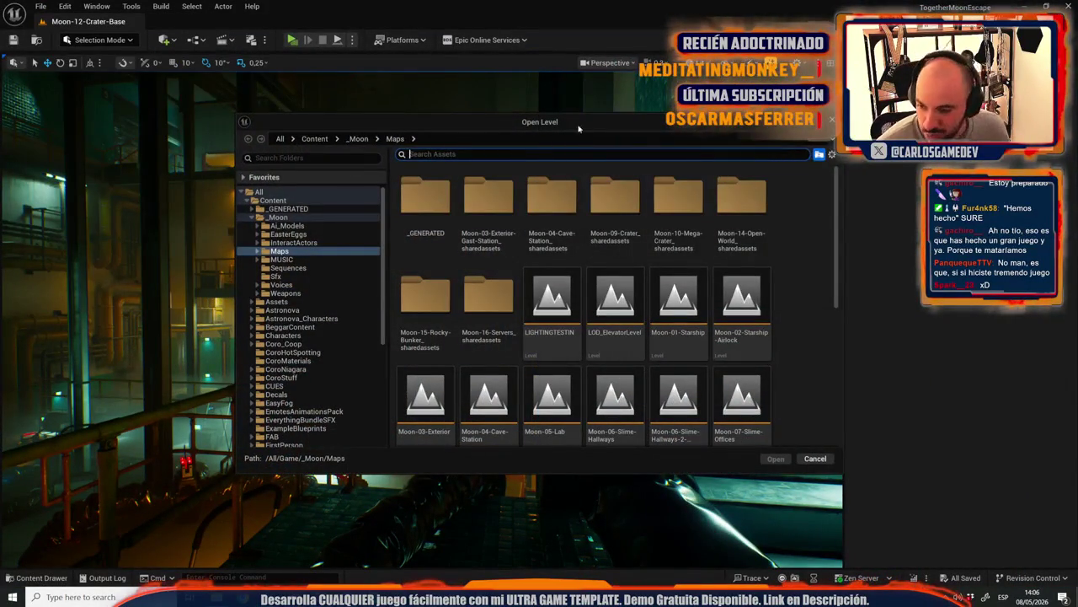
pyautogui.scroll(-2, 590, 354)
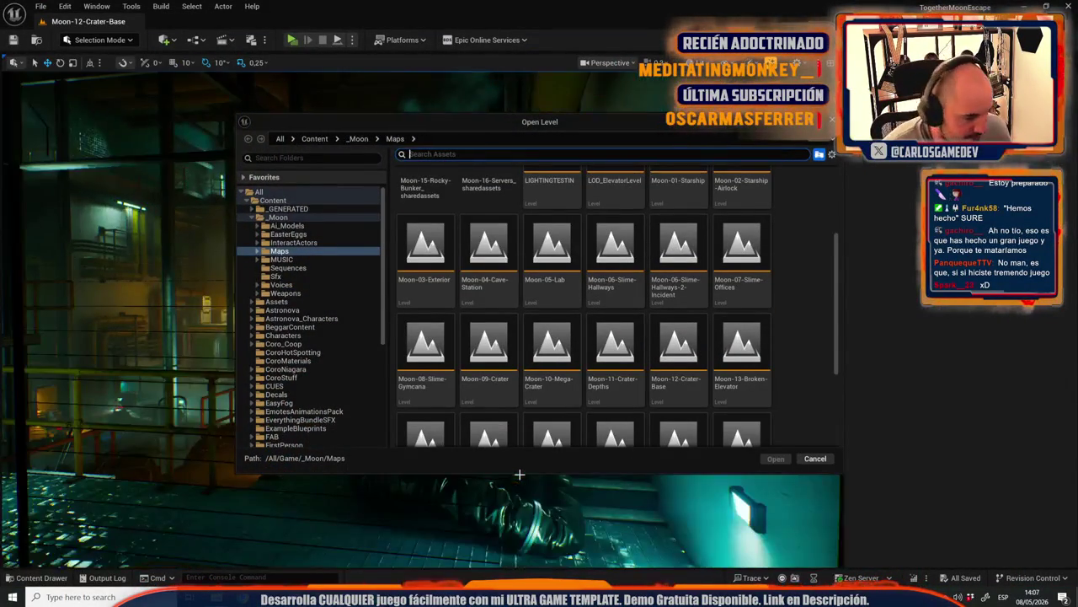
pyautogui.scroll(-2, 547, 371)
pyautogui.click(536, 405)
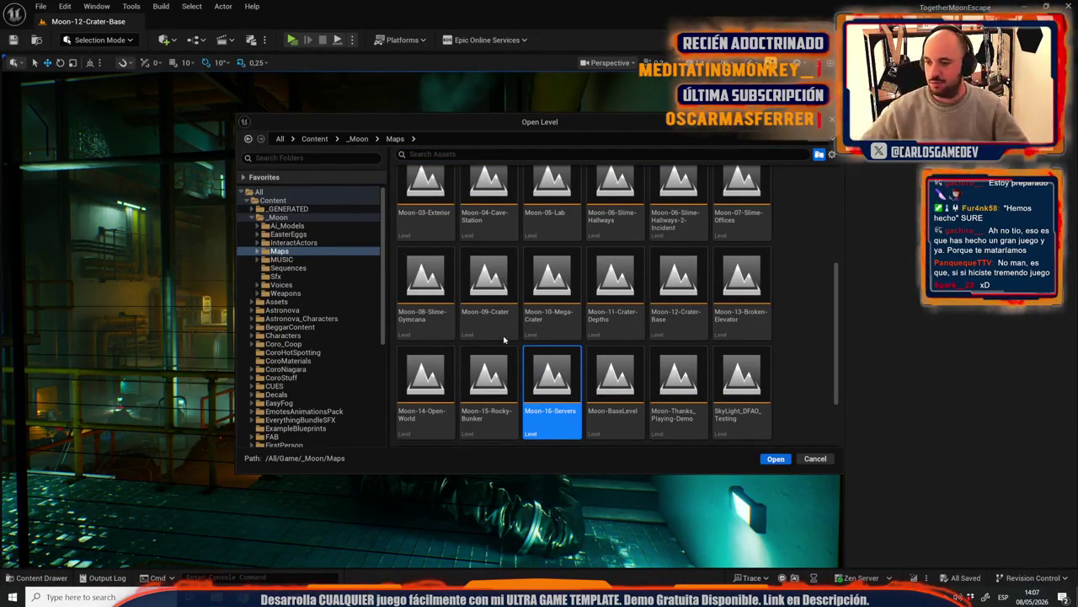
pyautogui.press('Return')
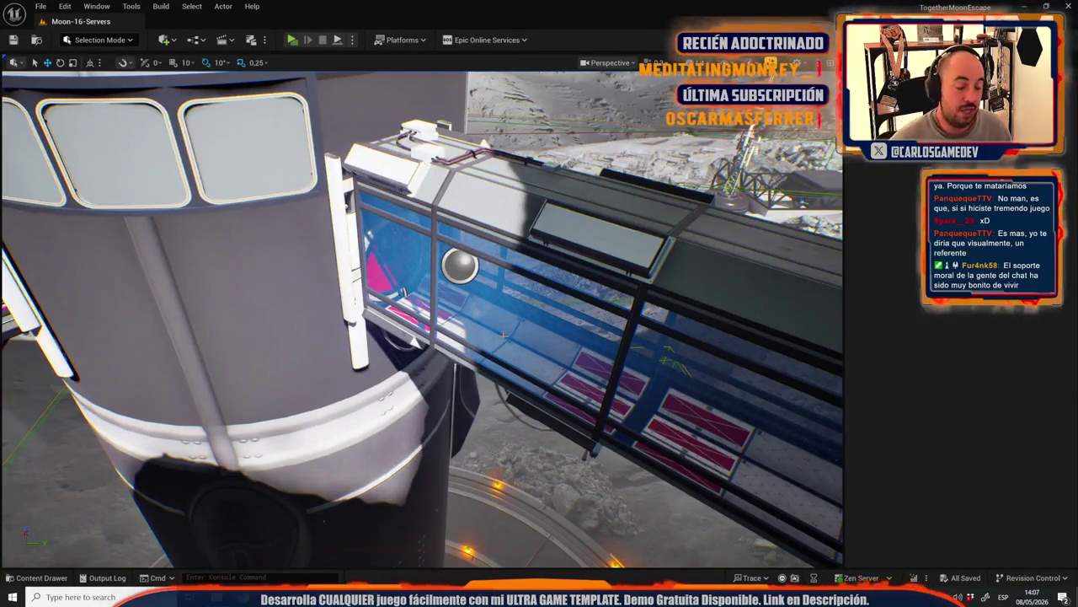
# Step: Delete the blue panel covering the servers-room window
pyautogui.moveTo(421, 337); pyautogui.dragTo(424, 409)
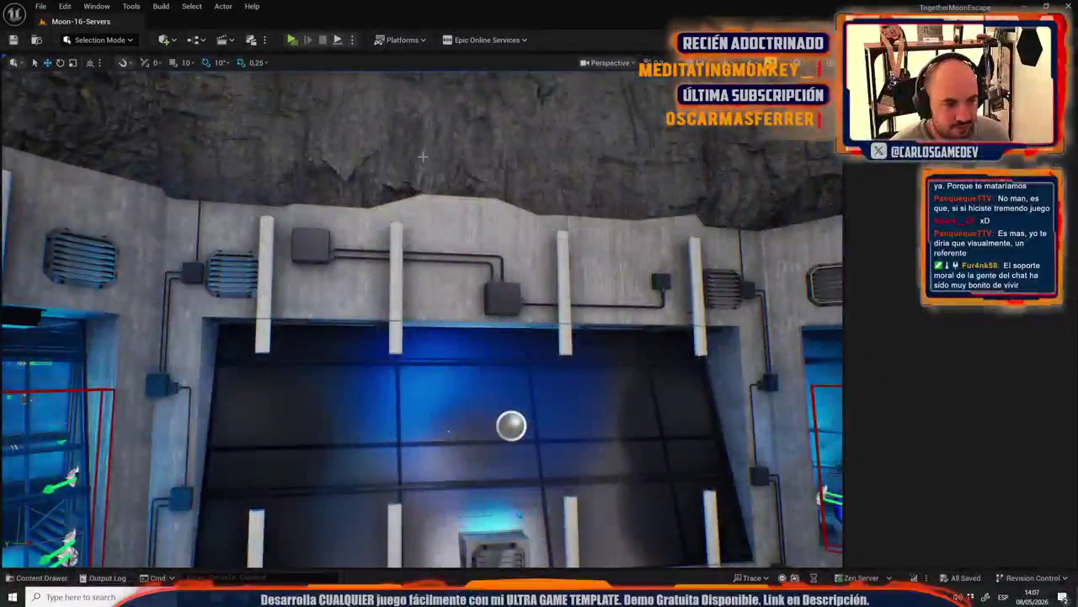
pyautogui.click(424, 410)
pyautogui.press('Delete')
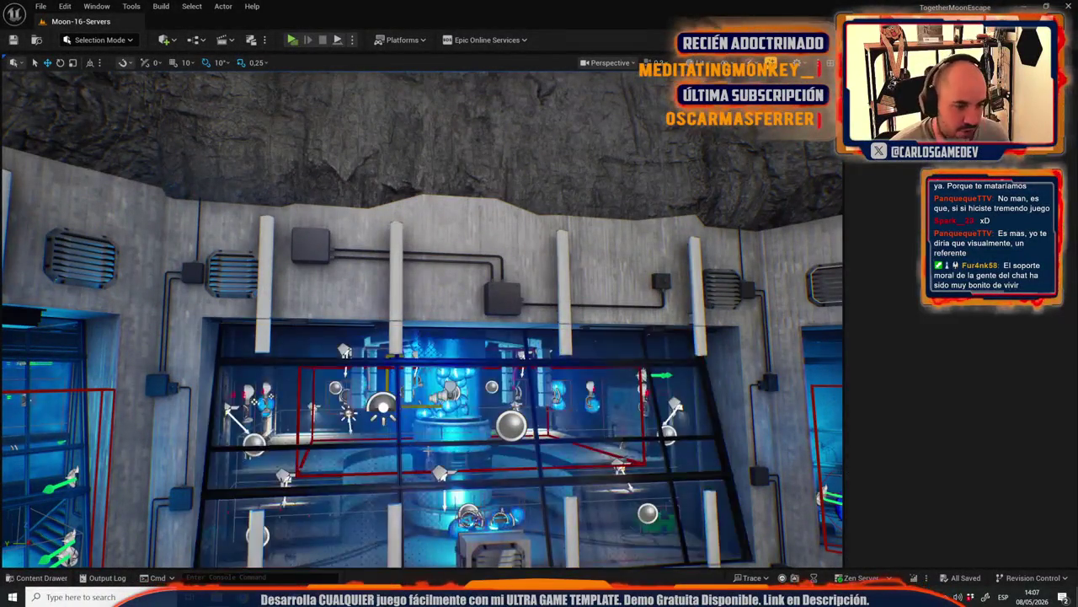
pyautogui.moveTo(425, 409); pyautogui.dragTo(425, 320)
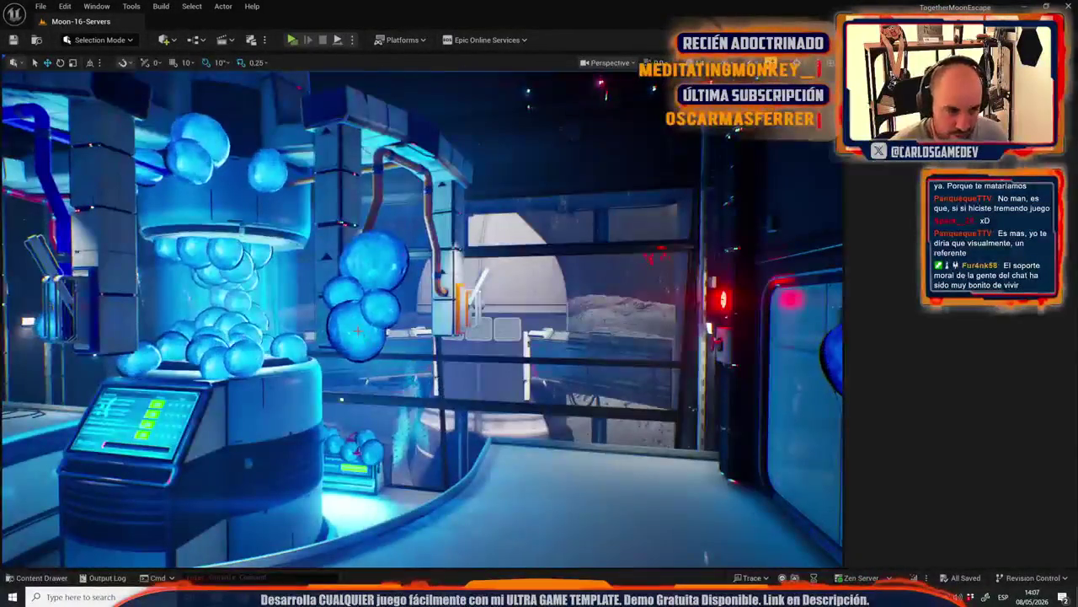
# Step: Select all blue spheres via Select With Same Material and delete them
pyautogui.click(353, 329)
pyautogui.click(192, 6)
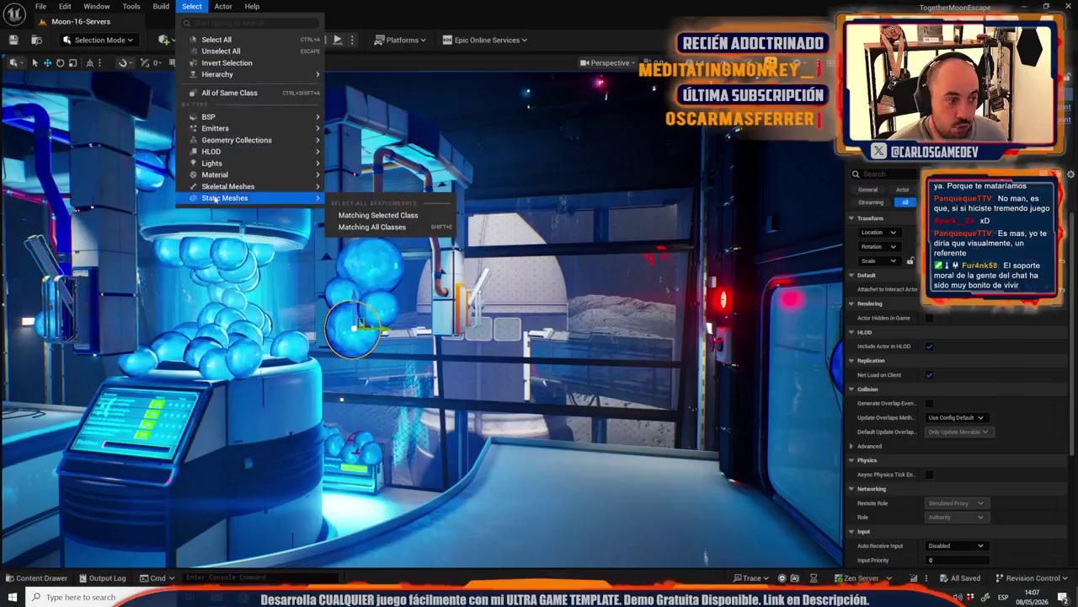
pyautogui.click(347, 192)
pyautogui.moveTo(346, 188); pyautogui.dragTo(253, 188)
pyautogui.press('Delete')
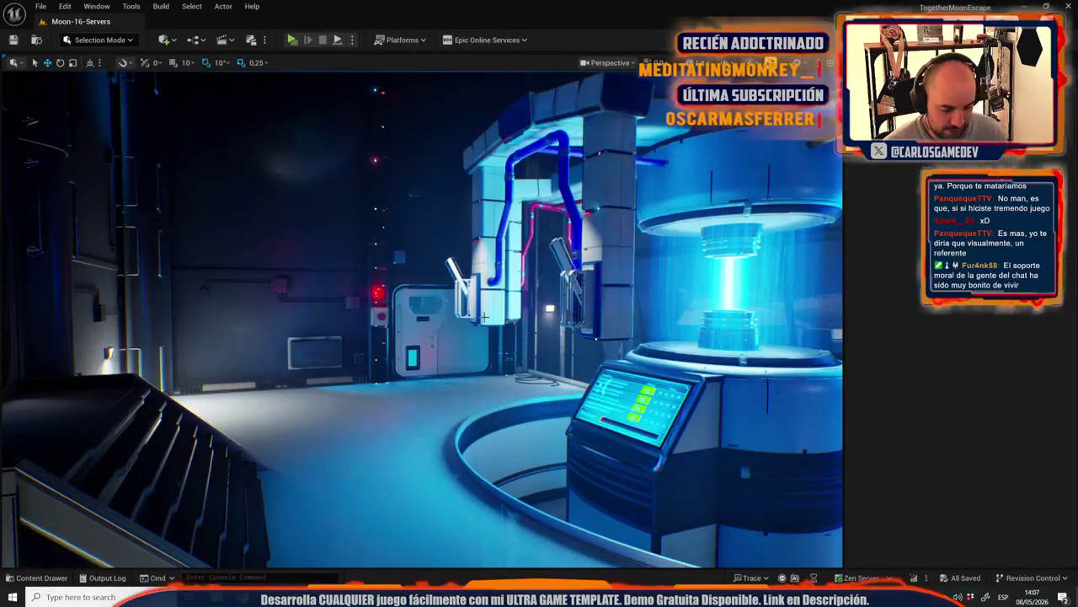
pyautogui.press('F11')
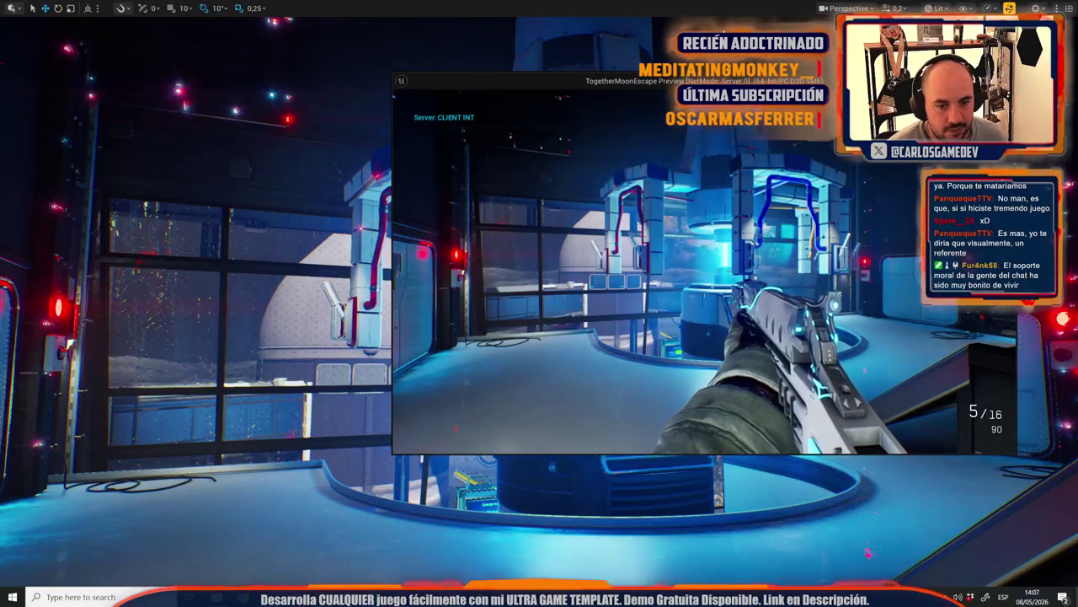
# Step: Close the game preview and return to the card templates in Photoshop
pyautogui.press('Escape')
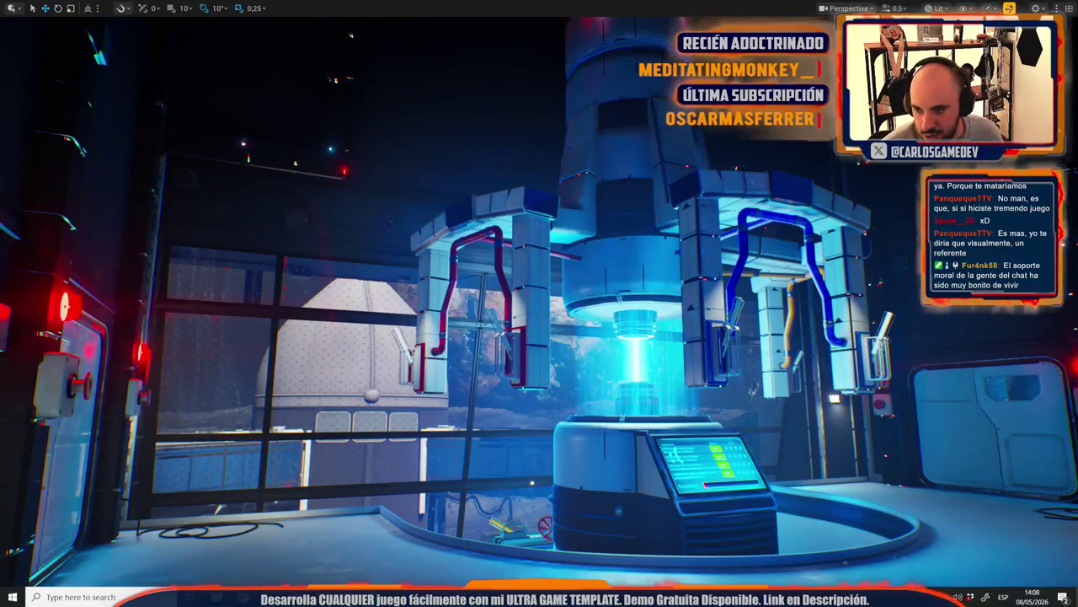
pyautogui.hotkey('alt', 'Tab')
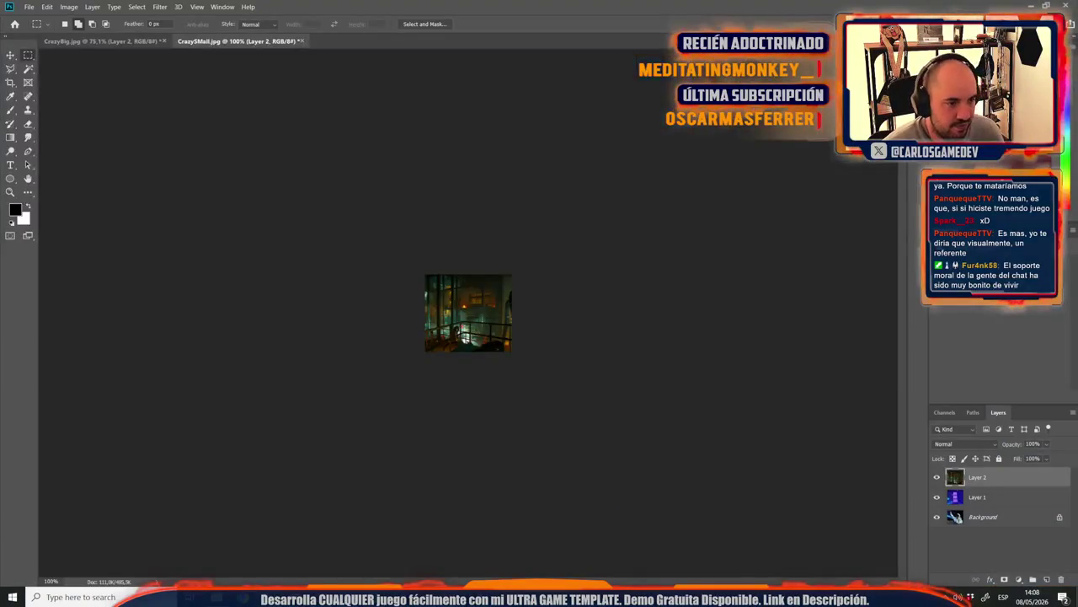
# Step: Paste the reactor screenshot into CrazyBig.jpg as Layer 3 and nudge it slightly left
pyautogui.click(101, 40)
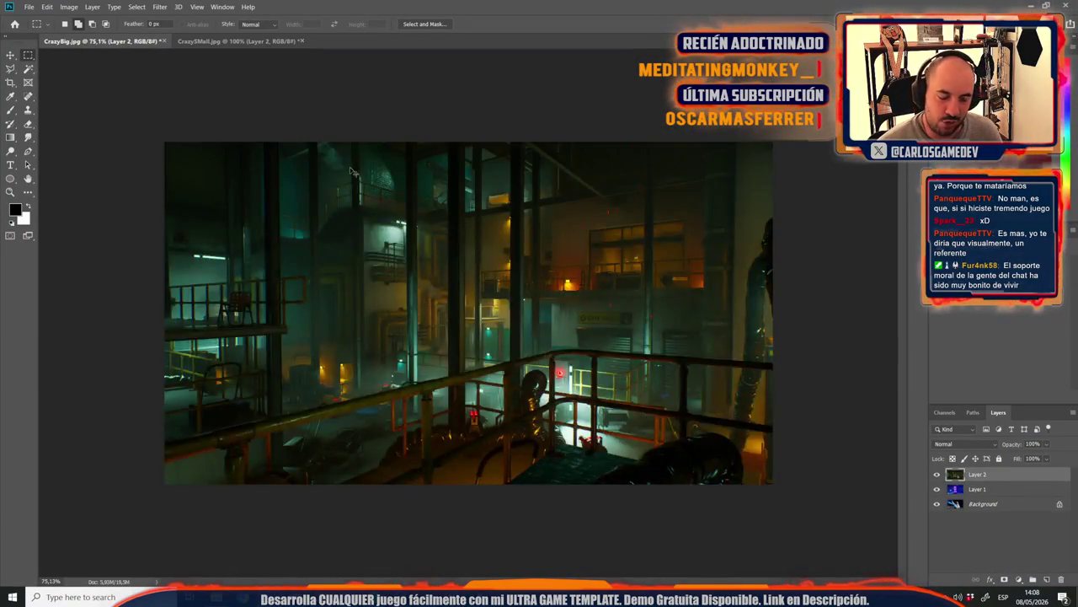
pyautogui.hotkey('ctrl', 'v')
pyautogui.hotkey('ctrl', 't')
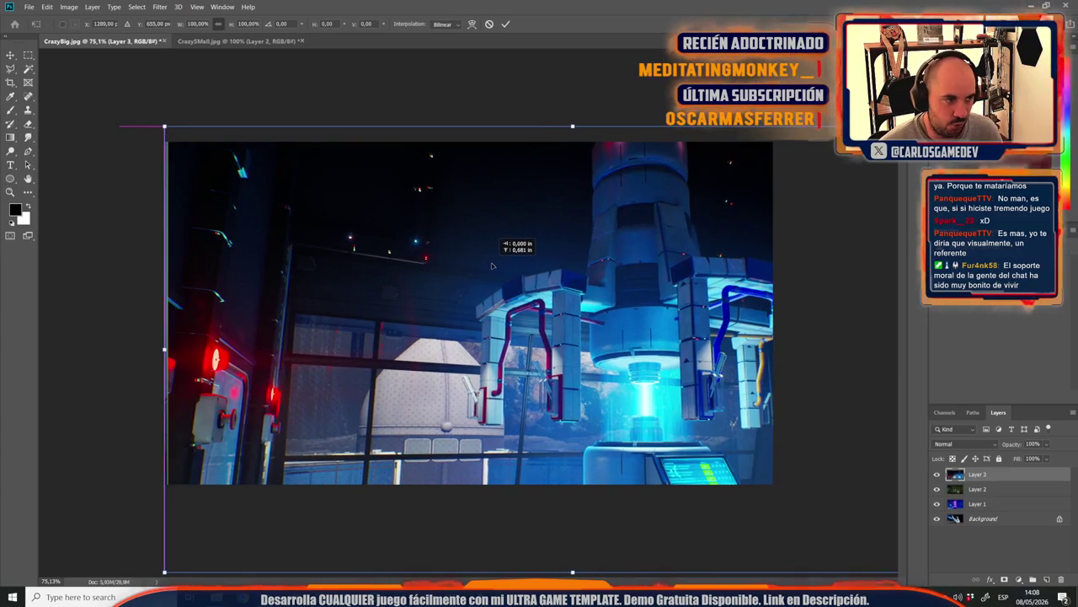
pyautogui.moveTo(489, 268); pyautogui.dragTo(485, 302)
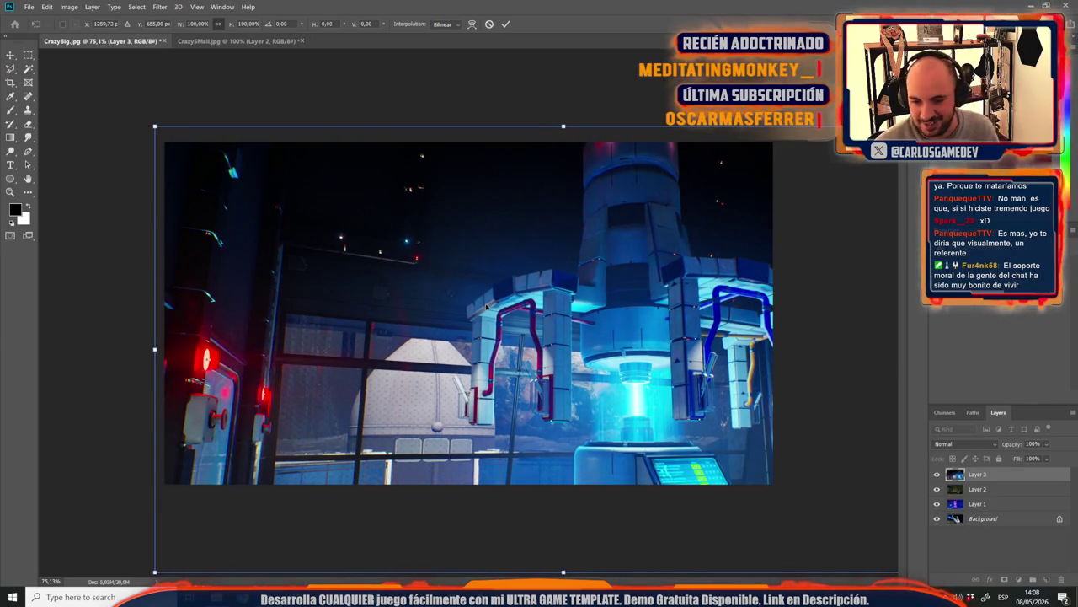
pyautogui.scroll(-3, 485, 305)
pyautogui.hotkey('alt', 'Tab')
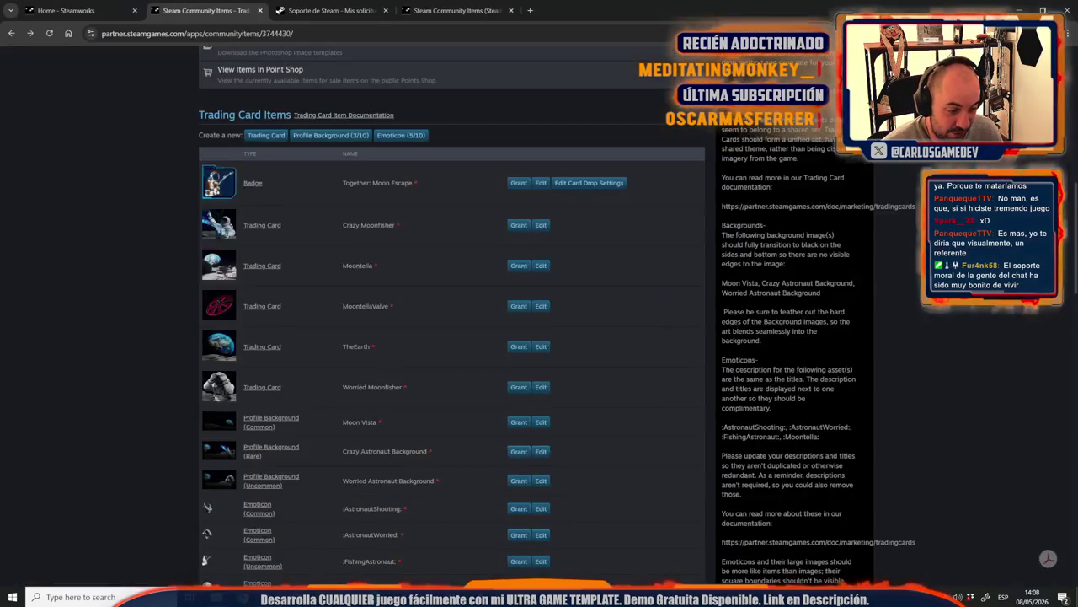
# Step: In a new tab, open Steamworks Financial Info and bring up the Wishes By Day wishlist report
pyautogui.click(530, 10)
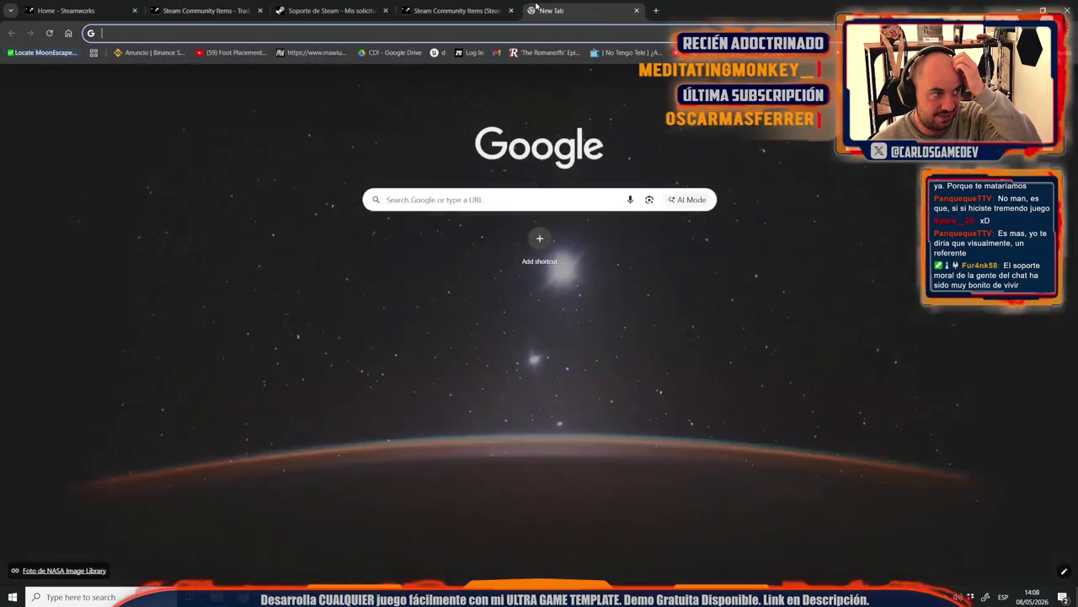
pyautogui.write('p')
pyautogui.press('Return')
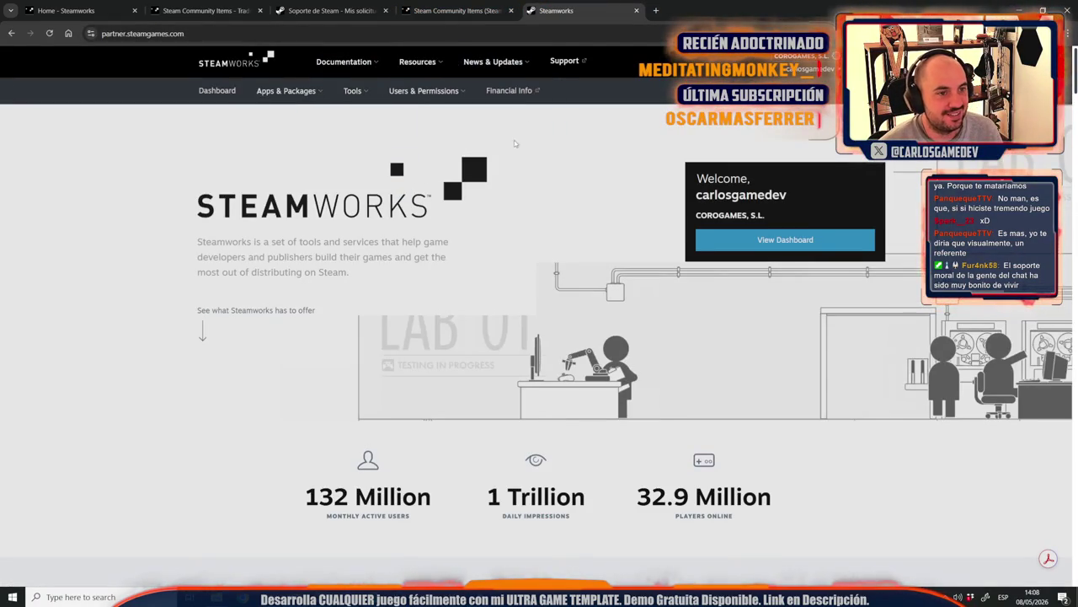
pyautogui.click(490, 101)
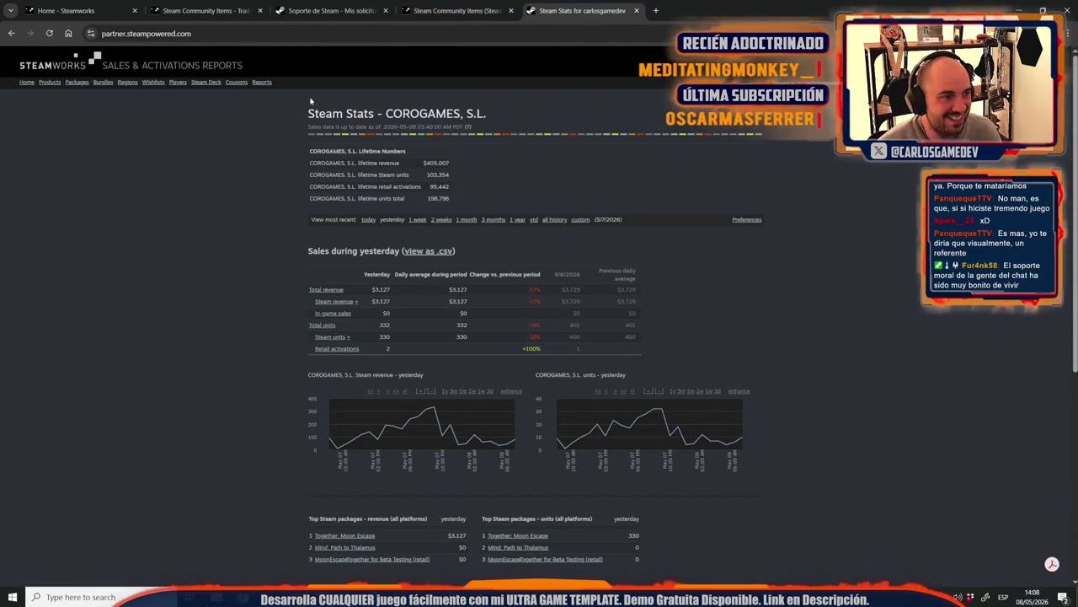
pyautogui.middleClick(153, 82)
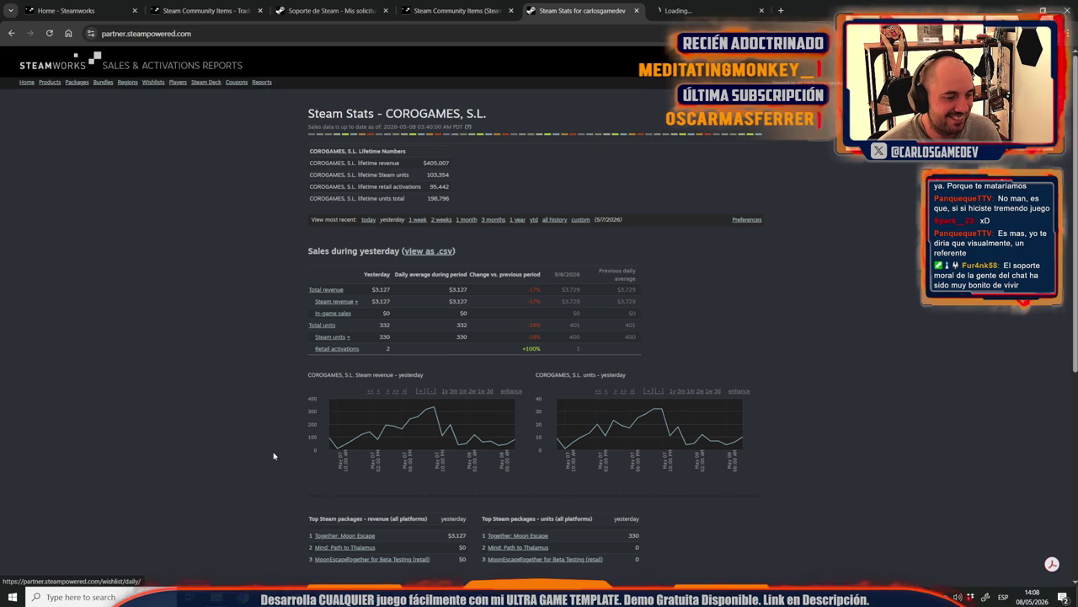
pyautogui.click(367, 537)
pyautogui.hotkey('ctrl', 'Tab')
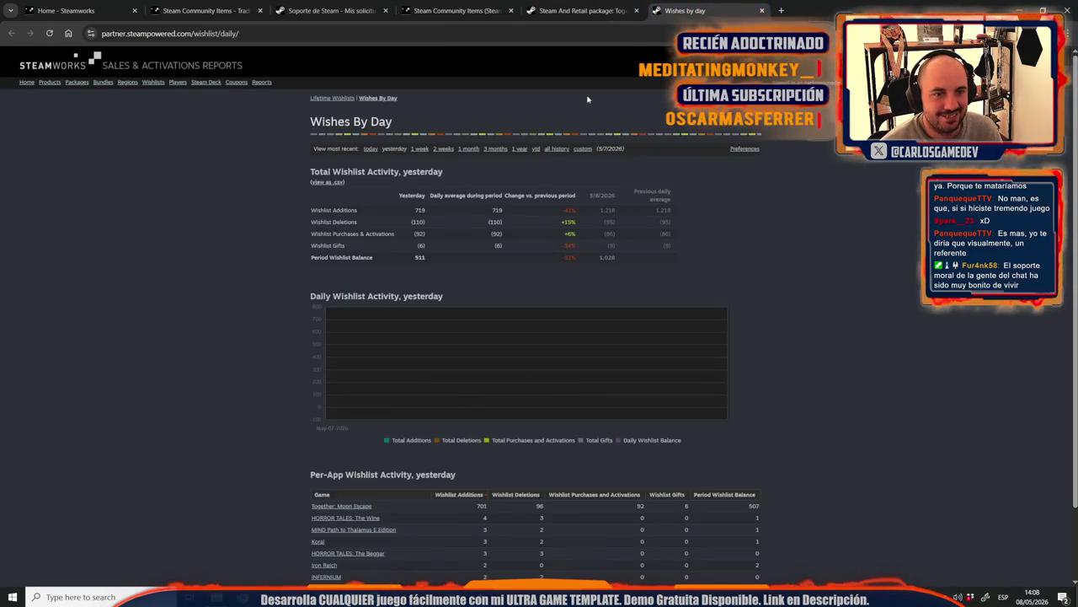
# Step: Open the Together: Moon Escape wishlist details and review its package sales report
pyautogui.scroll(-2, 460, 257)
pyautogui.click(341, 422)
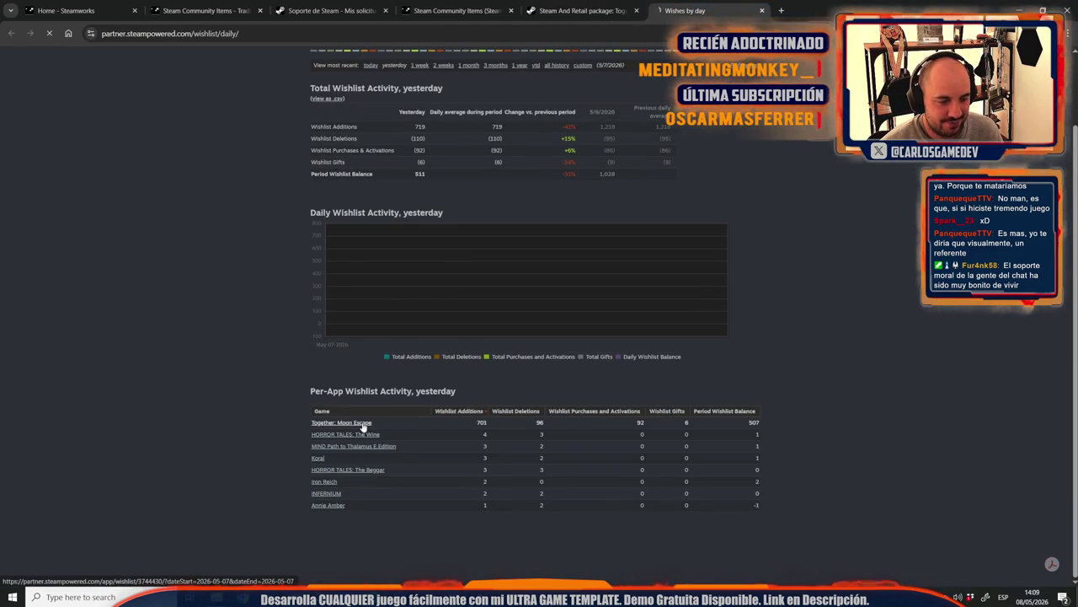
pyautogui.click(590, 10)
pyautogui.scroll(-2, 238, 344)
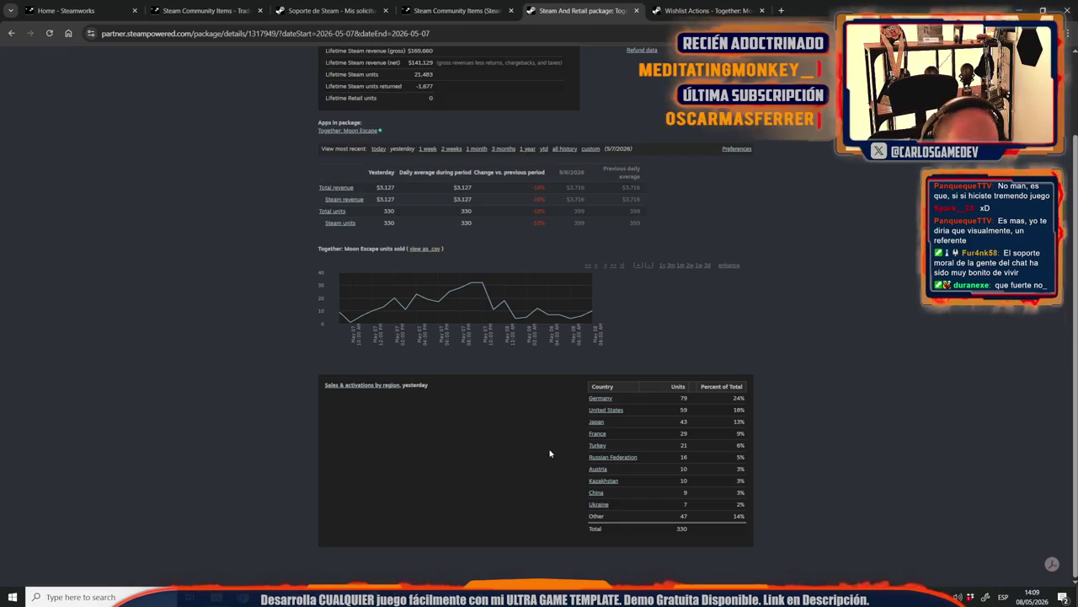
pyautogui.scroll(2, 543, 471)
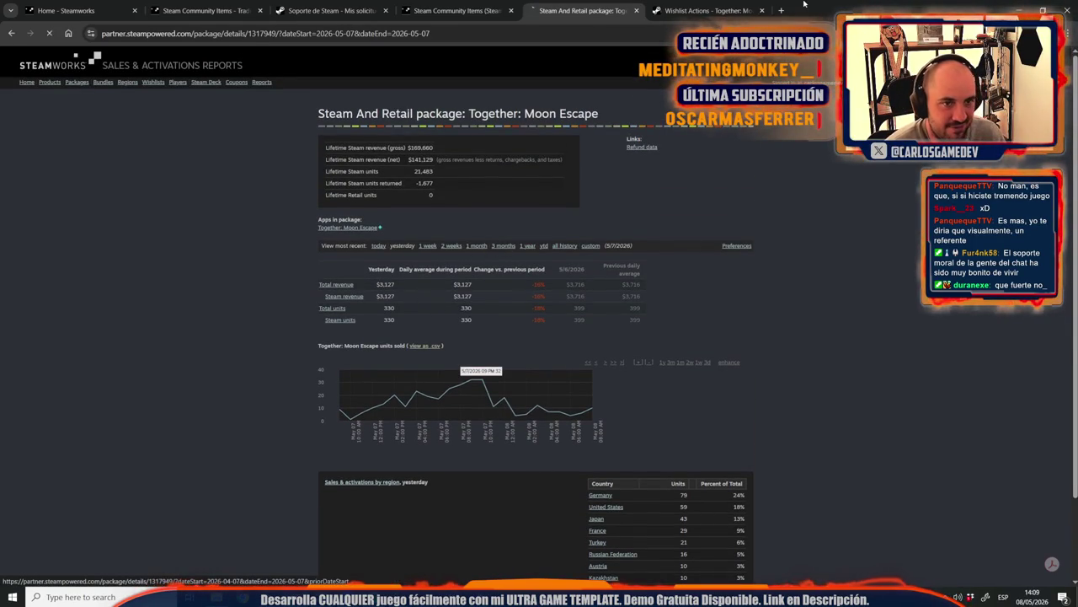
# Step: Show Wishlist Actions for the last 3 months, then return to the 1-month package report
pyautogui.click(707, 10)
pyautogui.scroll(-3, 509, 272)
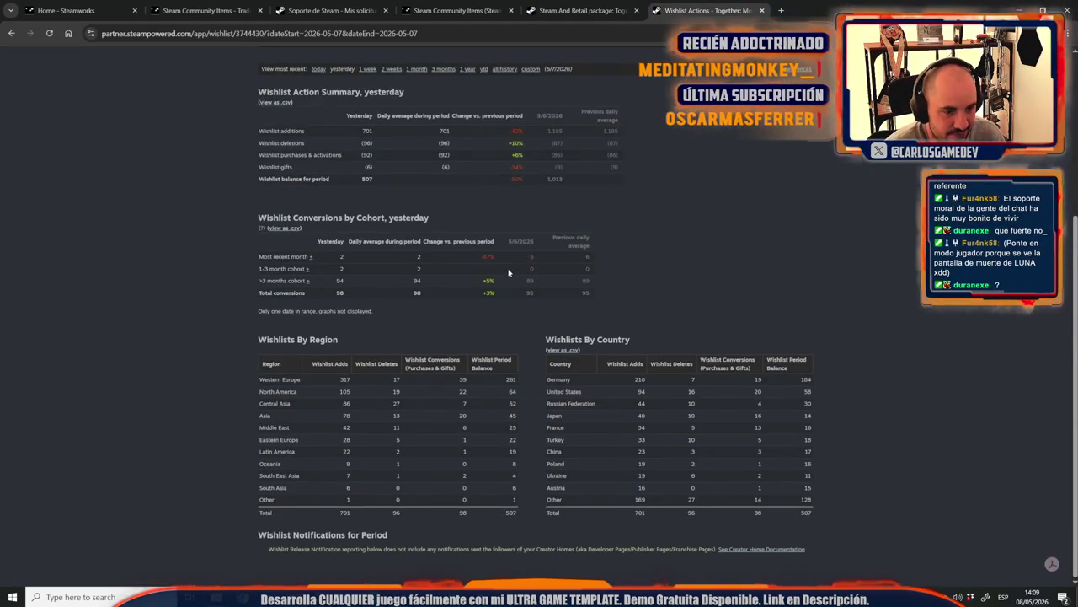
pyautogui.scroll(3, 508, 272)
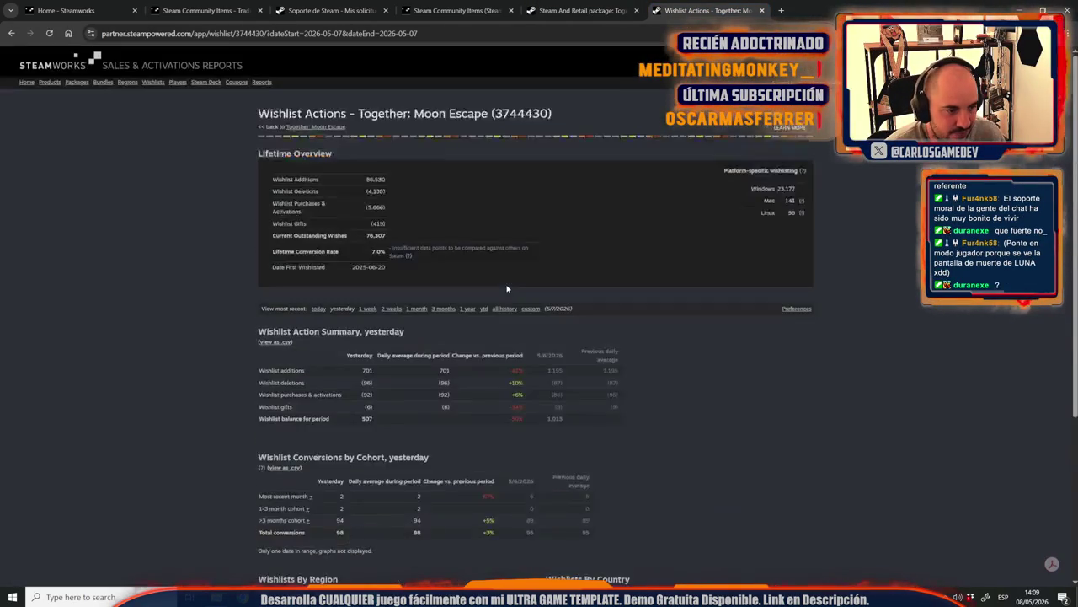
pyautogui.click(467, 311)
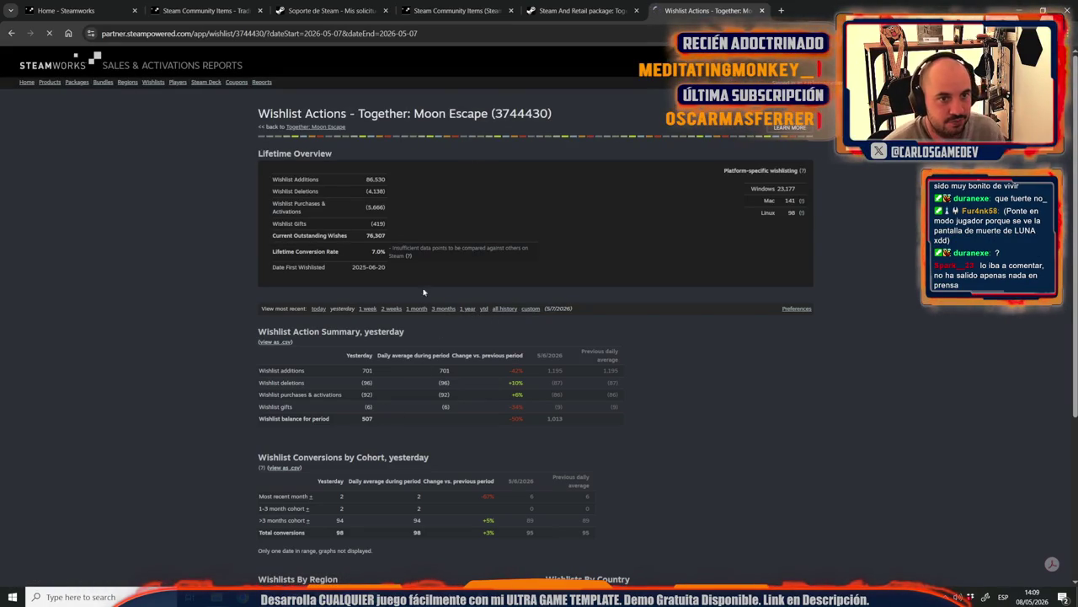
pyautogui.hotkey('ctrl', 'shift', 'Tab')
pyautogui.scroll(-2, 510, 223)
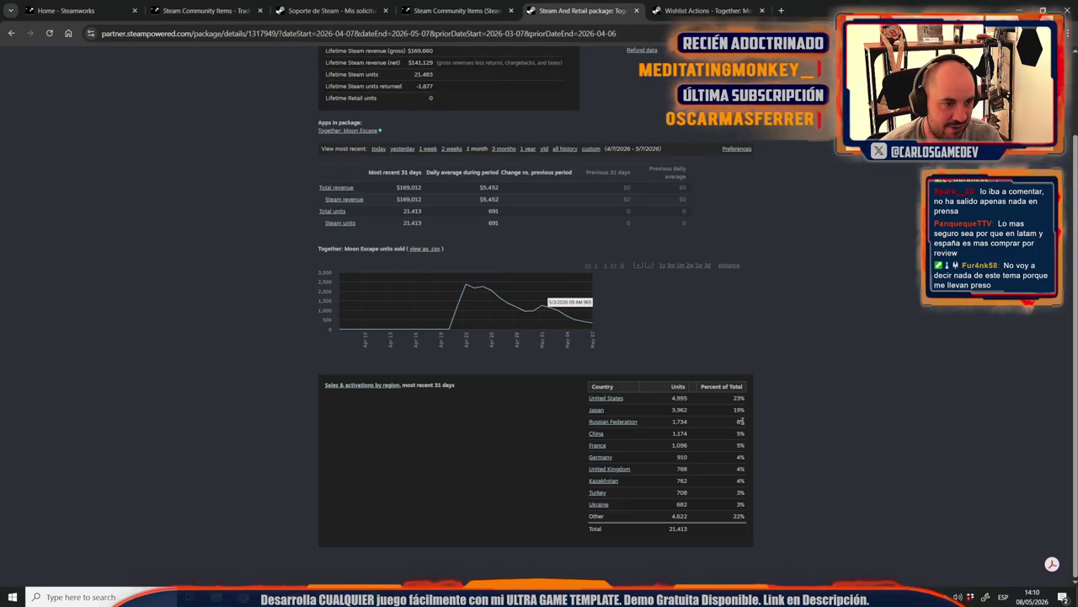
pyautogui.scroll(3, 740, 438)
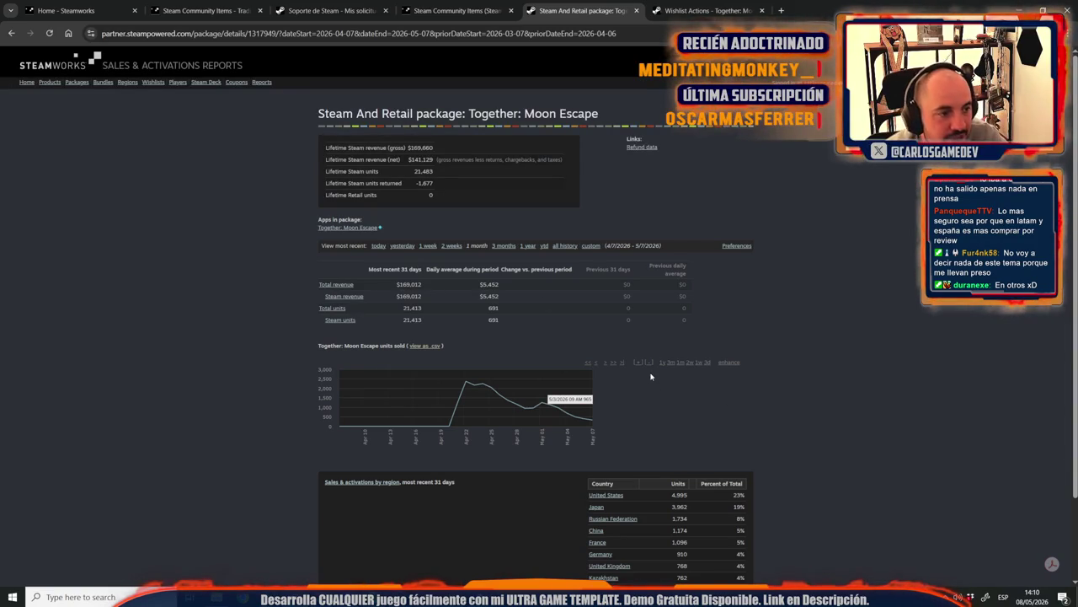
pyautogui.scroll(-3, 444, 447)
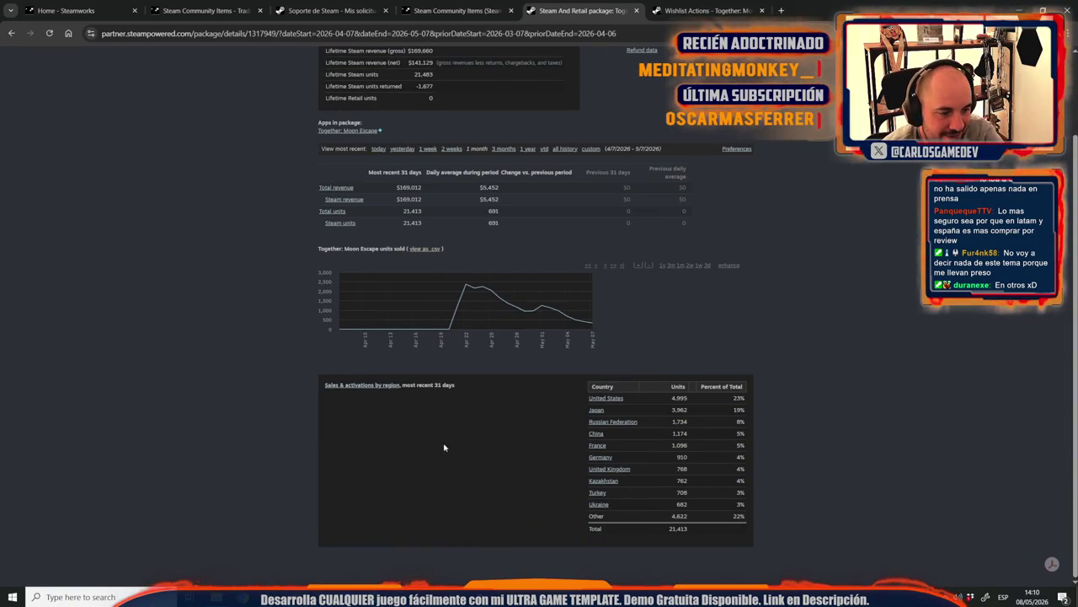
pyautogui.click(391, 385)
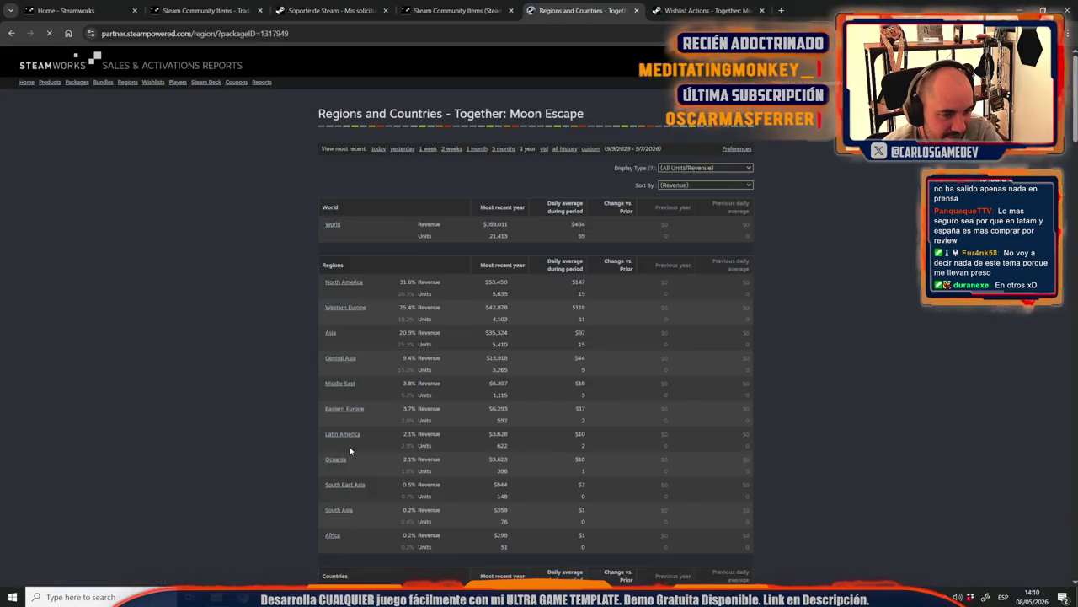
pyautogui.scroll(-3, 351, 450)
pyautogui.scroll(-6, 351, 449)
pyautogui.scroll(-3, 351, 451)
pyautogui.scroll(-3, 351, 450)
pyautogui.scroll(-3, 351, 450)
pyautogui.scroll(-3, 350, 451)
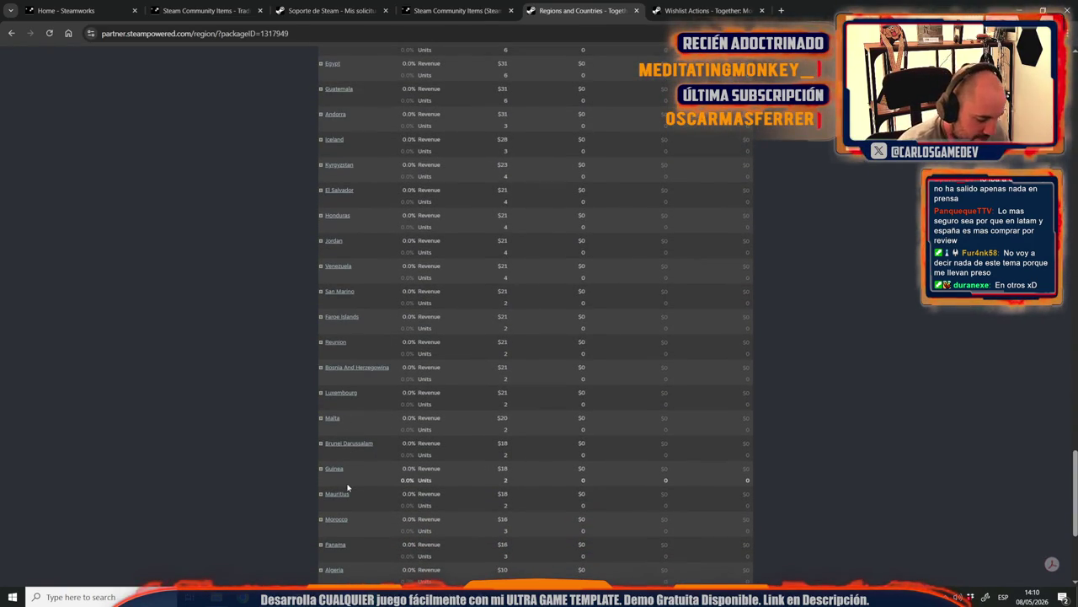
pyautogui.write('spain')
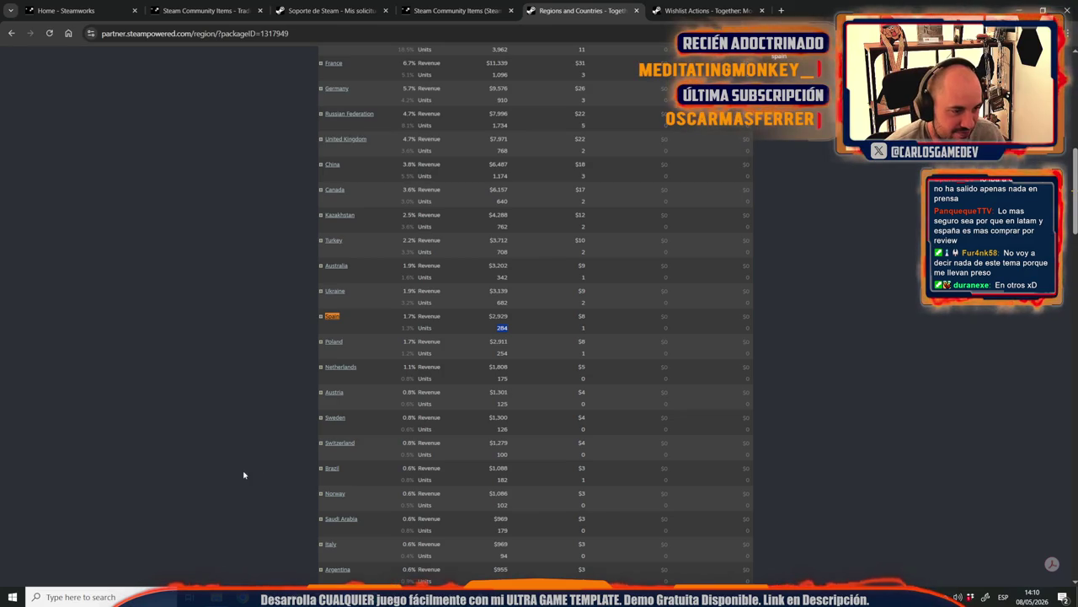
pyautogui.click(14, 40)
pyautogui.scroll(2, 153, 494)
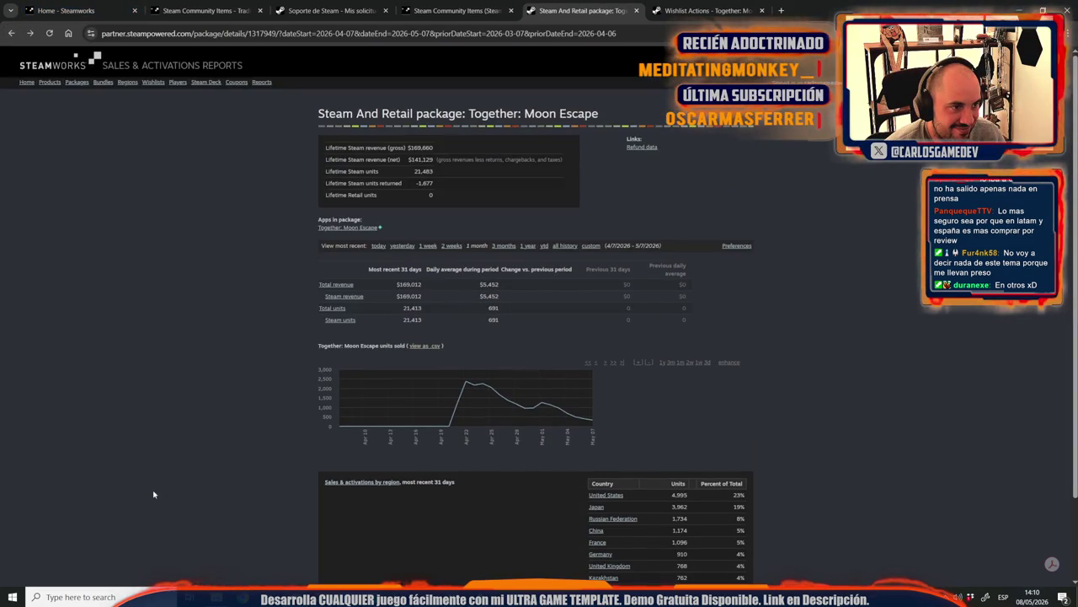
pyautogui.rightClick(11, 35)
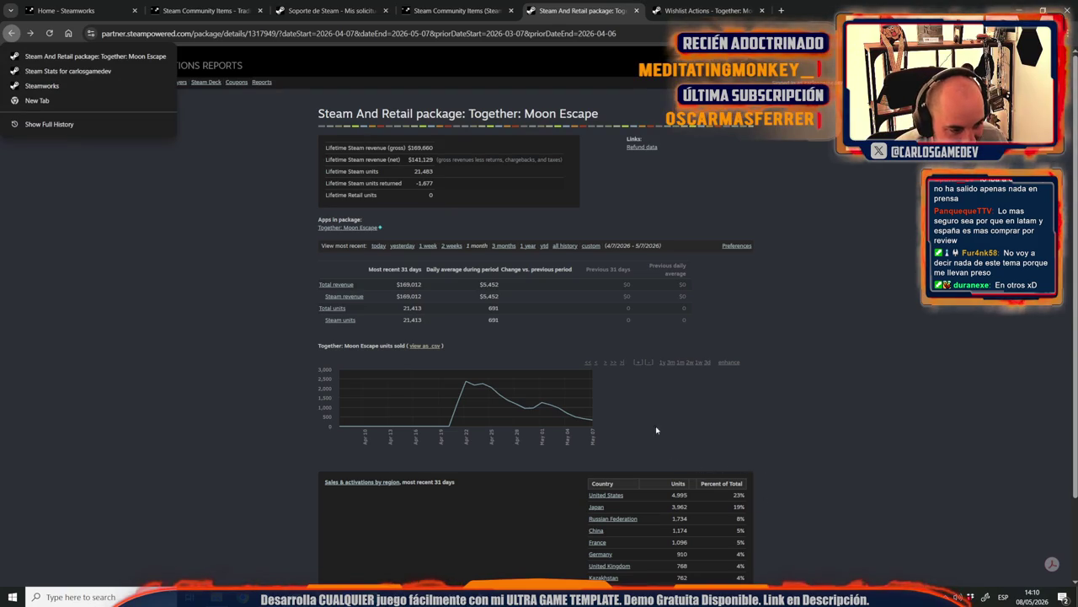
pyautogui.click(590, 423)
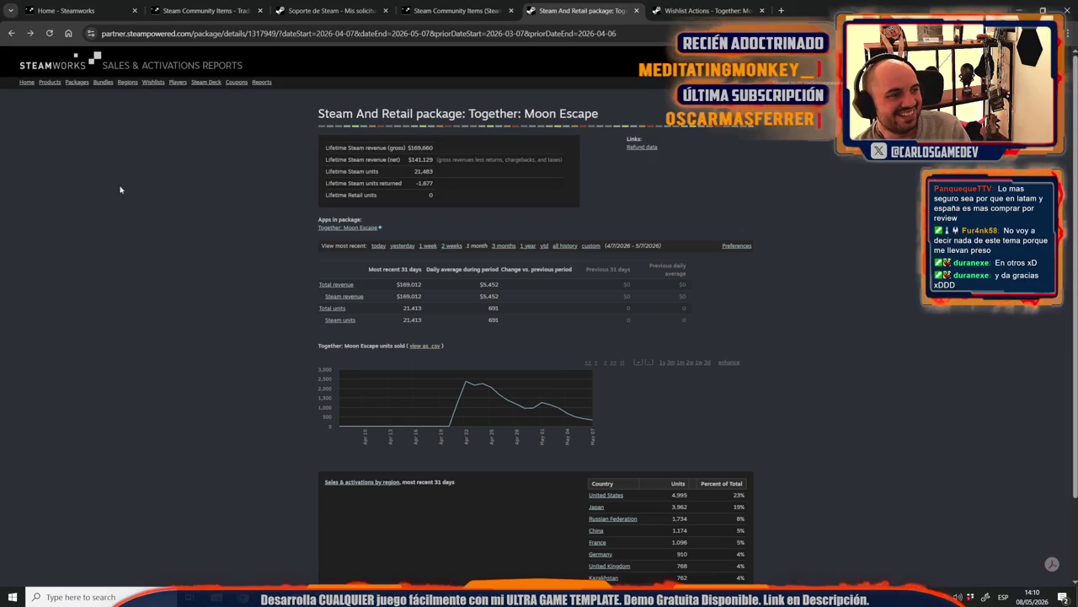
pyautogui.click(27, 83)
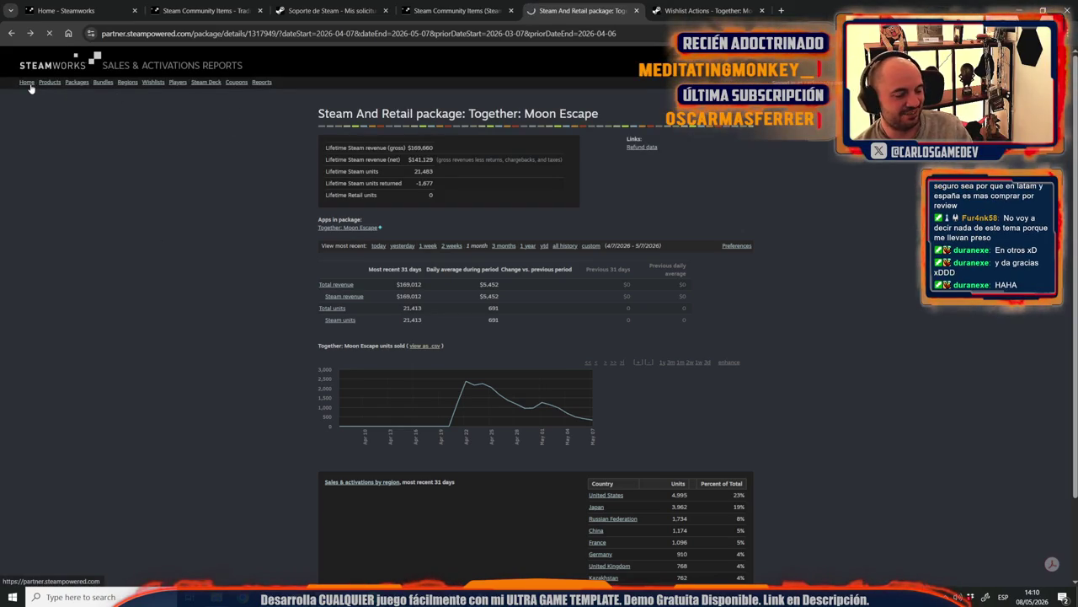
pyautogui.scroll(-3, 247, 324)
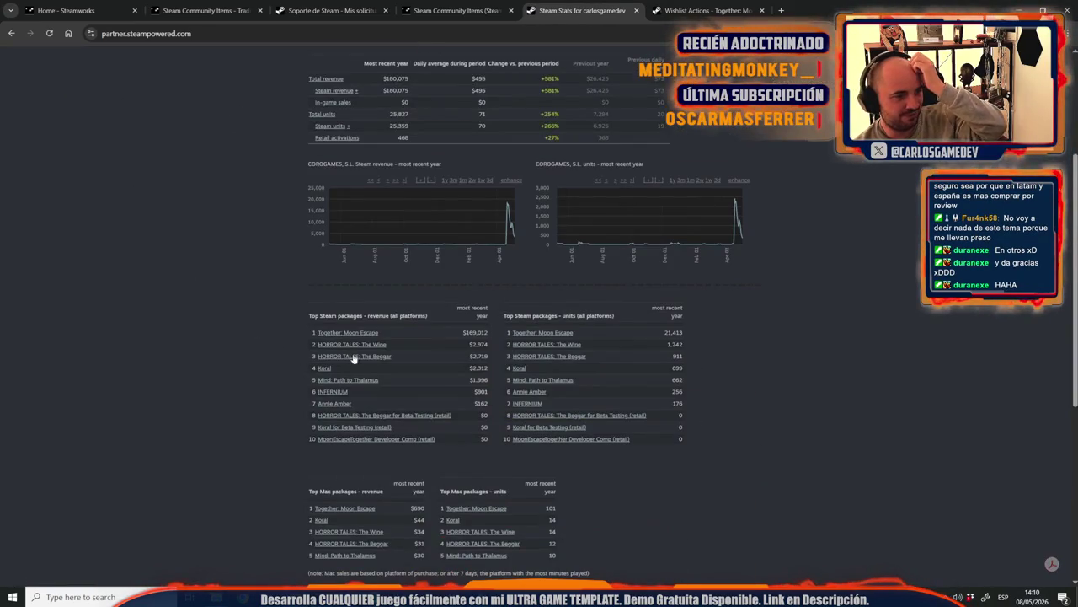
pyautogui.click(360, 332)
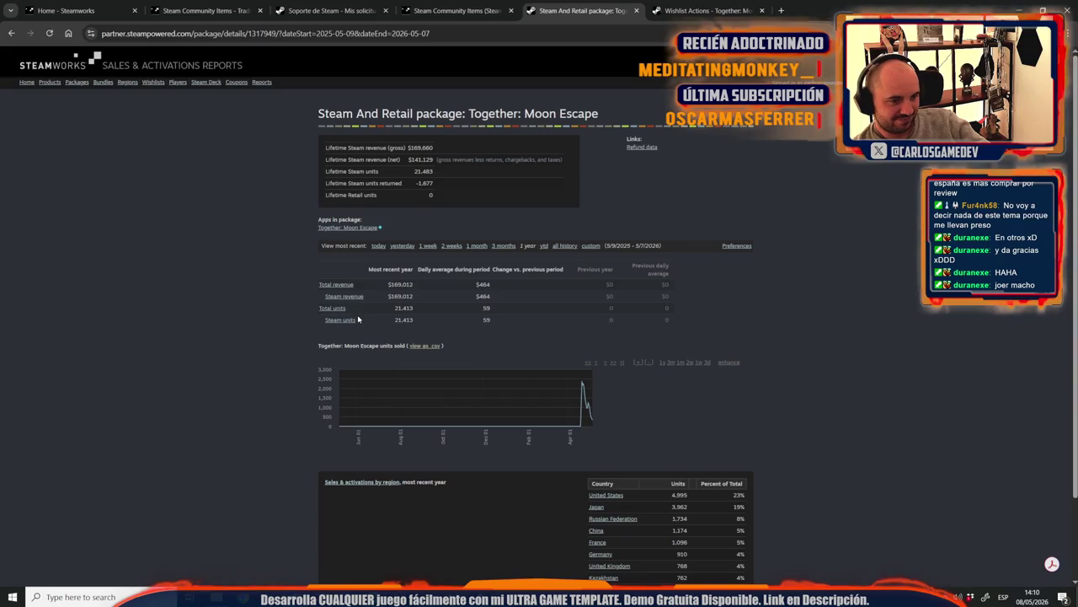
pyautogui.scroll(-2, 358, 325)
pyautogui.moveTo(441, 281)
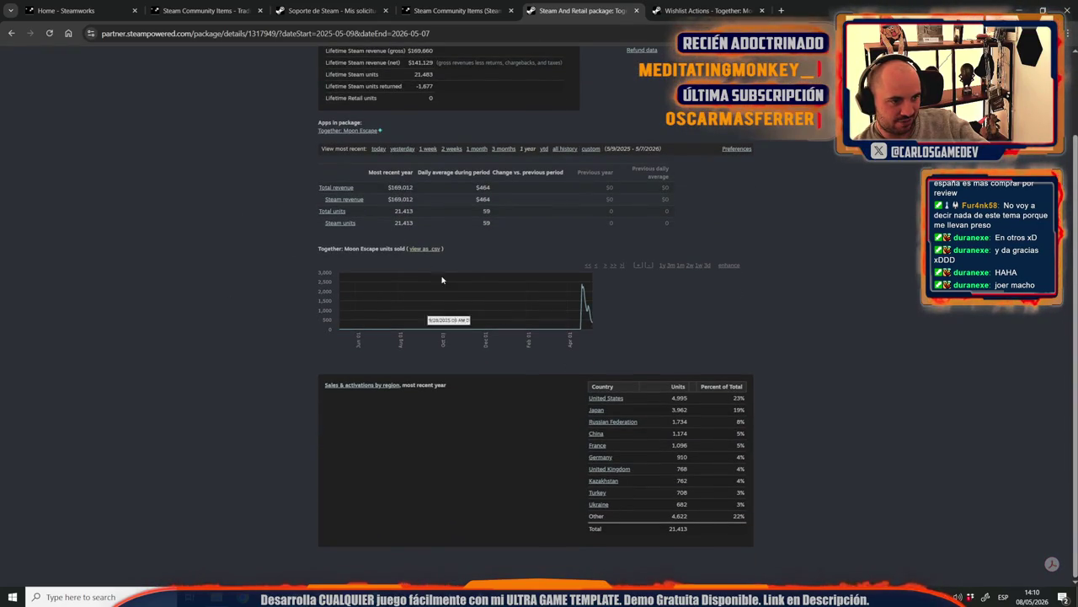
pyautogui.scroll(2, 534, 438)
pyautogui.scroll(-2, 533, 464)
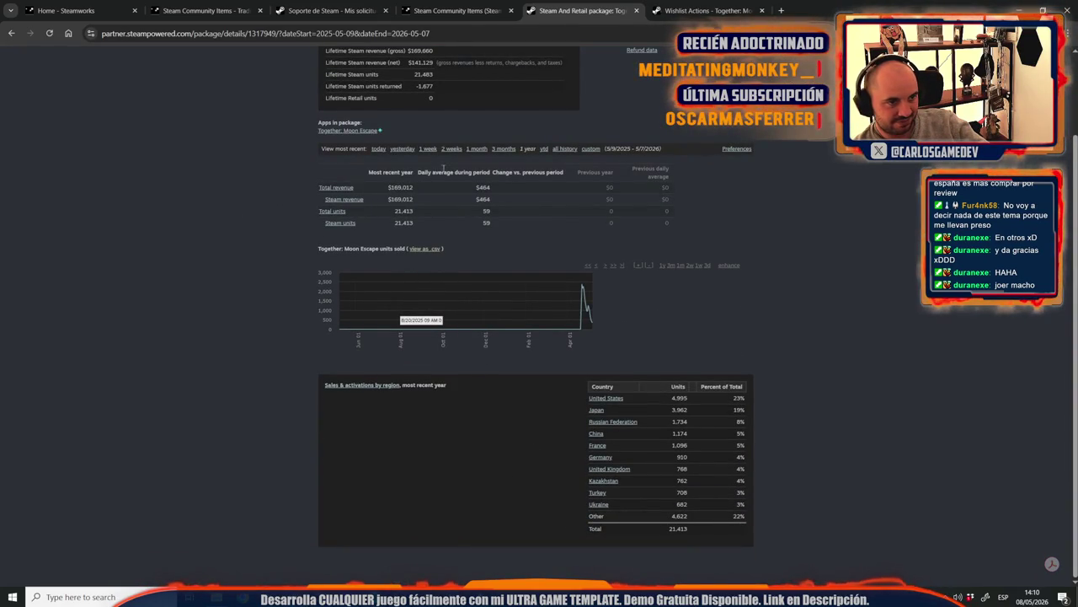
pyautogui.click(477, 148)
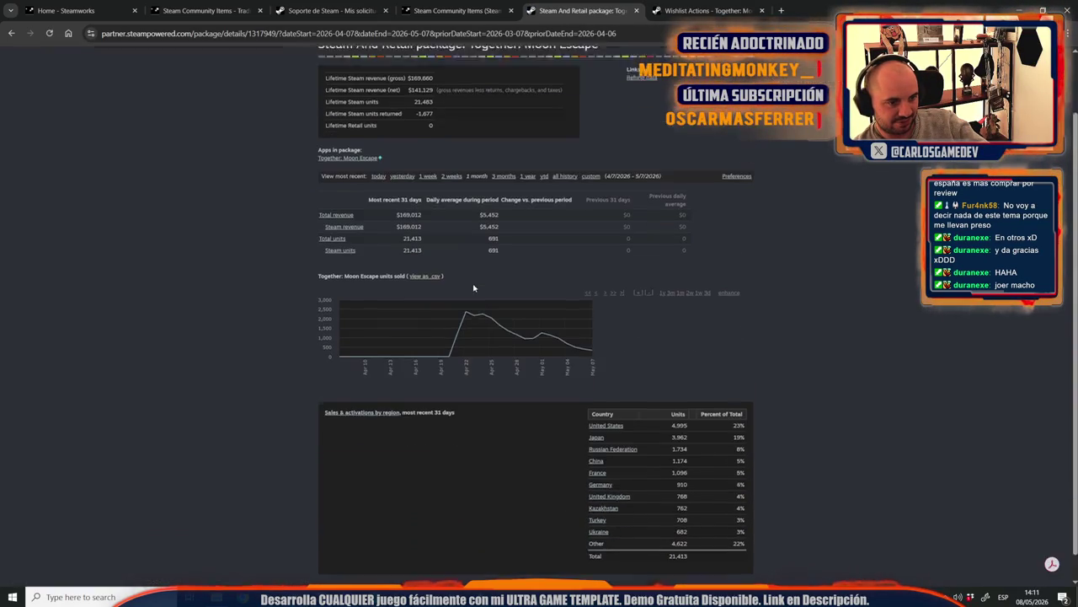
pyautogui.scroll(2, 473, 288)
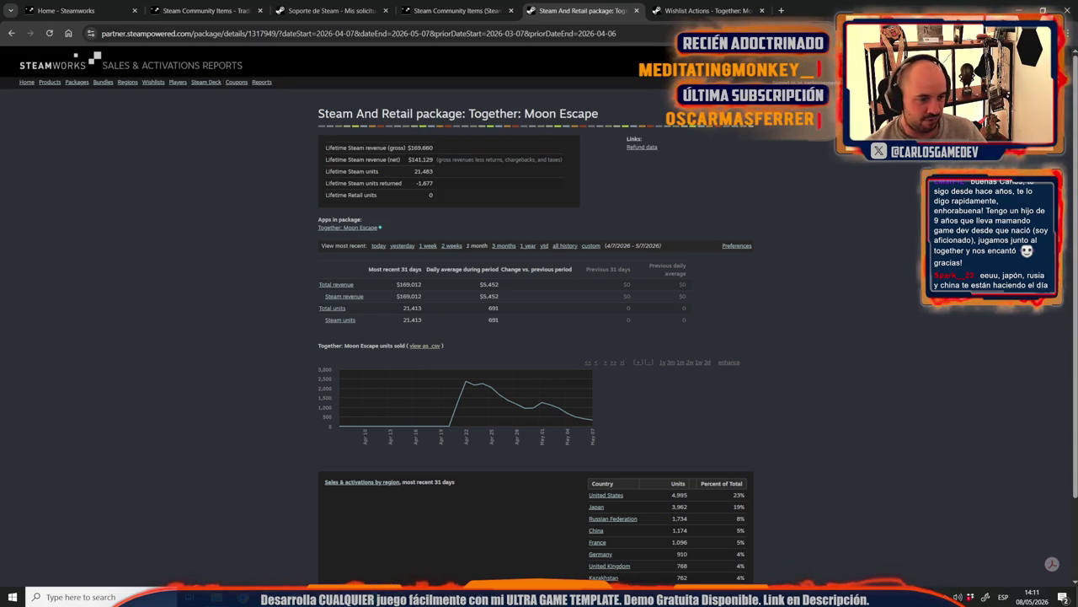
pyautogui.hotkey('ctrl', 'Tab')
pyautogui.hotkey('alt', 'Tab')
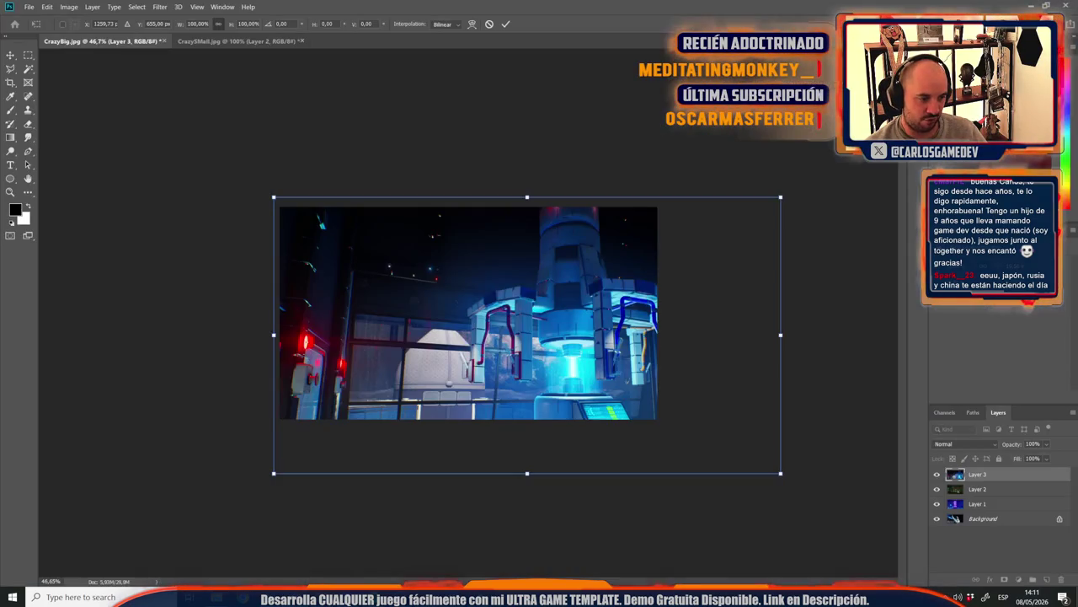
# Step: Scale and position the reactor screenshot on Layer 3 to fill the big card
pyautogui.moveTo(791, 479); pyautogui.dragTo(668, 459)
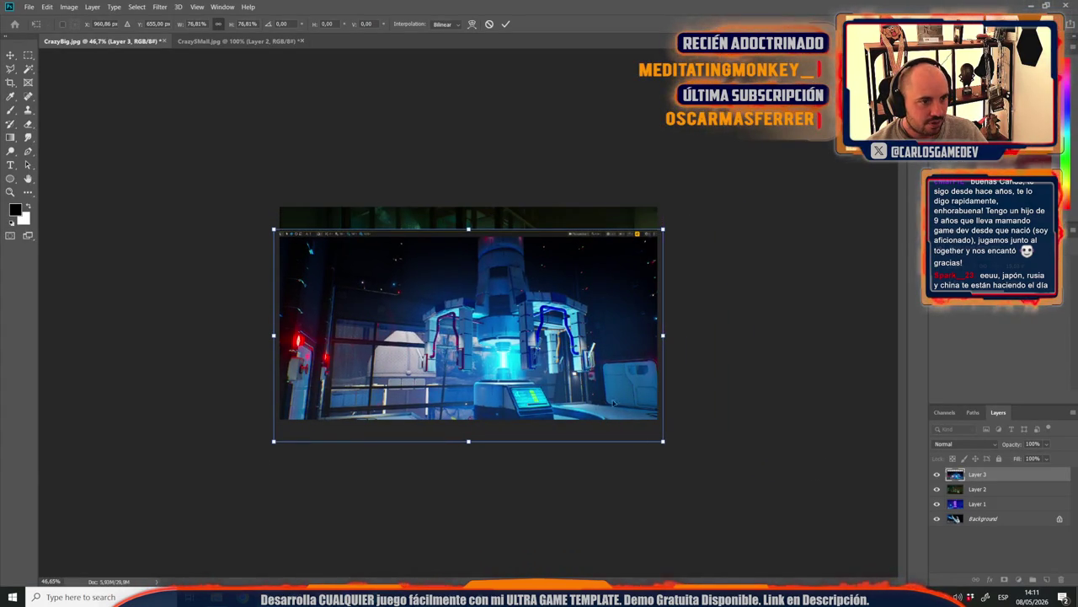
pyautogui.hotkey('shift', 'Up')
pyautogui.hotkey('shift', 'Up')
pyautogui.hotkey('shift', 'Up')
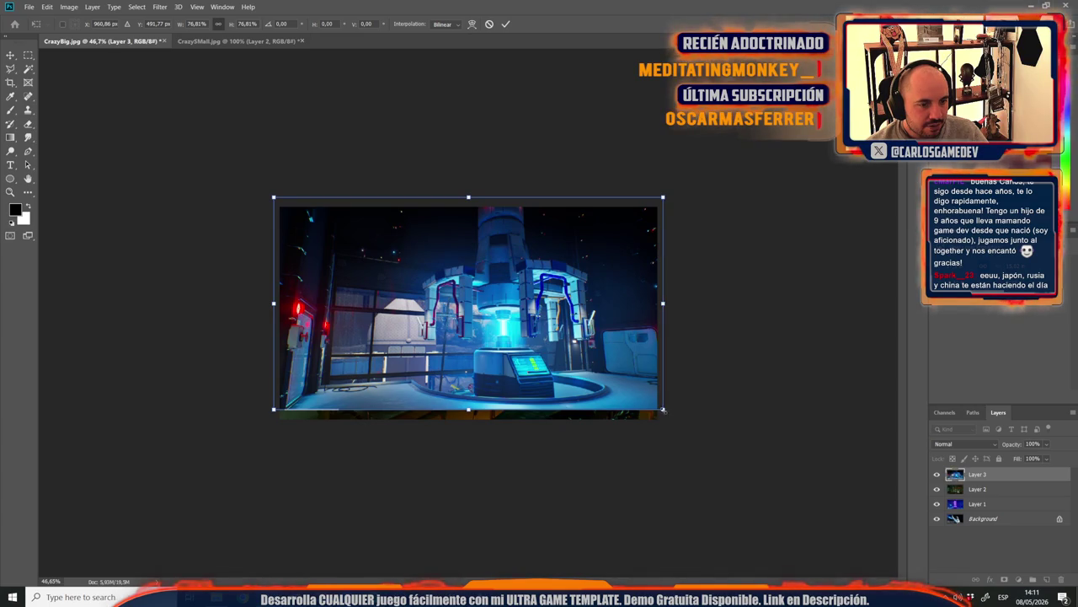
pyautogui.moveTo(663, 410); pyautogui.dragTo(684, 420)
pyautogui.scroll(1, 476, 323)
pyautogui.scroll(3, 578, 390)
pyautogui.moveTo(783, 143); pyautogui.dragTo(778, 146)
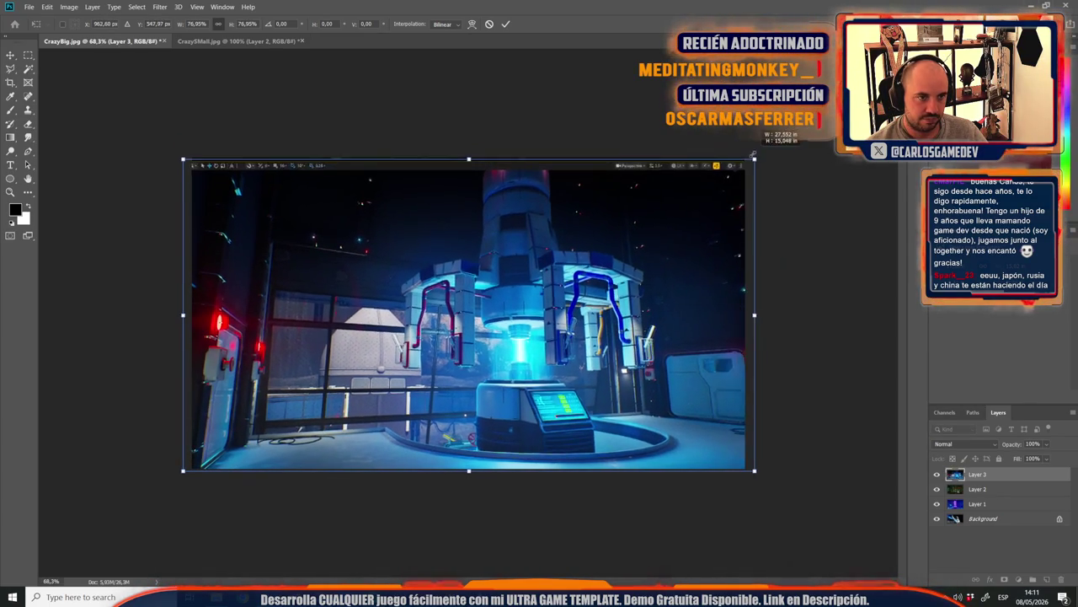
pyautogui.moveTo(739, 189); pyautogui.dragTo(632, 259)
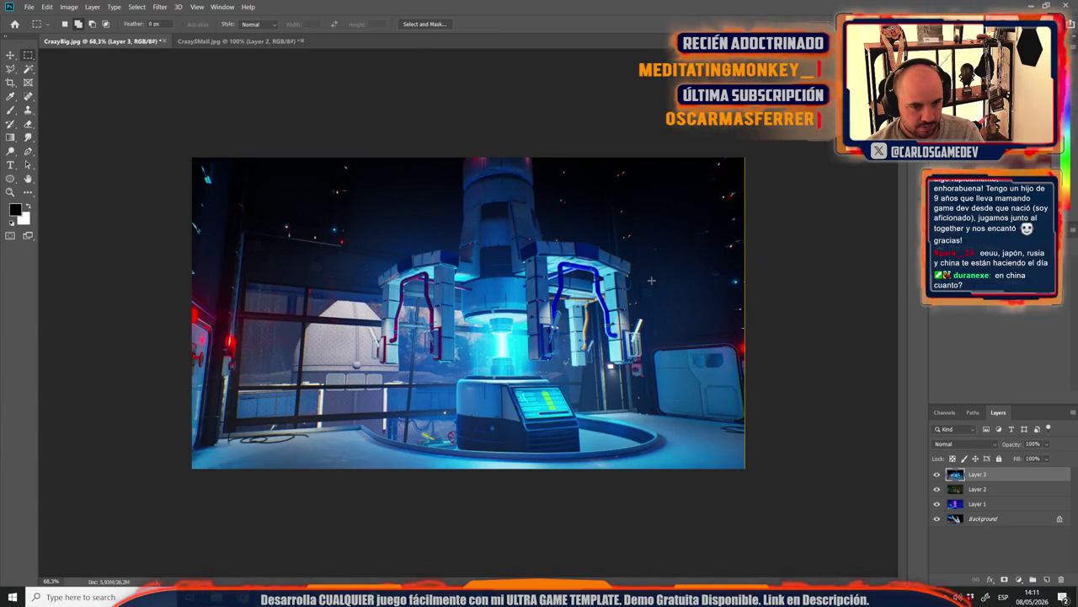
pyautogui.click(17, 56)
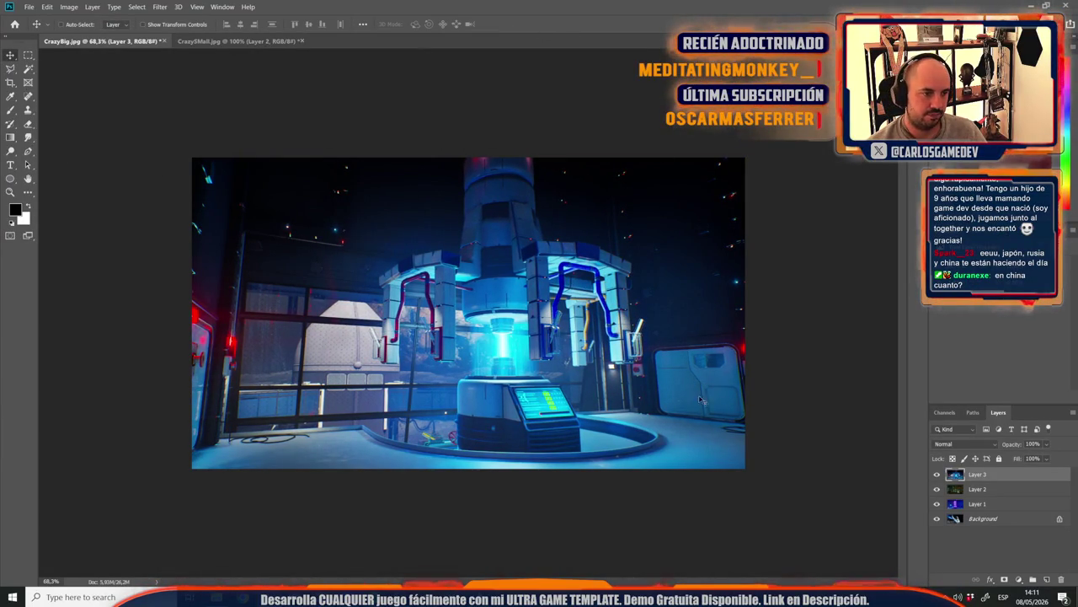
# Step: Save the big card as the JPEG LUNABig
pyautogui.hotkey('ctrl', 'shift', 's')
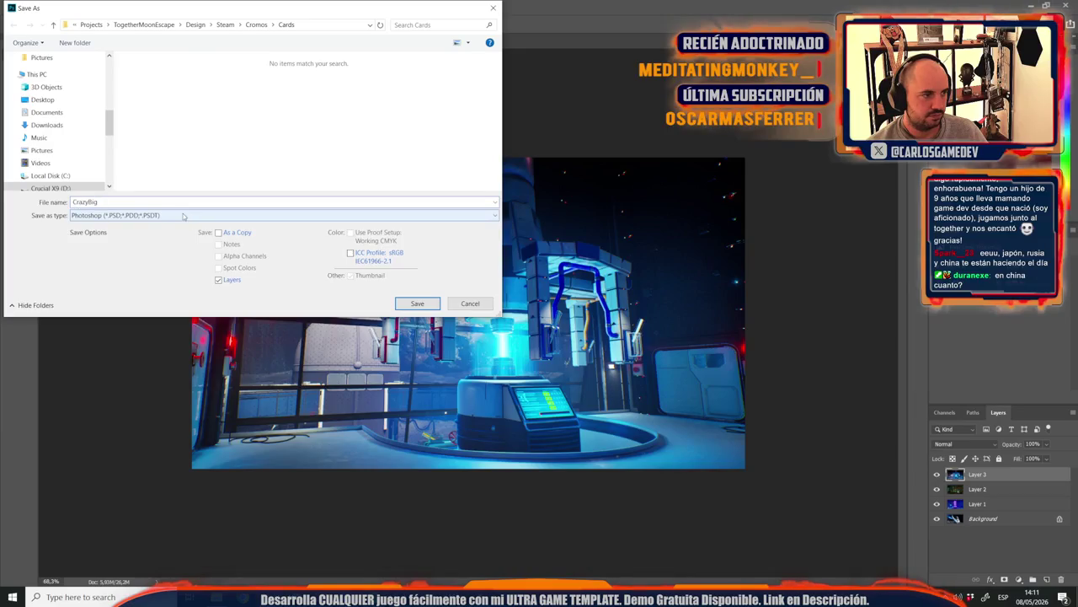
pyautogui.click(199, 216)
pyautogui.click(119, 302)
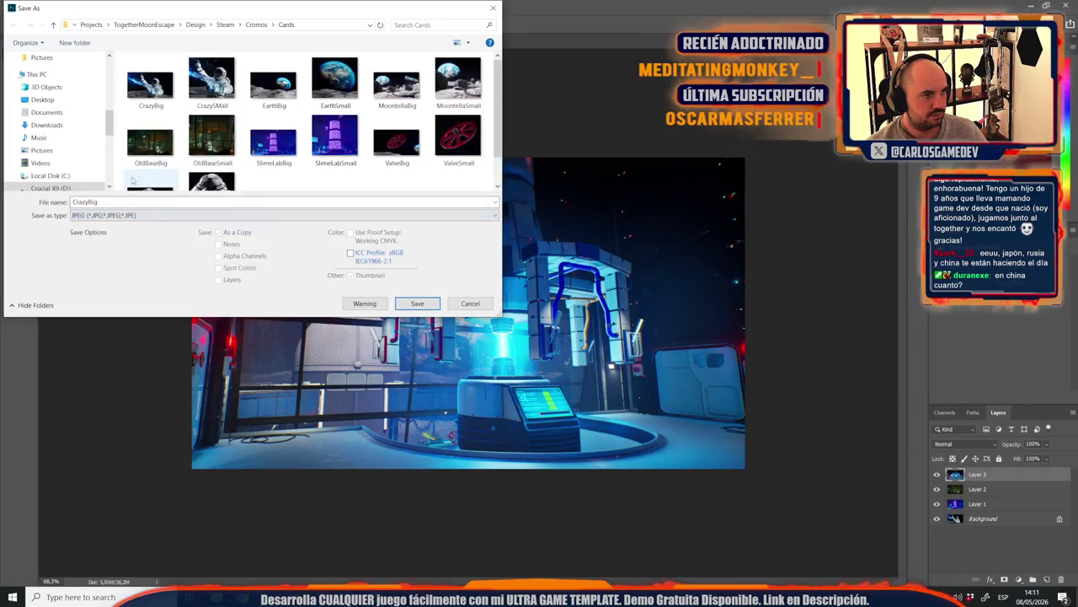
pyautogui.write('LUNABig')
pyautogui.press('Return')
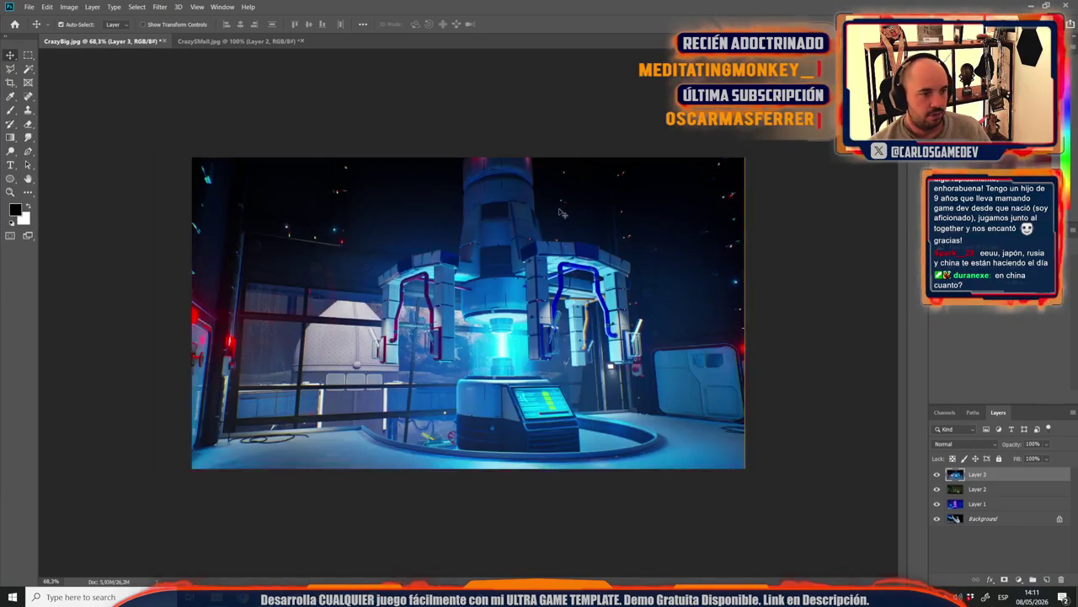
# Step: Bring the reactor screenshot into the small card and shrink it to fit
pyautogui.click(29, 54)
pyautogui.hotkey('ctrl', 'a')
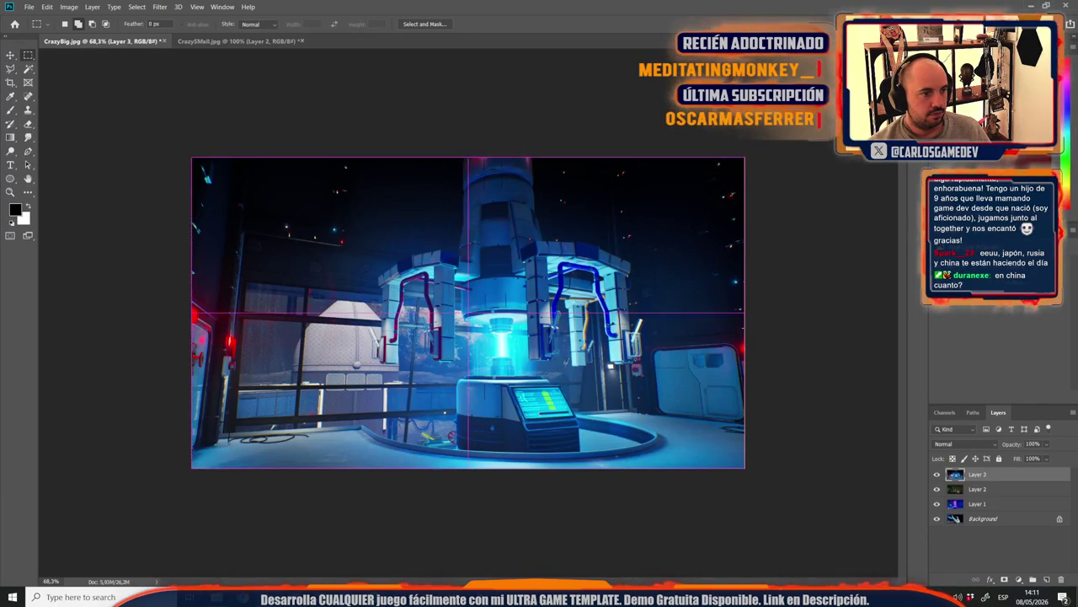
pyautogui.hotkey('ctrl', 't')
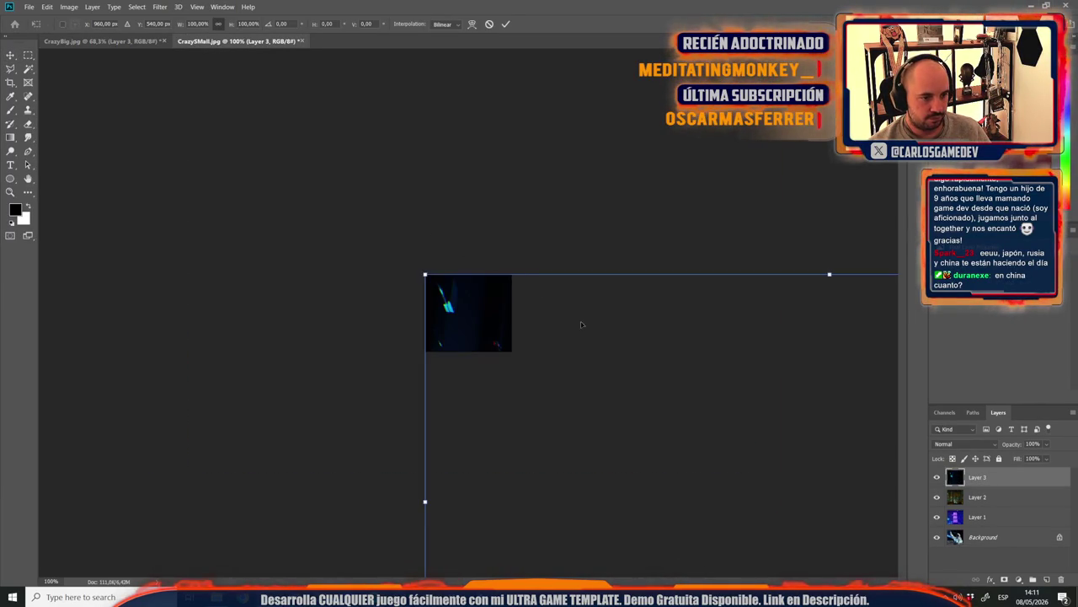
pyautogui.moveTo(740, 459); pyautogui.dragTo(528, 328)
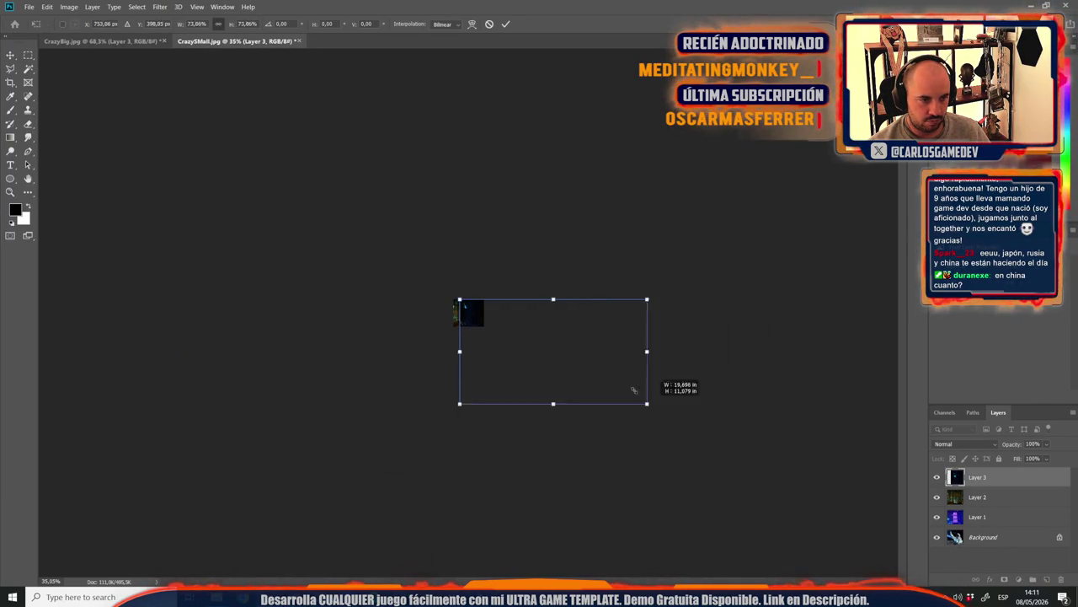
pyautogui.scroll(5, 491, 329)
pyautogui.moveTo(509, 331)
pyautogui.mouseDown()
pyautogui.moveTo(355, 311)
pyautogui.moveTo(355, 297)
pyautogui.mouseUp()
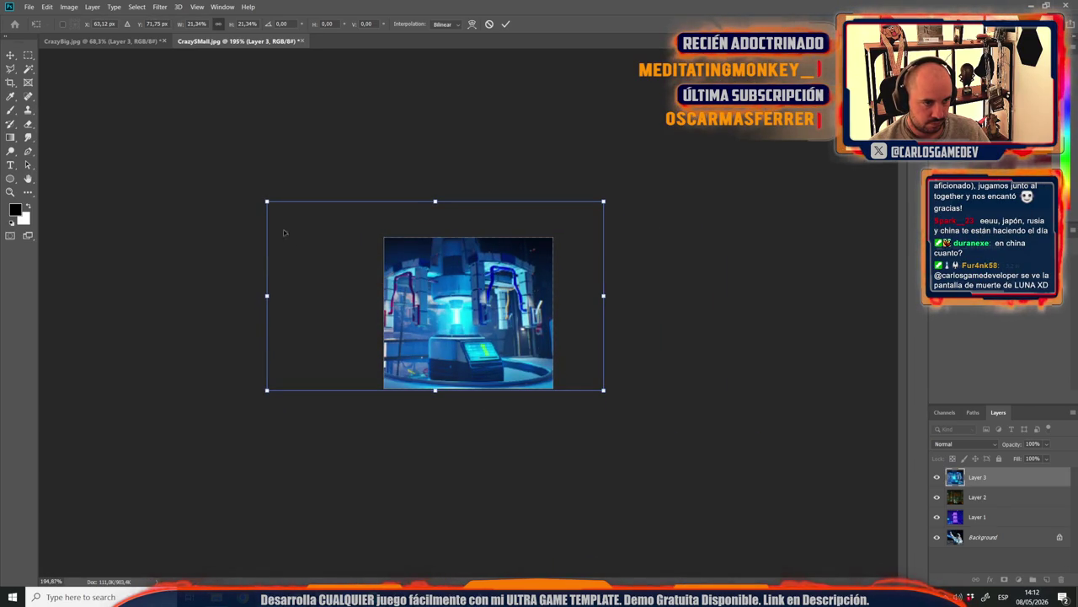
pyautogui.moveTo(265, 199); pyautogui.dragTo(307, 243)
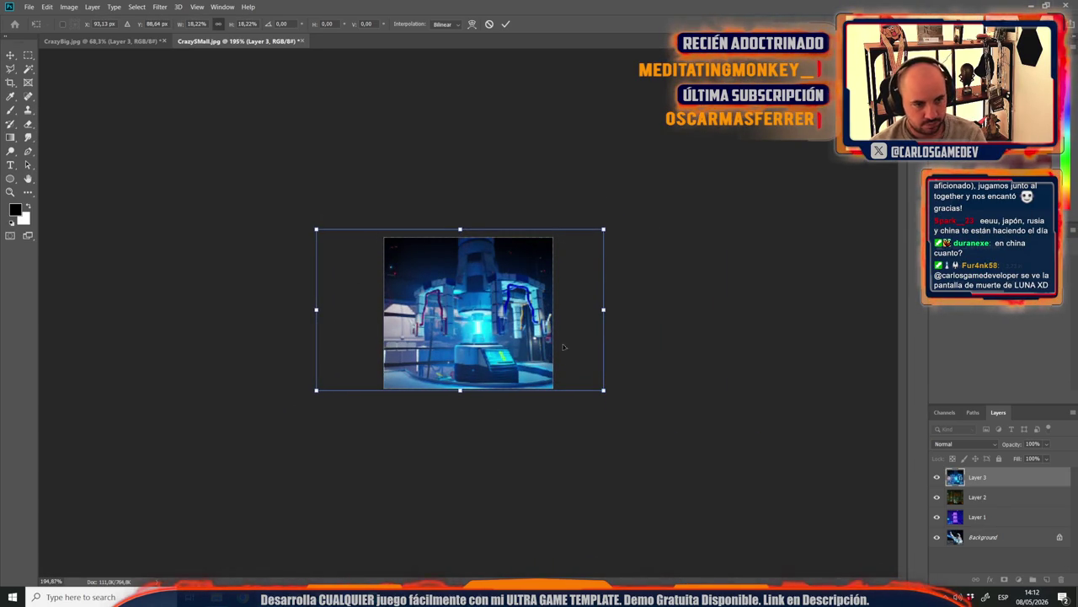
pyautogui.moveTo(525, 331); pyautogui.dragTo(515, 330)
pyautogui.press('Return')
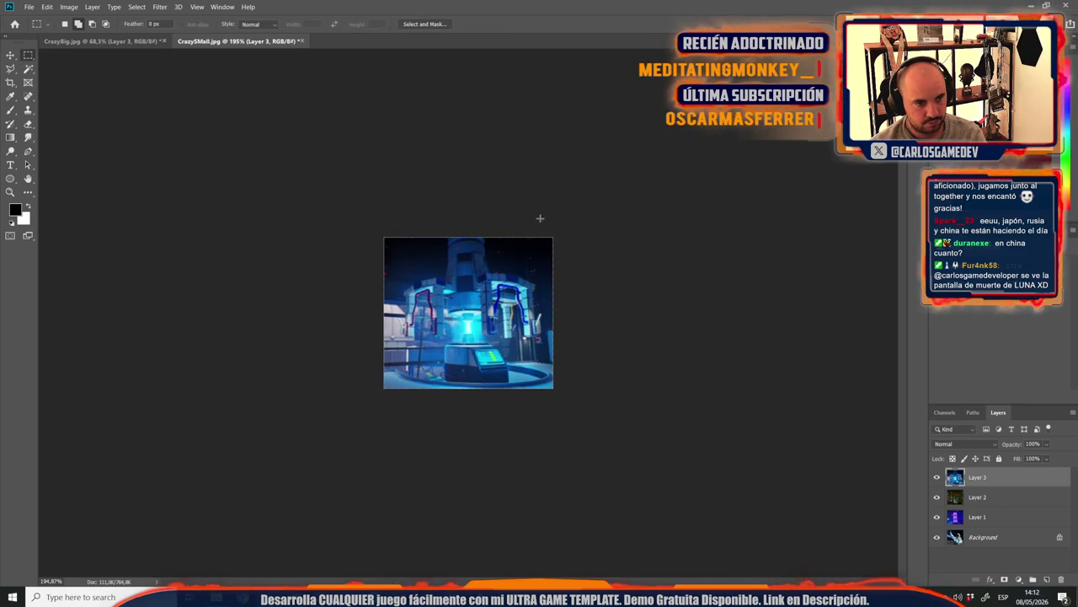
# Step: Save the small card as the JPEG LUNASMall
pyautogui.hotkey('ctrl', 'shift', 's')
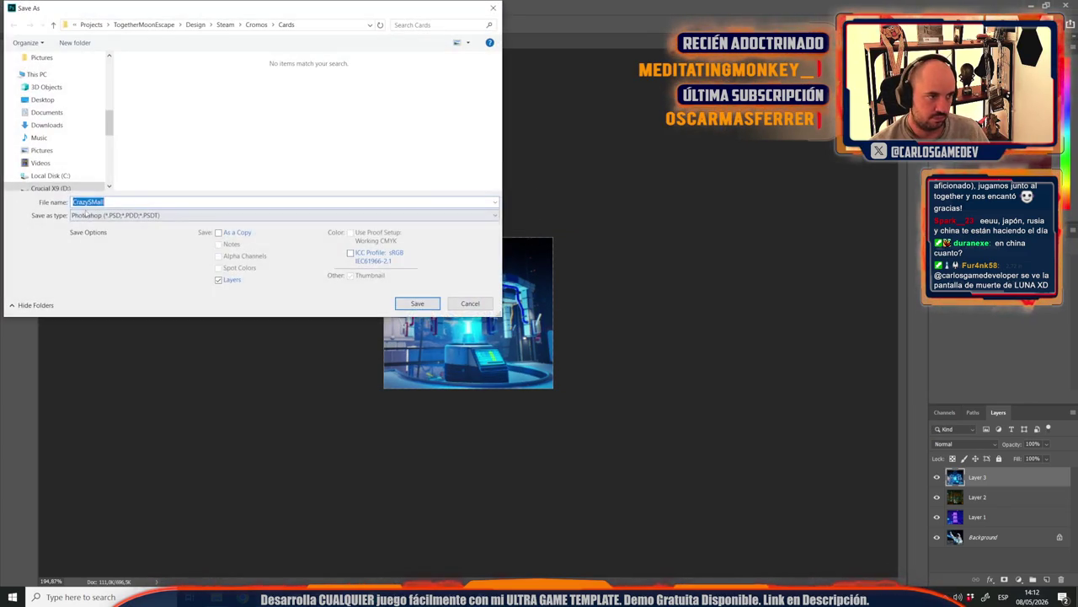
pyautogui.click(118, 215)
pyautogui.click(102, 305)
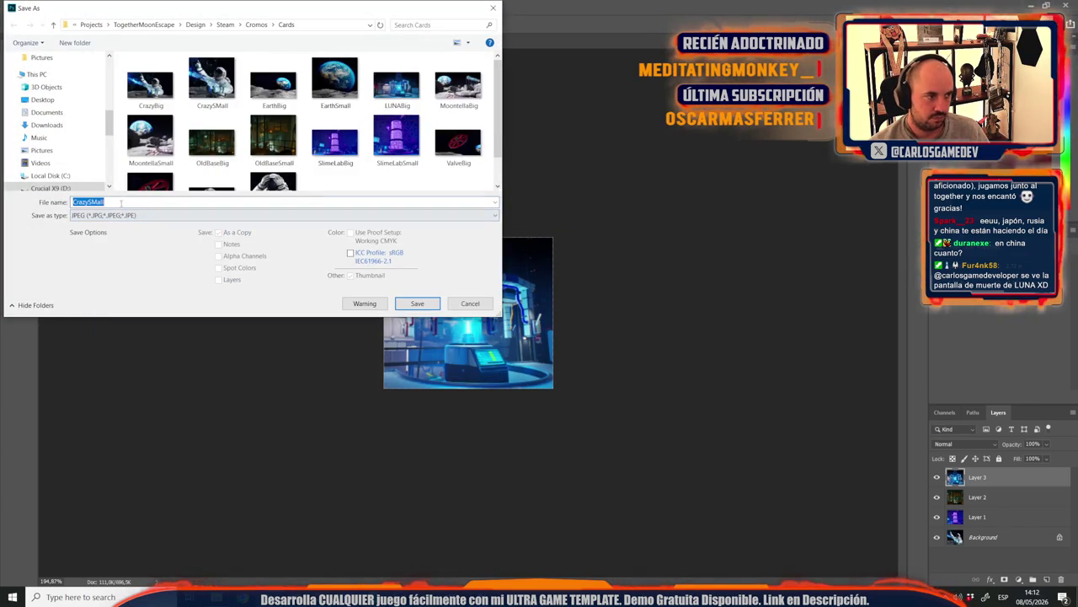
pyautogui.press('Home')
pyautogui.press('Delete')
pyautogui.press('Delete')
pyautogui.press('Delete')
pyautogui.write('LUNA')
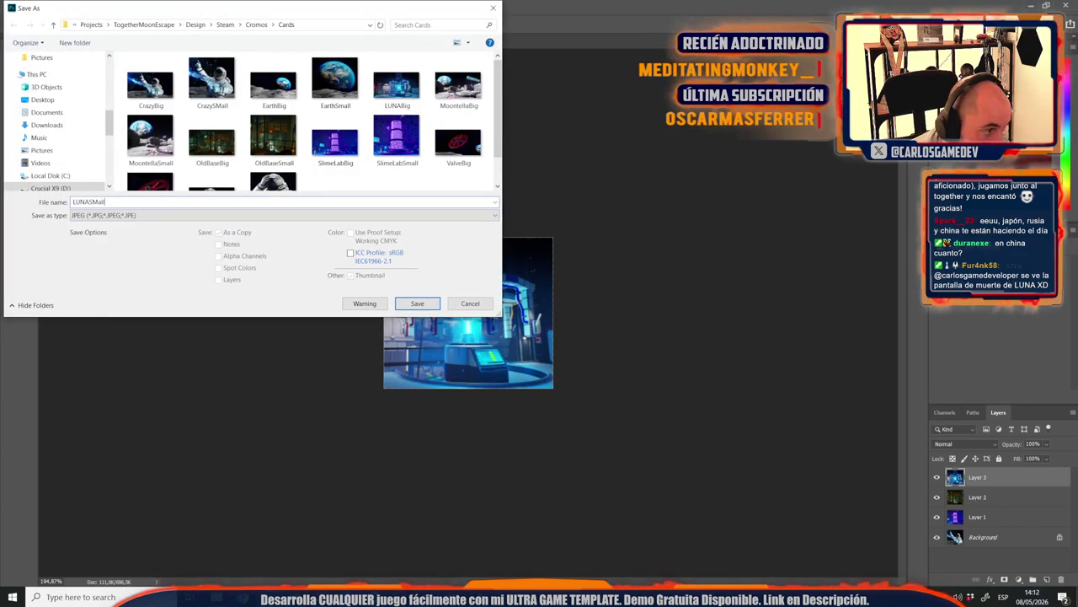
pyautogui.press('Return')
pyautogui.press('Return')
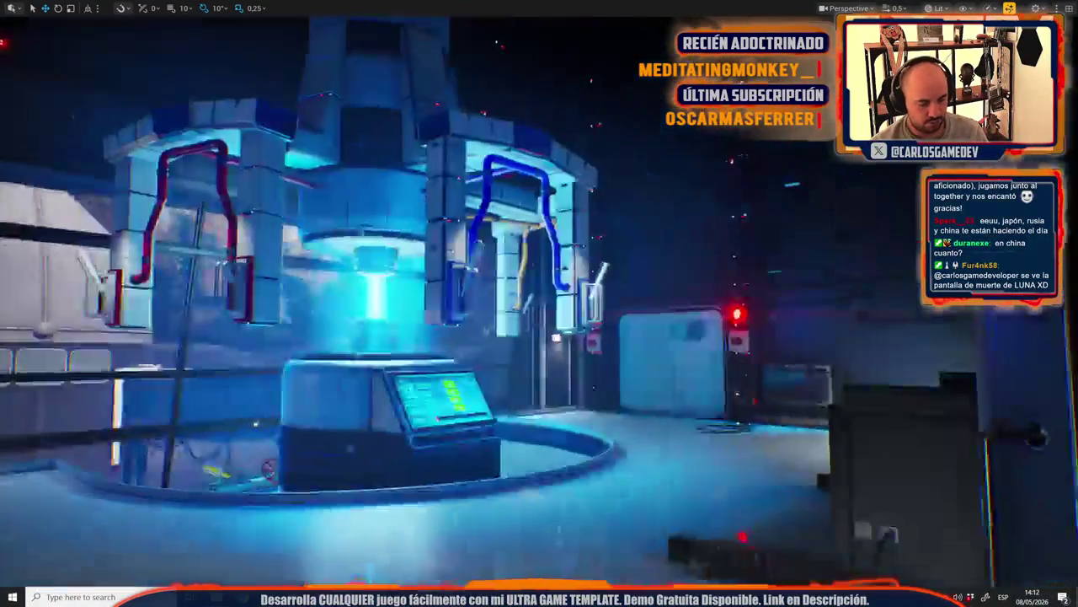
# Step: Leave immersive mode and open the Moon-05-Lab level
pyautogui.press('F11')
pyautogui.click(40, 6)
pyautogui.click(63, 67)
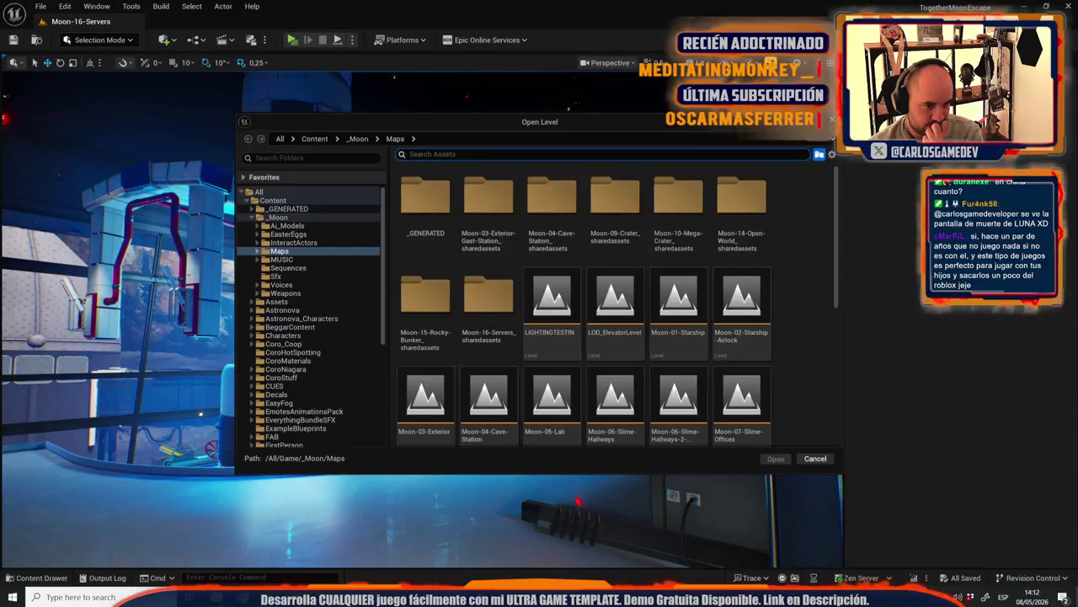
pyautogui.click(554, 412)
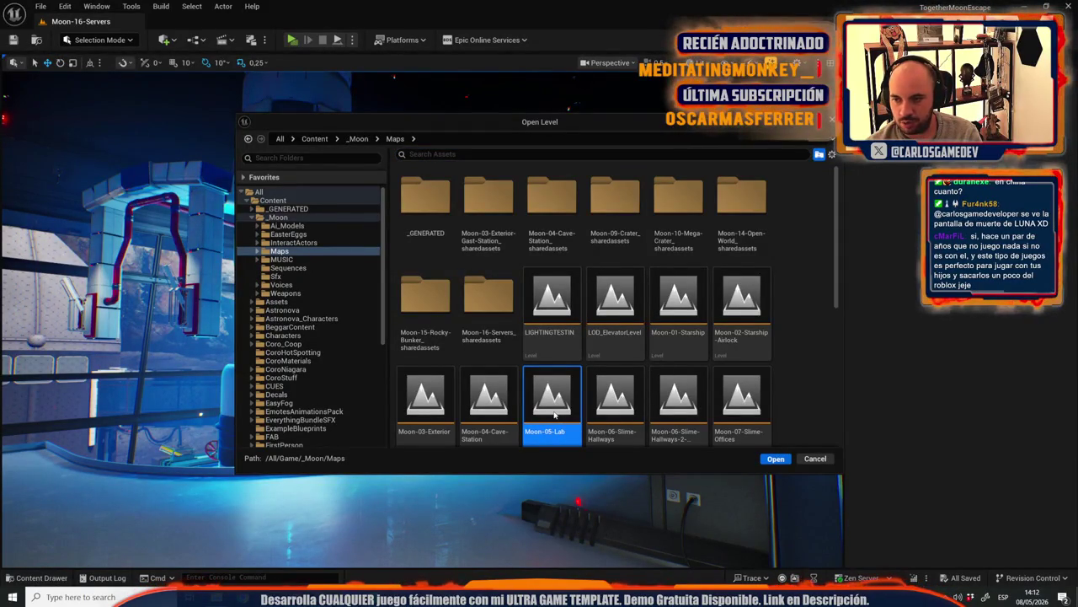
pyautogui.doubleClick(554, 413)
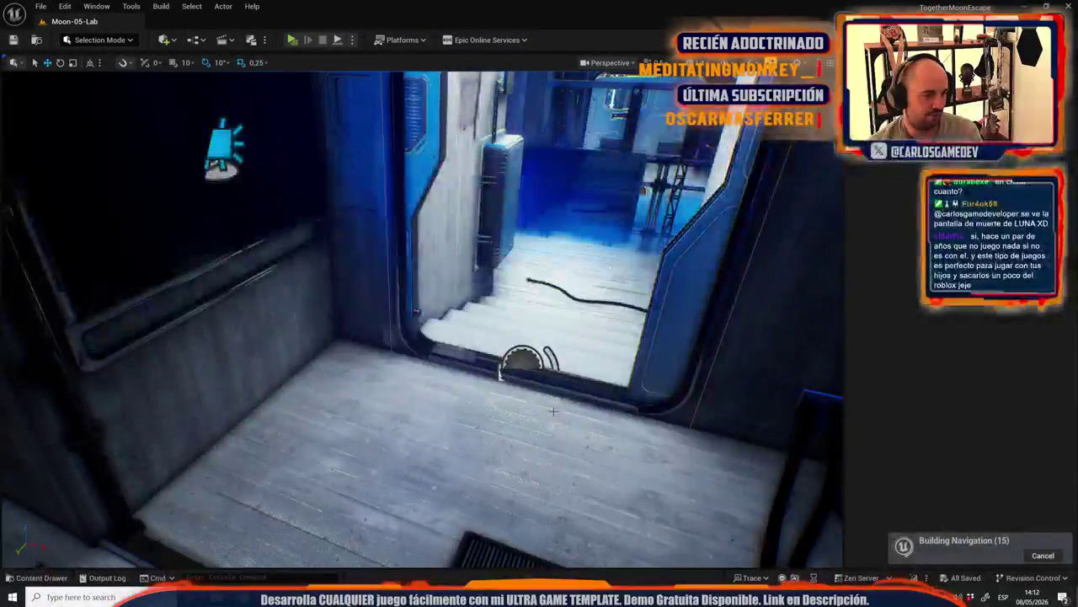
# Step: Frame the viewport camera on the moon dome's score machines, then return to Photoshop
pyautogui.moveTo(591, 402); pyautogui.dragTo(522, 424)
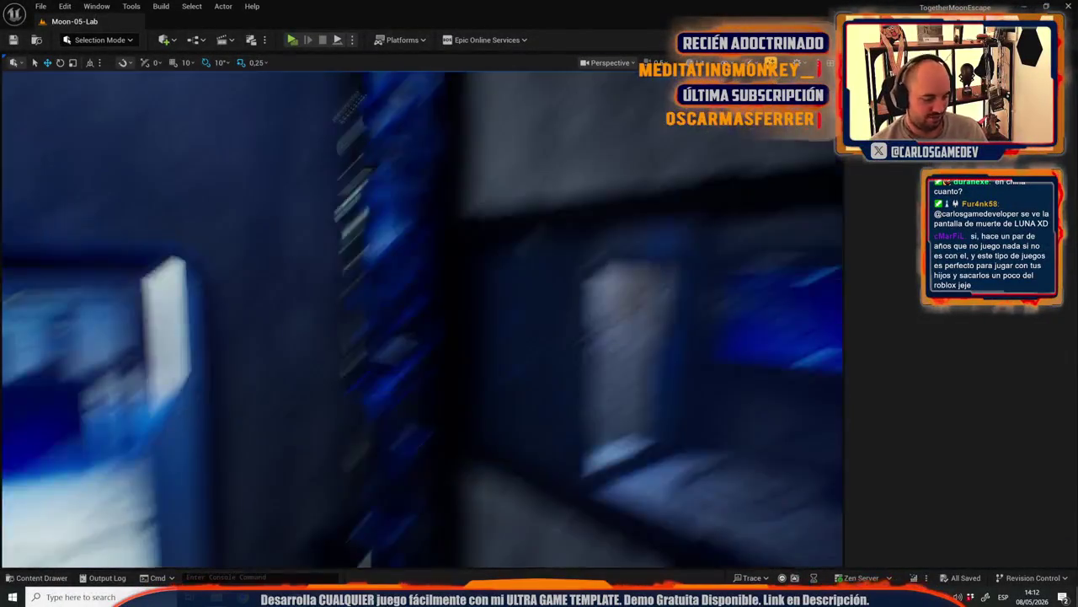
pyautogui.press('F11')
pyautogui.moveTo(456, 449); pyautogui.dragTo(455, 449)
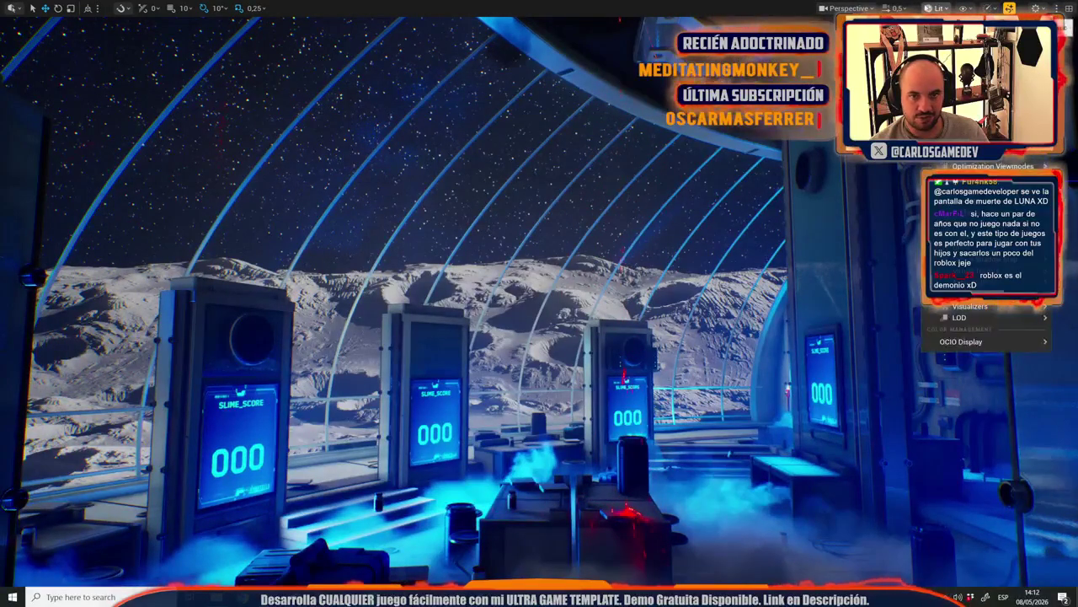
pyautogui.click(866, 7)
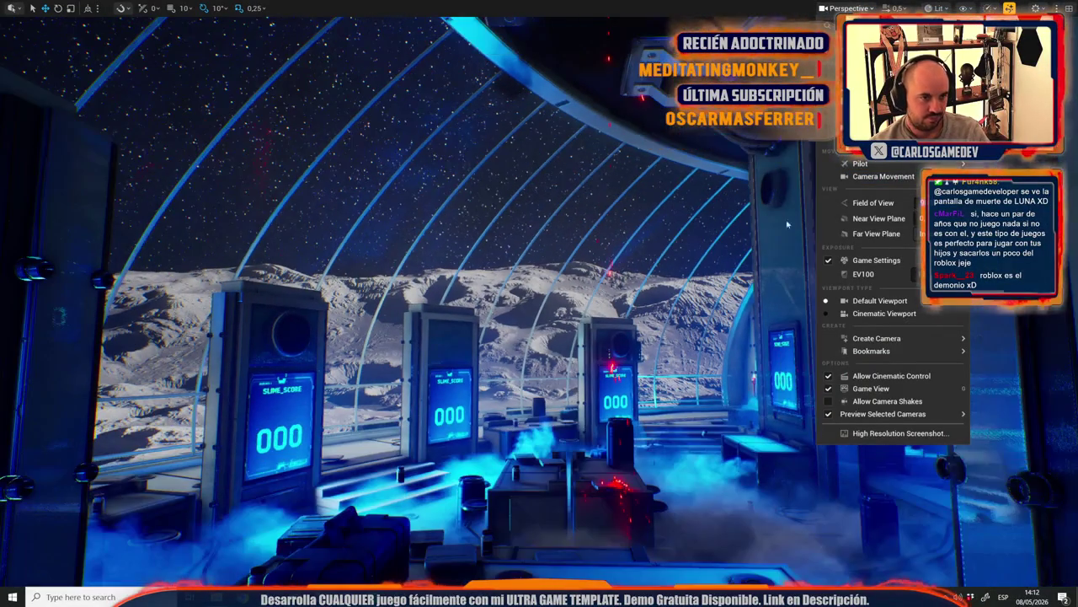
pyautogui.moveTo(456, 449); pyautogui.dragTo(456, 449)
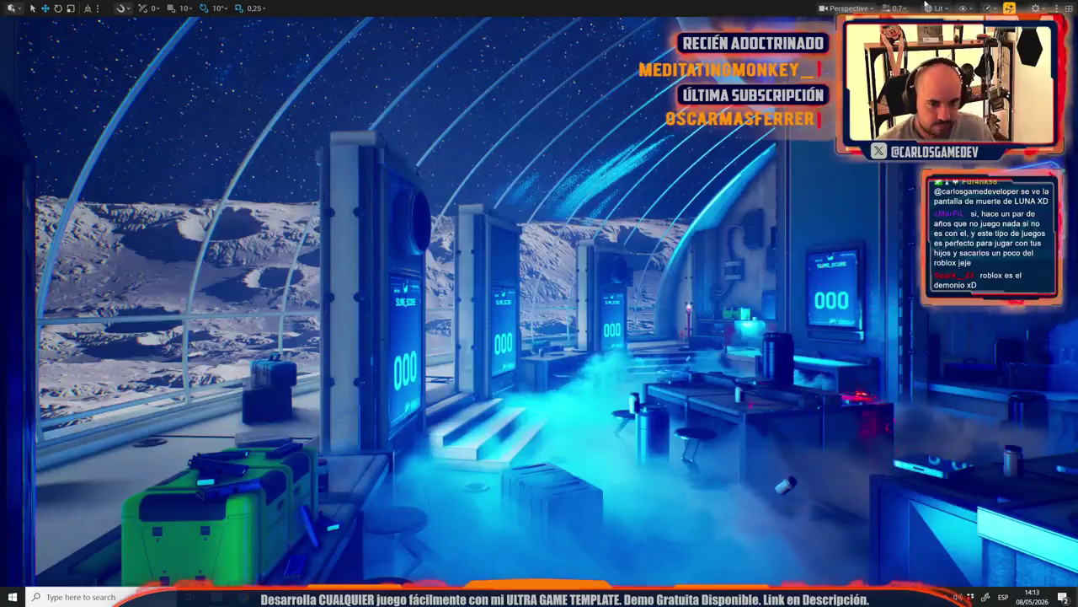
pyautogui.hotkey('alt', 'Tab')
pyautogui.hotkey('alt', 'Tab')
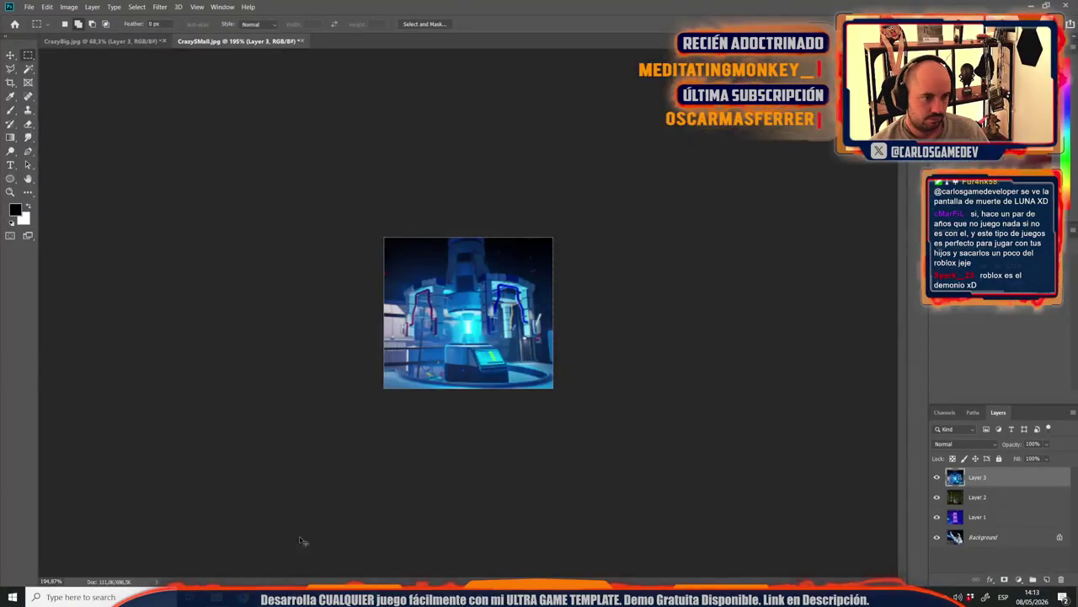
# Step: Paste the moon-dome screenshot into the big card and scale it to fit
pyautogui.click(110, 41)
pyautogui.hotkey('ctrl', 'v')
pyautogui.hotkey('ctrl', 't')
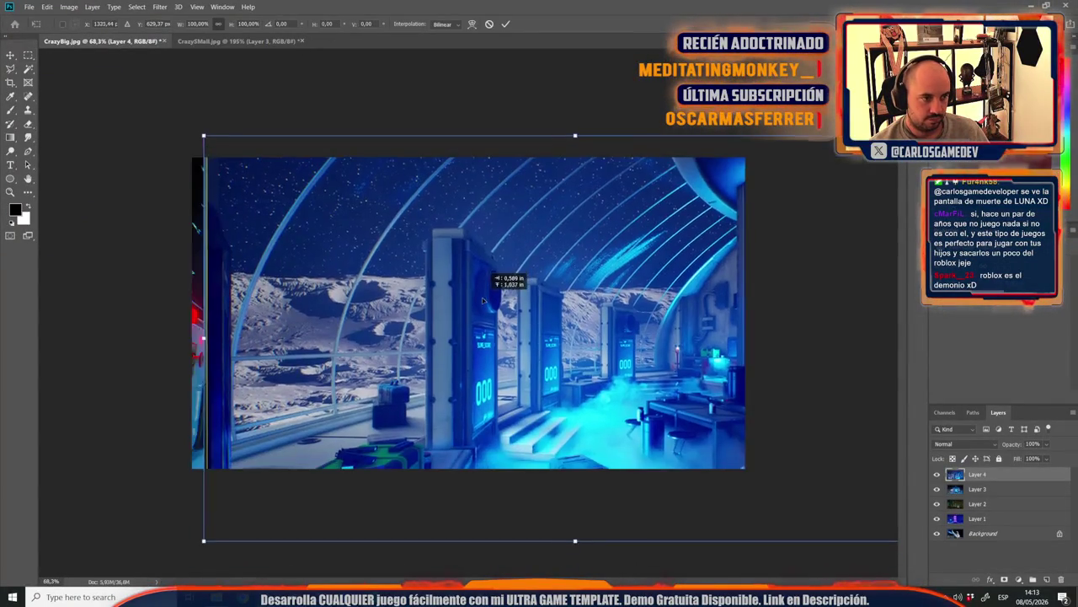
pyautogui.moveTo(464, 319); pyautogui.dragTo(464, 298)
pyautogui.scroll(-4, 472, 316)
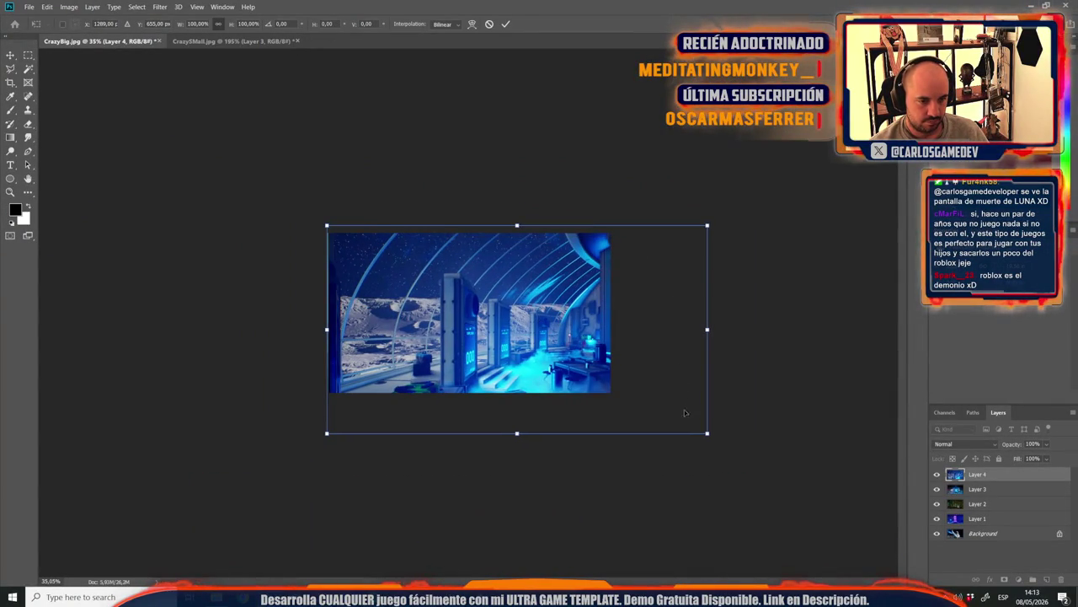
pyautogui.moveTo(709, 434); pyautogui.dragTo(640, 412)
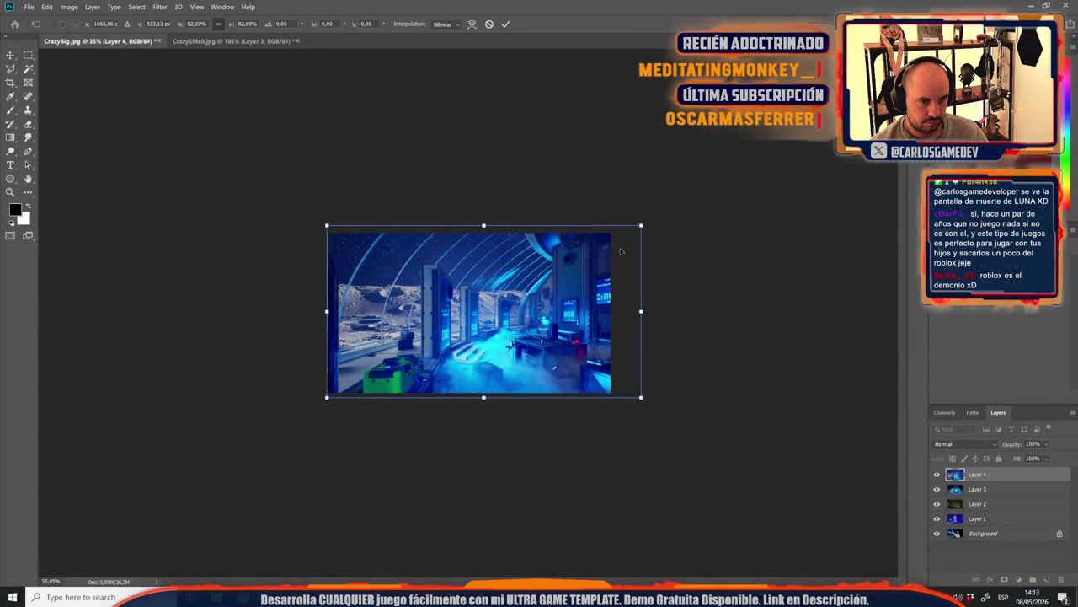
pyautogui.hotkey('ctrl', '1')
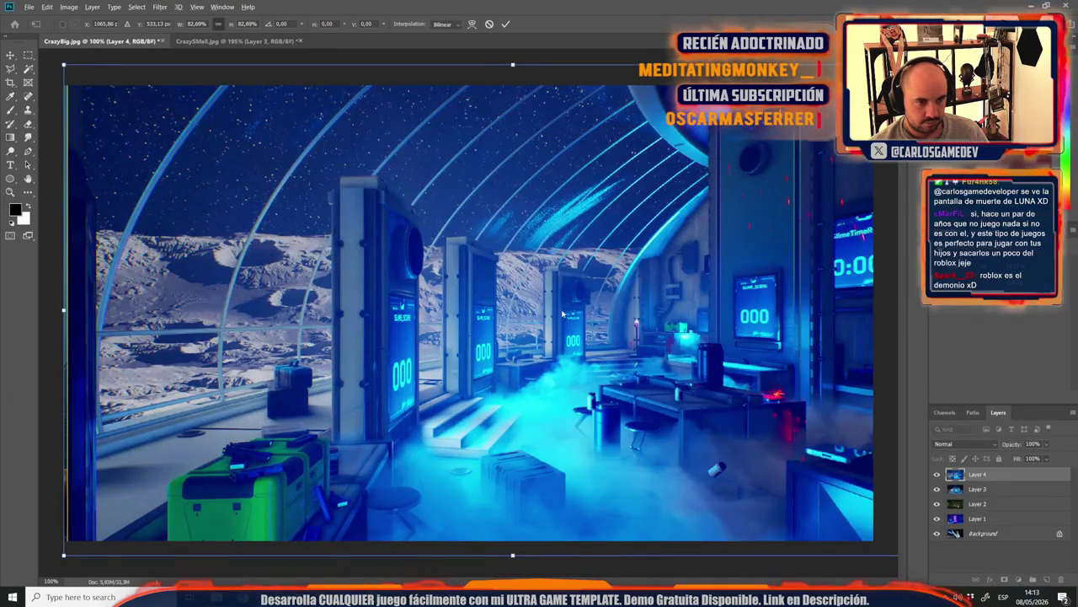
pyautogui.press('Return')
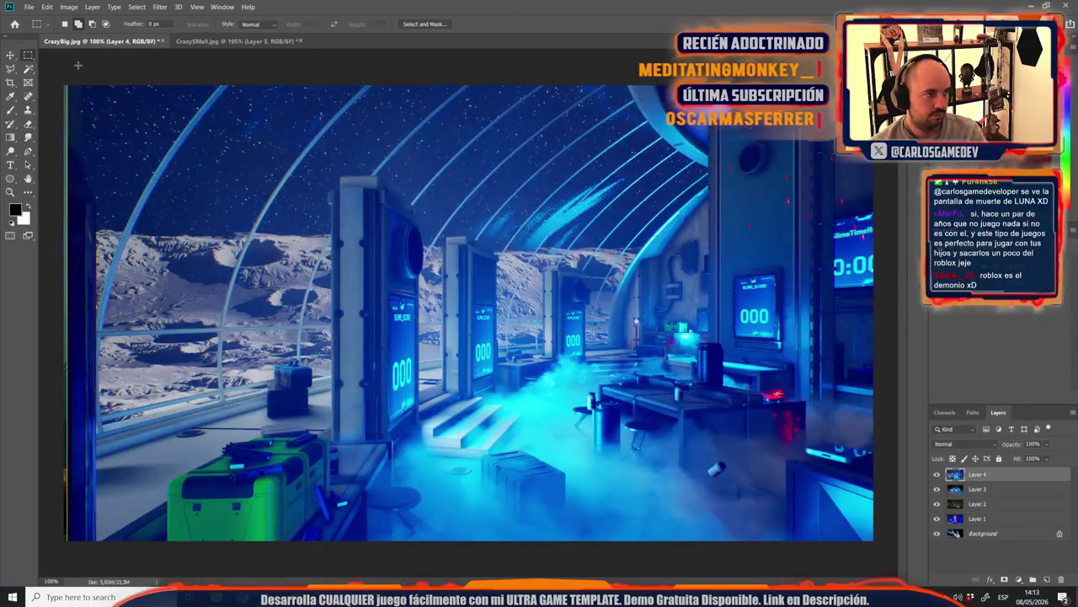
pyautogui.click(10, 55)
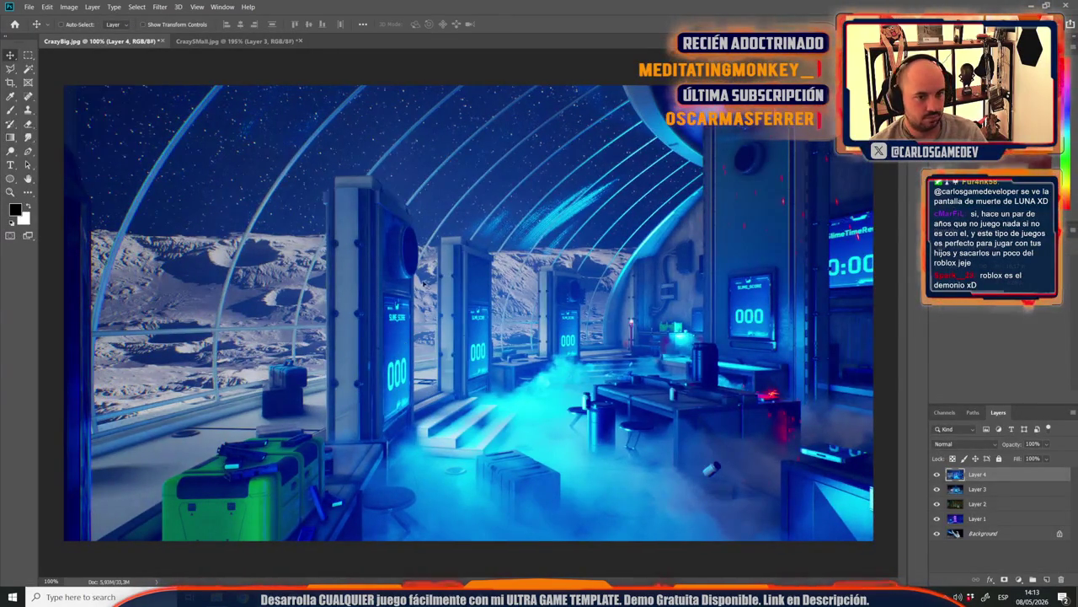
pyautogui.hotkey('ctrl', '0')
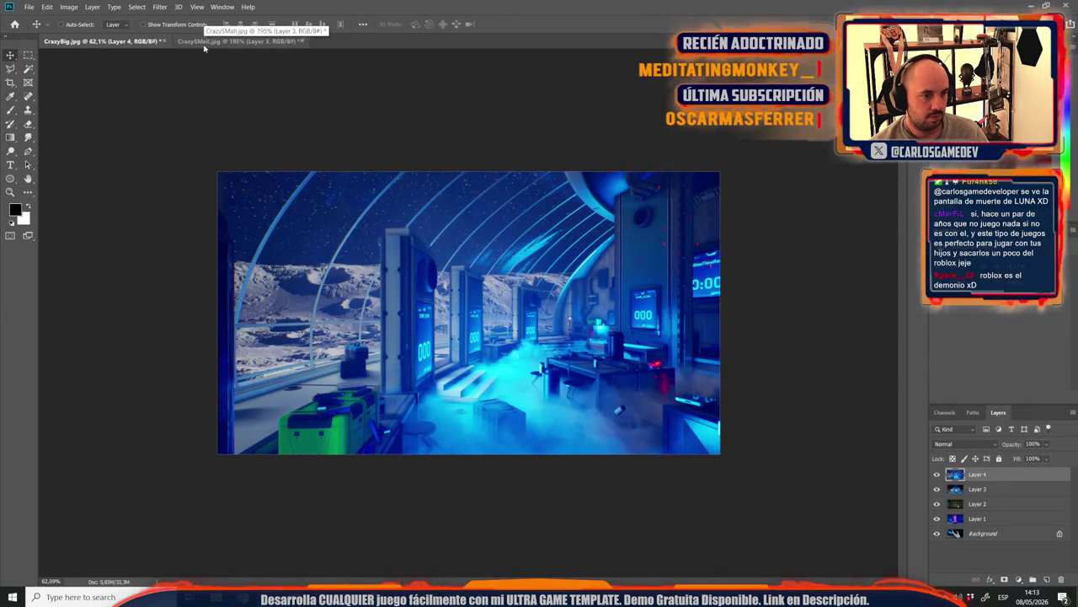
# Step: Paste the lab screenshot into CrazySmall as Layer 4, shrink it and frame the lab
pyautogui.click(204, 41)
pyautogui.hotkey('ctrl', 'v')
pyautogui.hotkey('ctrl', 't')
pyautogui.moveTo(488, 361); pyautogui.dragTo(450, 303)
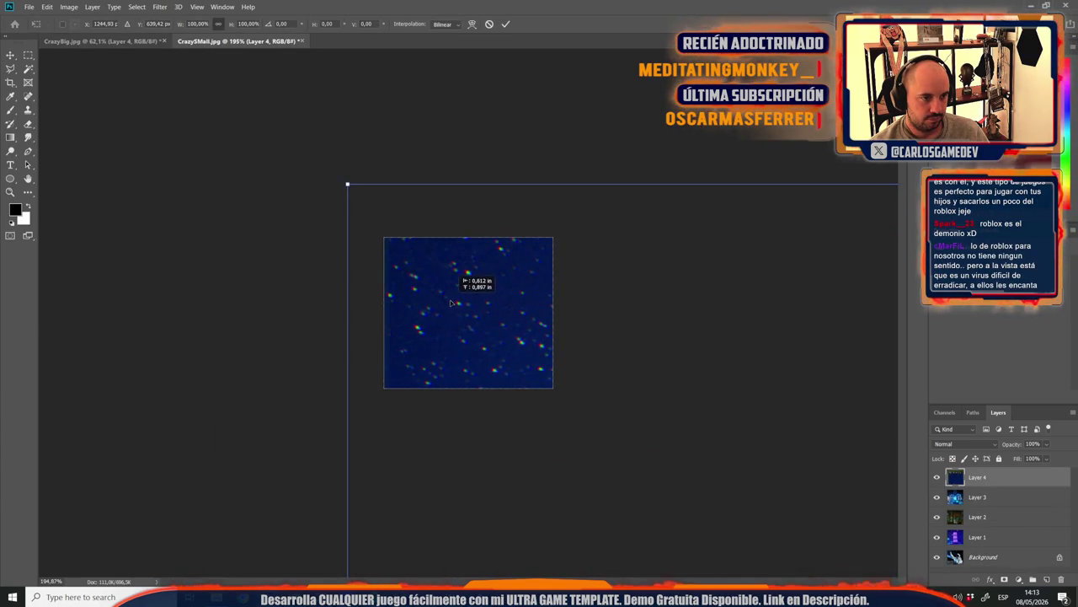
pyautogui.hotkey('ctrl', '0')
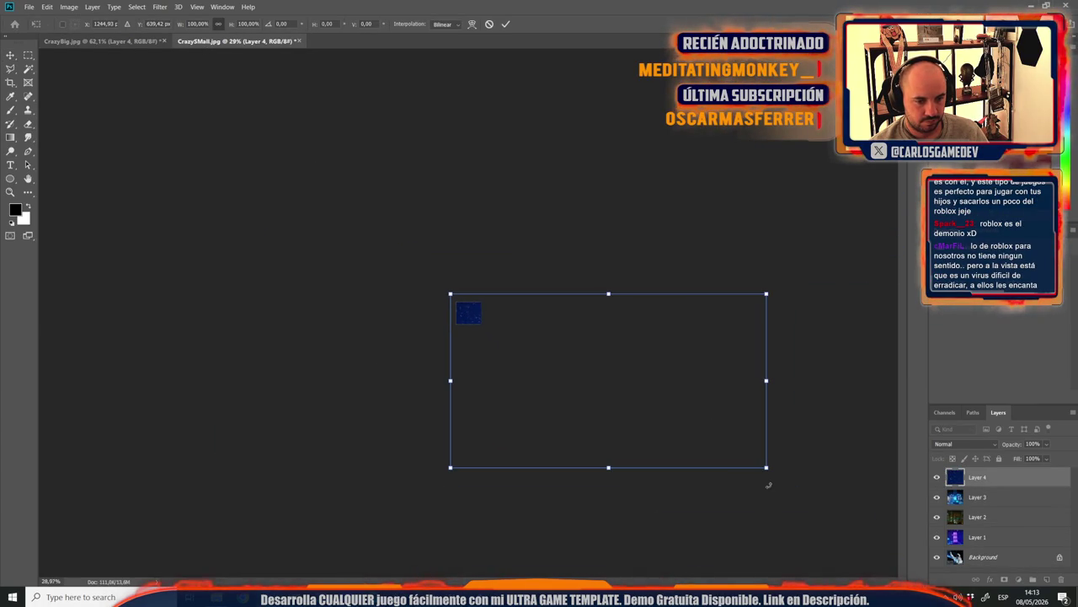
pyautogui.moveTo(766, 468); pyautogui.dragTo(503, 343)
pyautogui.hotkey('ctrl', '+')
pyautogui.scroll(5, 487, 368)
pyautogui.moveTo(775, 346)
pyautogui.mouseDown()
pyautogui.moveTo(385, 345)
pyautogui.moveTo(438, 347)
pyautogui.moveTo(415, 349)
pyautogui.mouseUp()
pyautogui.press('Return')
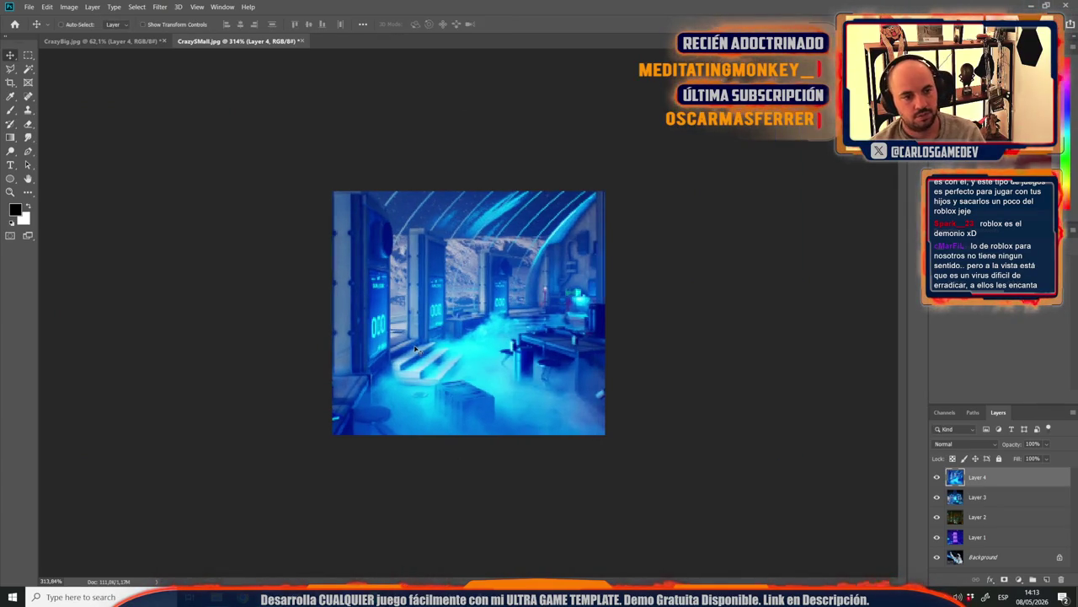
# Step: Save the small card as the JPEG SlimeTstSmall
pyautogui.hotkey('ctrl', 'shift', 's')
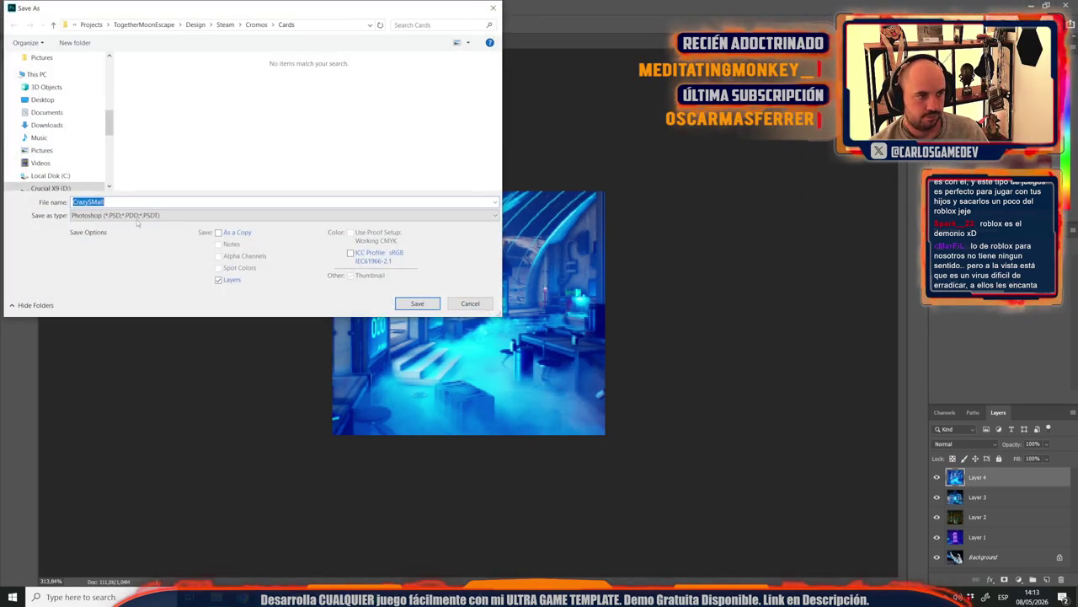
pyautogui.click(253, 215)
pyautogui.click(107, 309)
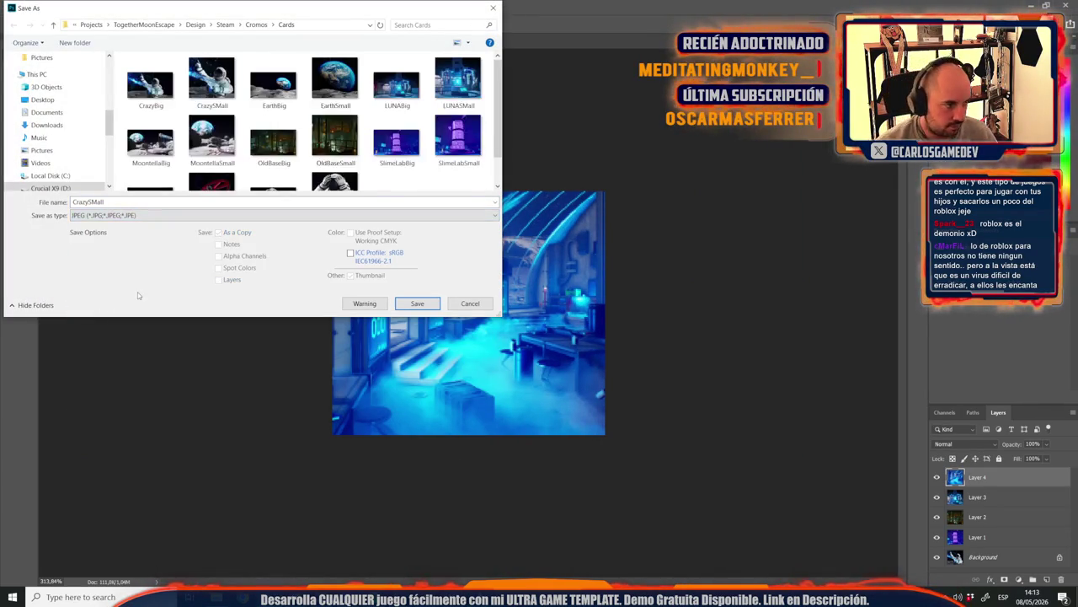
pyautogui.doubleClick(102, 203)
pyautogui.write('SlimeLab')
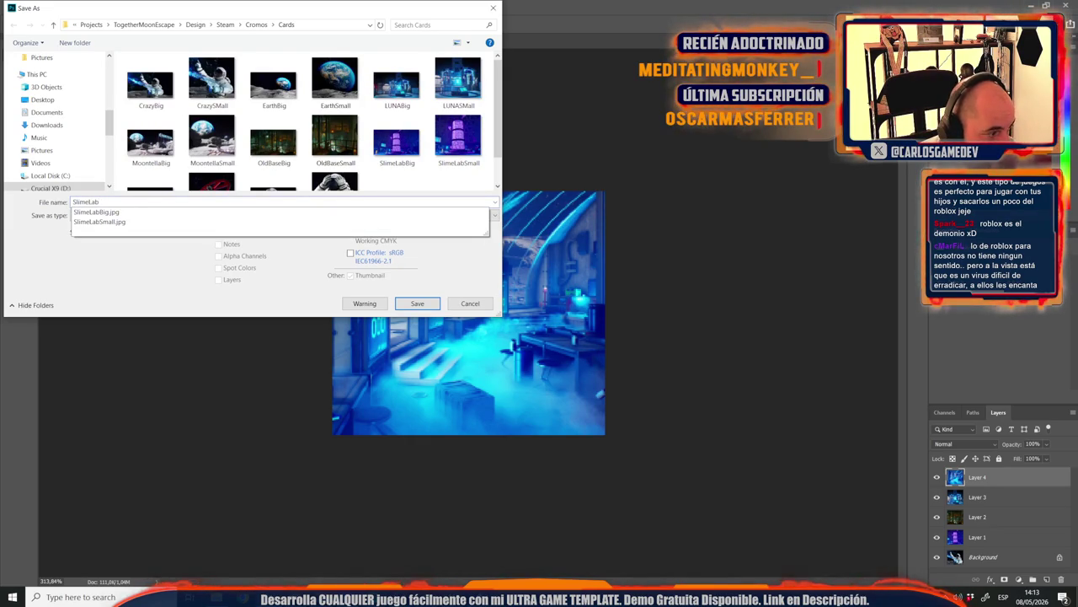
pyautogui.write('Small')
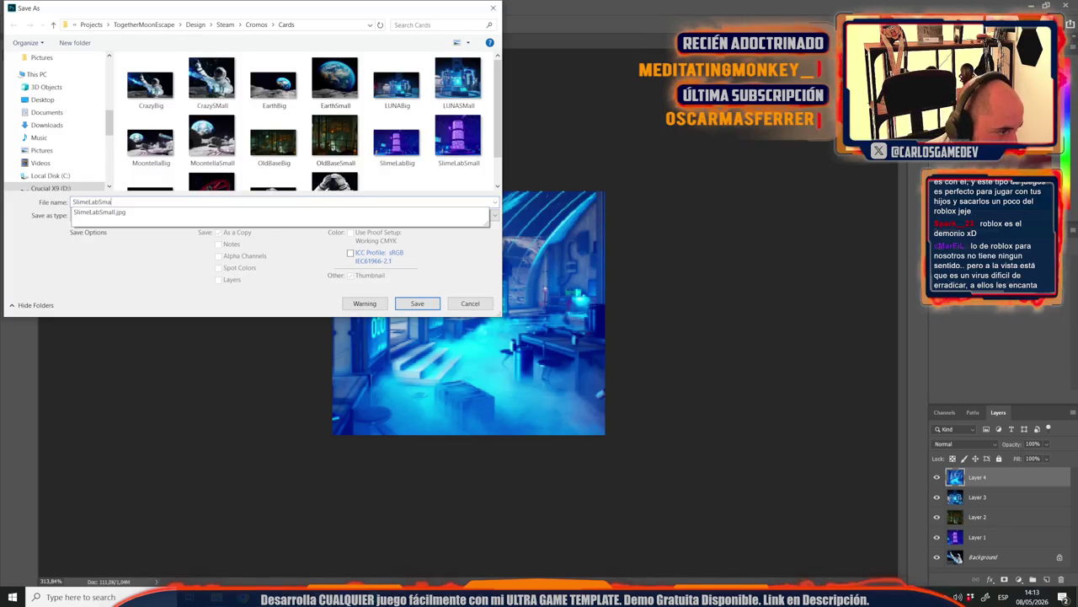
pyautogui.press('BackSpace')
pyautogui.press('BackSpace')
pyautogui.press('BackSpace')
pyautogui.write('Tst')
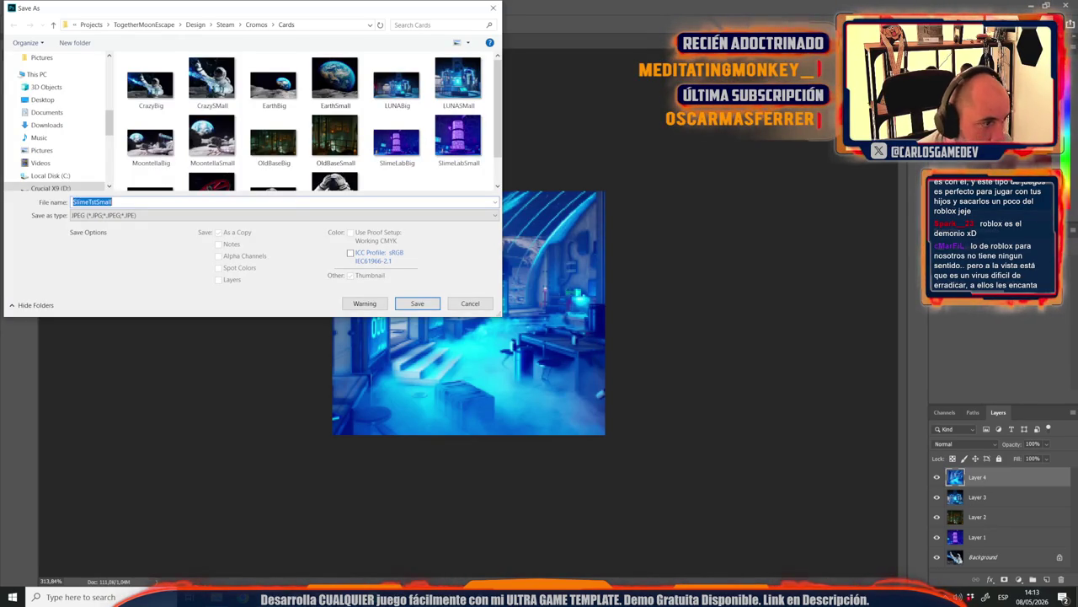
pyautogui.press('Return')
pyautogui.press('Return')
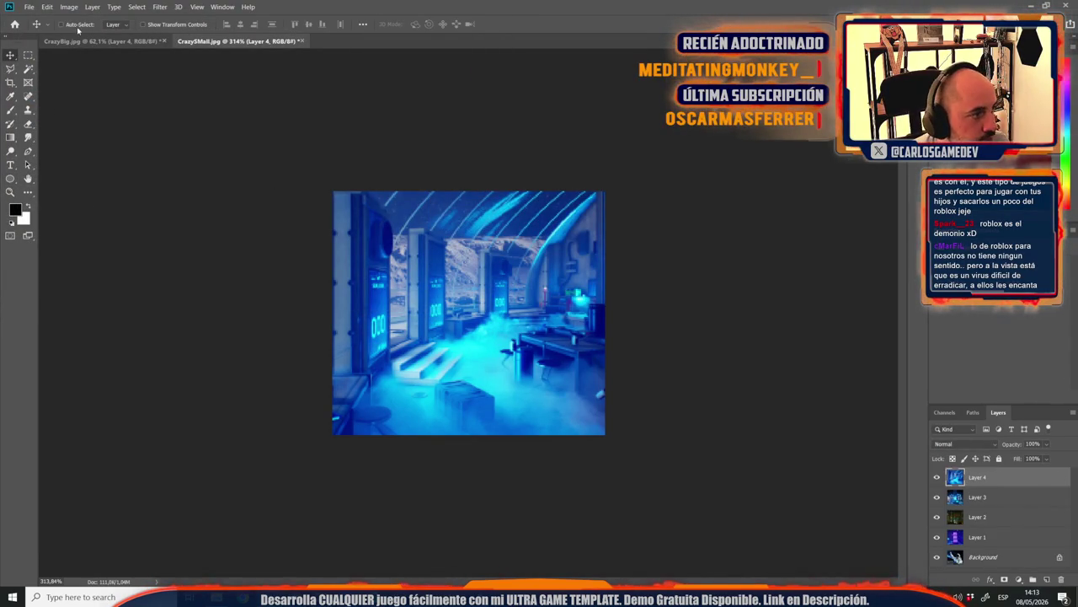
# Step: Save the big card as a JPEG under the SlimeTst name
pyautogui.click(84, 40)
pyautogui.hotkey('ctrl', 'shift', 's')
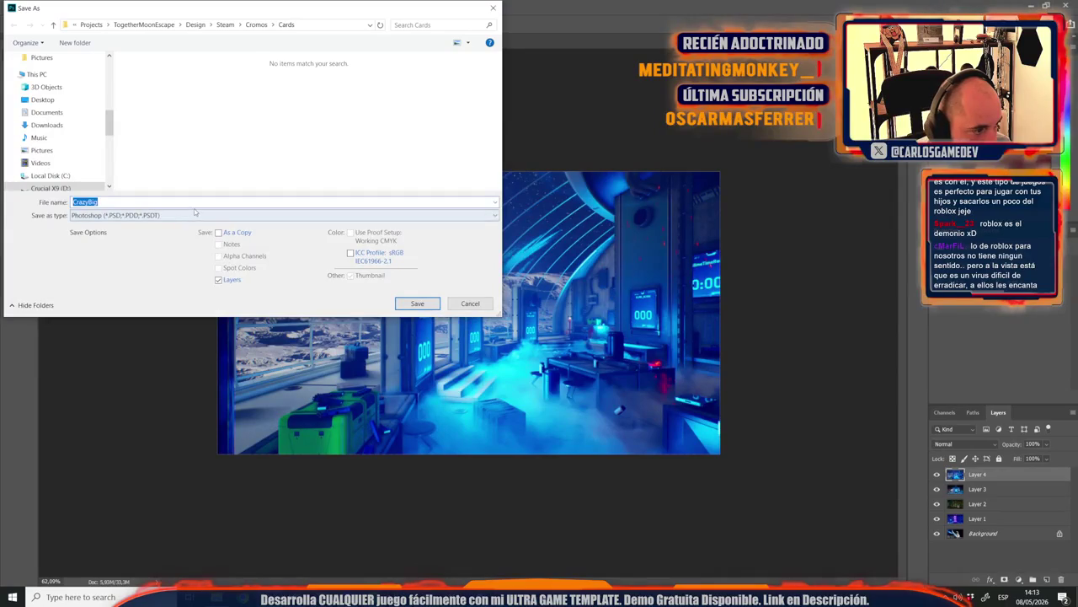
pyautogui.click(195, 215)
pyautogui.click(127, 308)
pyautogui.write('SlimeTstSmall')
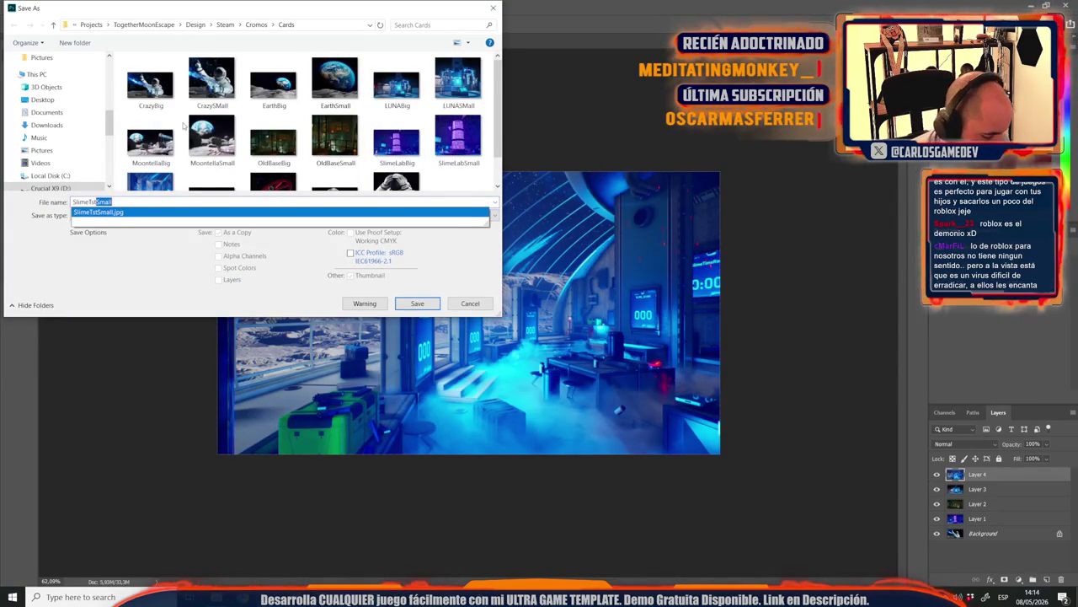
pyautogui.press('Return')
pyautogui.press('Return')
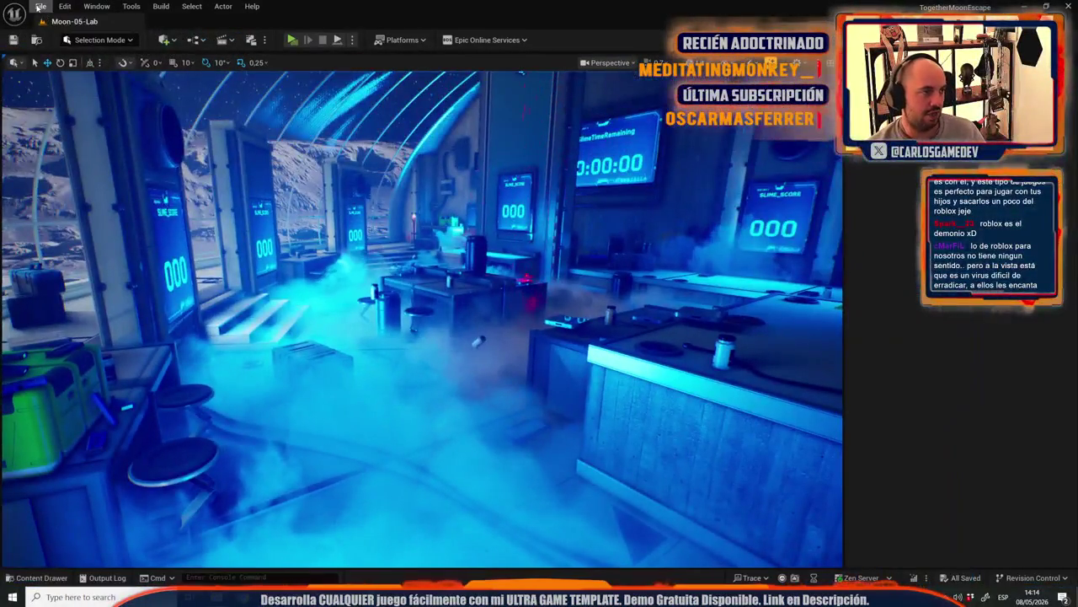
# Step: Open Moon-13-Broken-Elevator in full-window game view, frame the scaffolding, then return to Photoshop
pyautogui.click(40, 6)
pyautogui.click(58, 65)
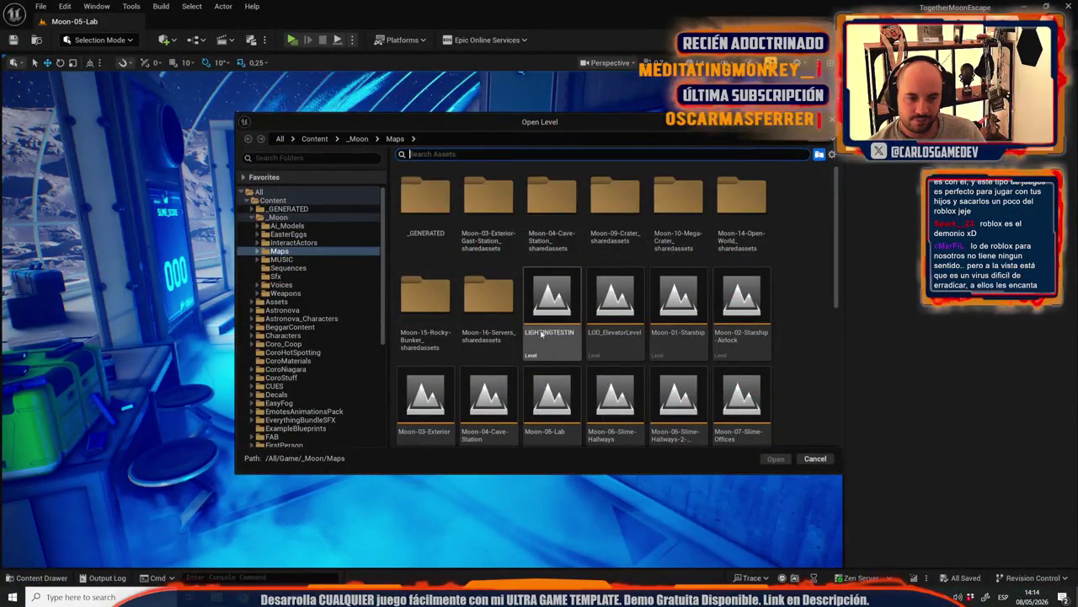
pyautogui.scroll(-2, 591, 333)
pyautogui.scroll(-1, 591, 333)
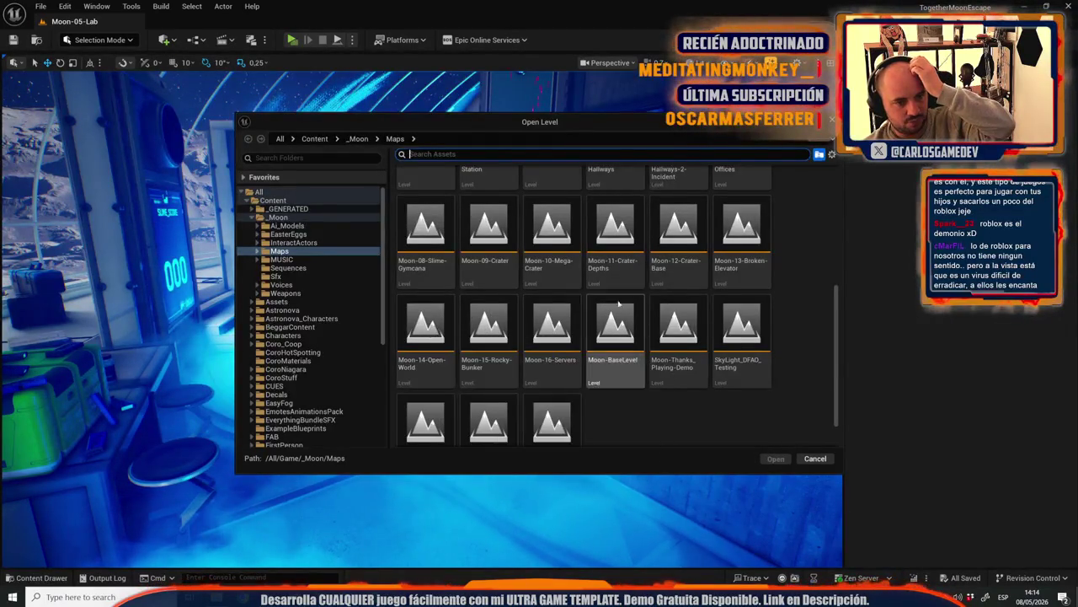
pyautogui.click(722, 254)
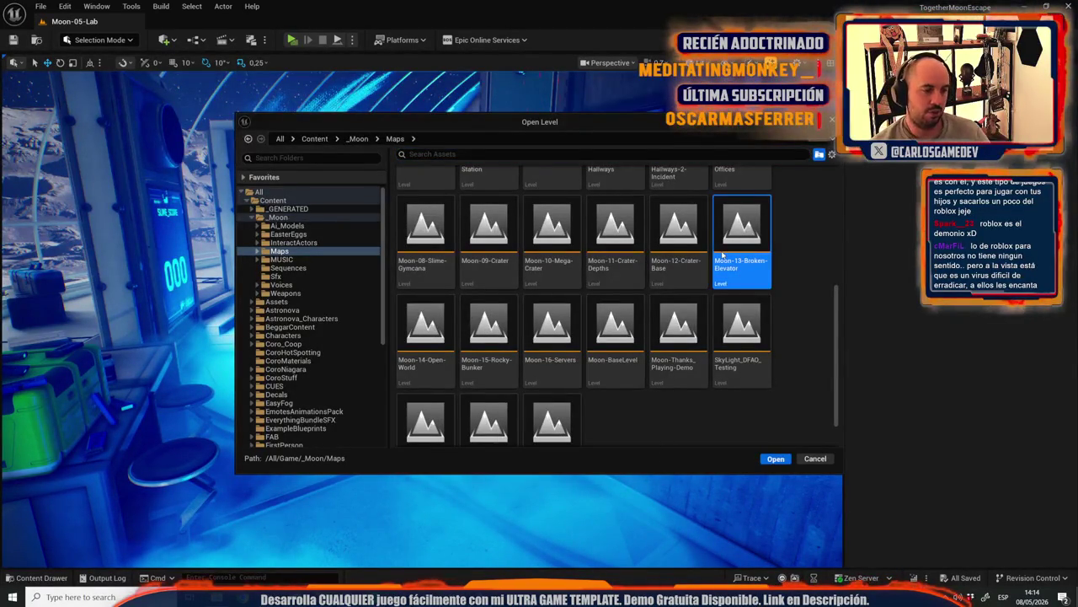
pyautogui.press('Return')
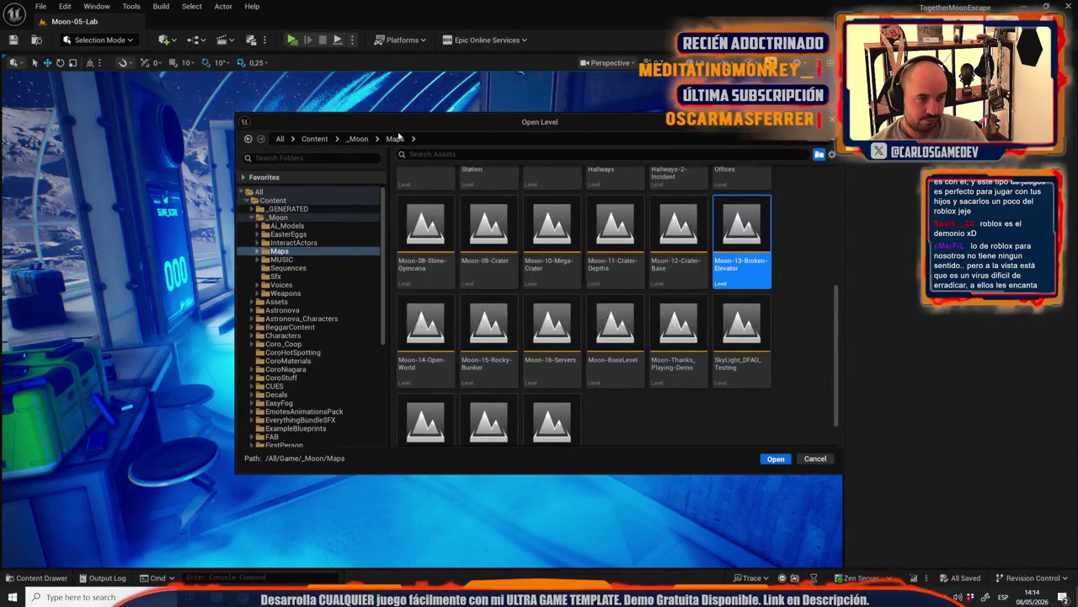
pyautogui.press('g')
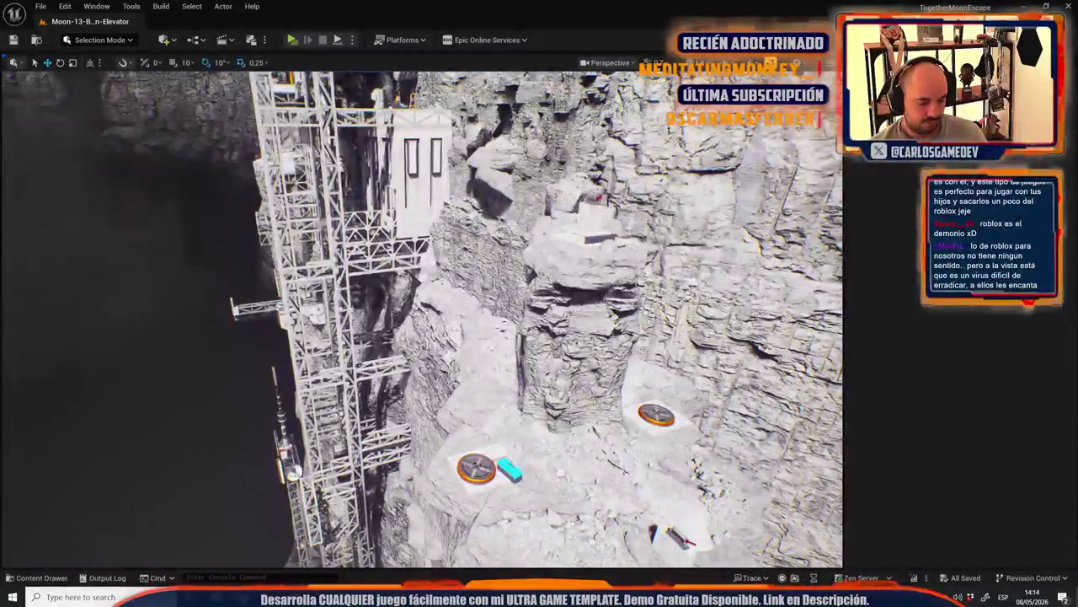
pyautogui.press('F11')
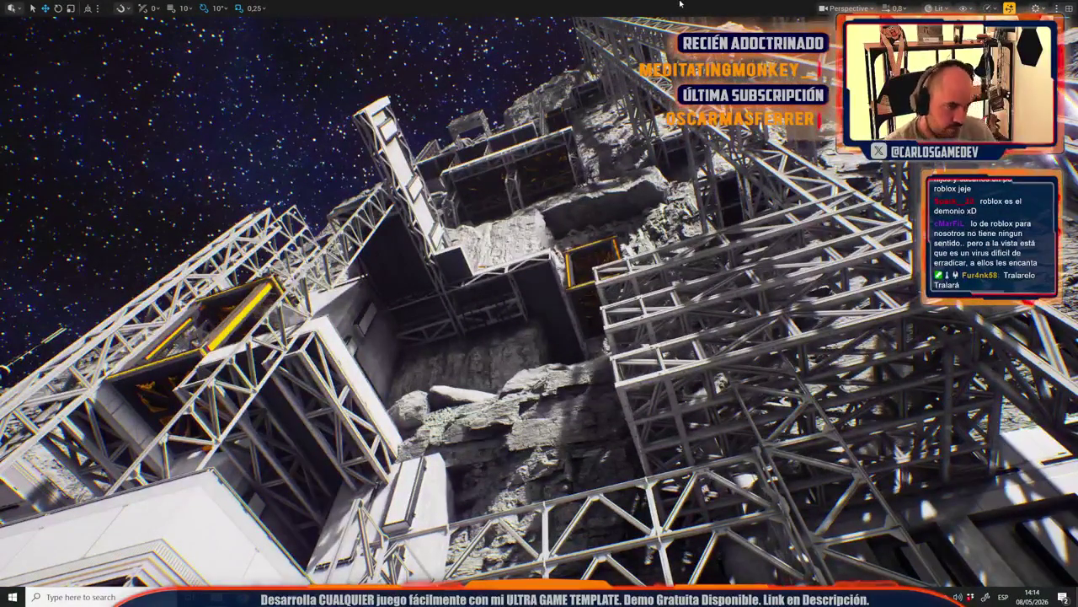
pyautogui.hotkey('alt', 'Tab')
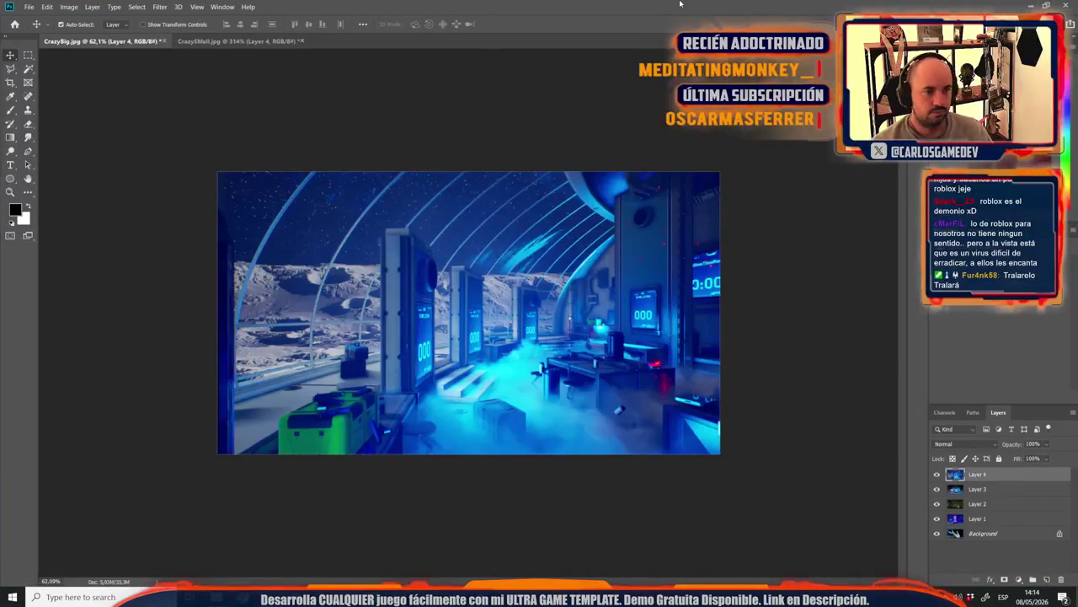
# Step: Paste the scaffolding screenshot into the big card as Layer 5 and scale it to fit
pyautogui.hotkey('ctrl', 'v')
pyautogui.hotkey('ctrl', 't')
pyautogui.moveTo(558, 290); pyautogui.dragTo(557, 281)
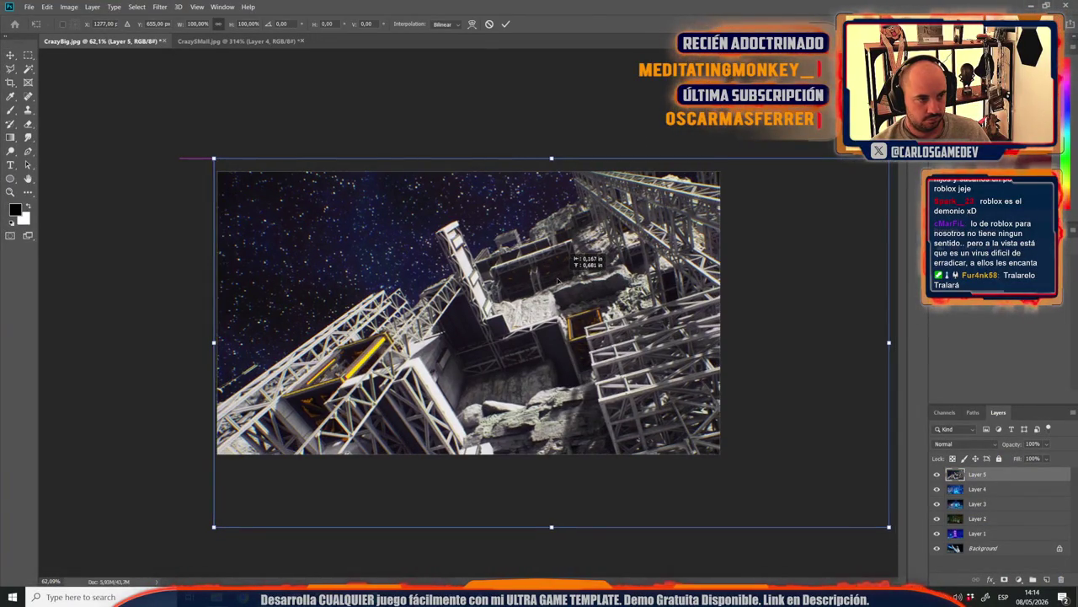
pyautogui.scroll(-3, 470, 315)
pyautogui.moveTo(732, 448); pyautogui.dragTo(650, 405)
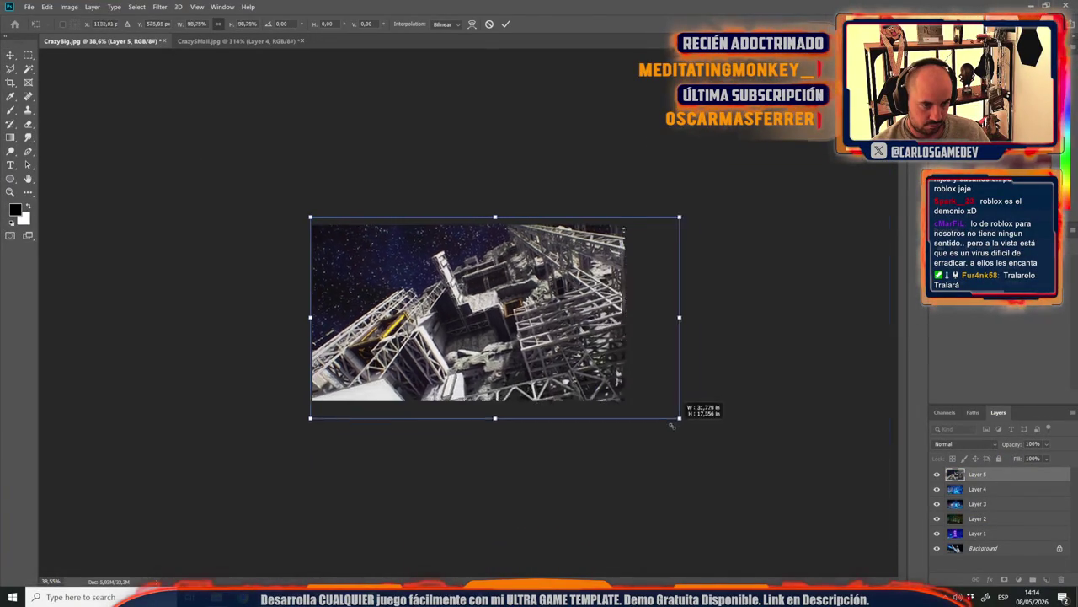
pyautogui.scroll(4, 641, 418)
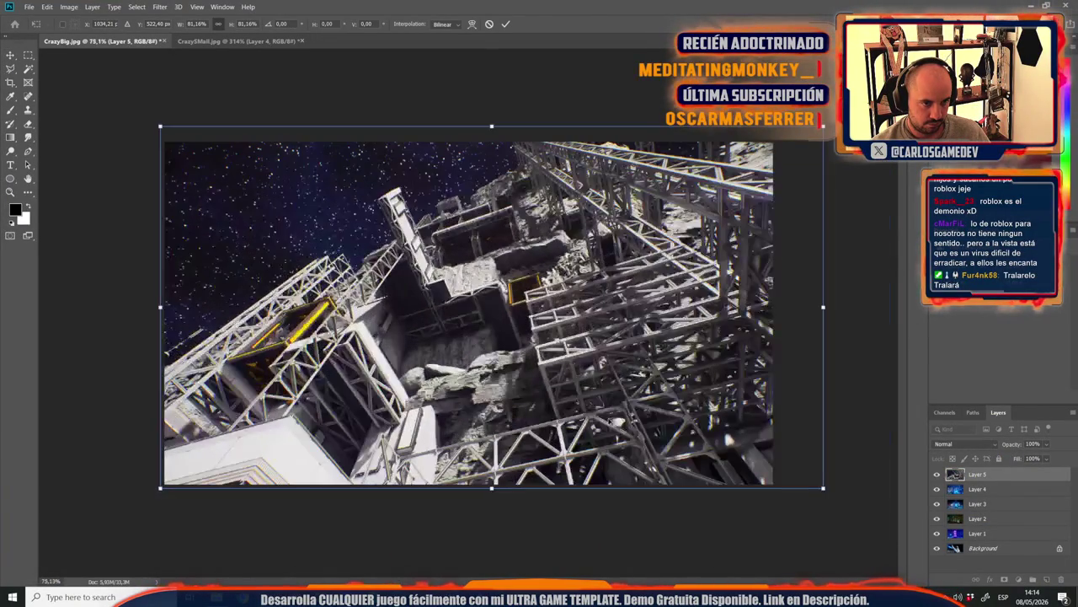
pyautogui.press('Return')
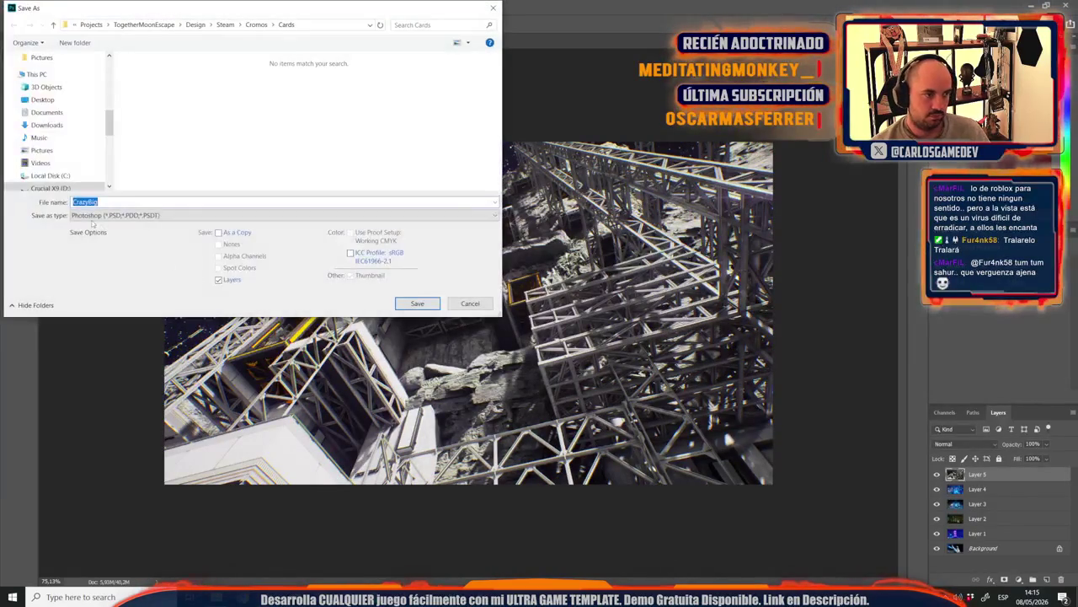
# Step: Save the big card as ElevatorBig.psd
pyautogui.write('E')
pyautogui.click(90, 211)
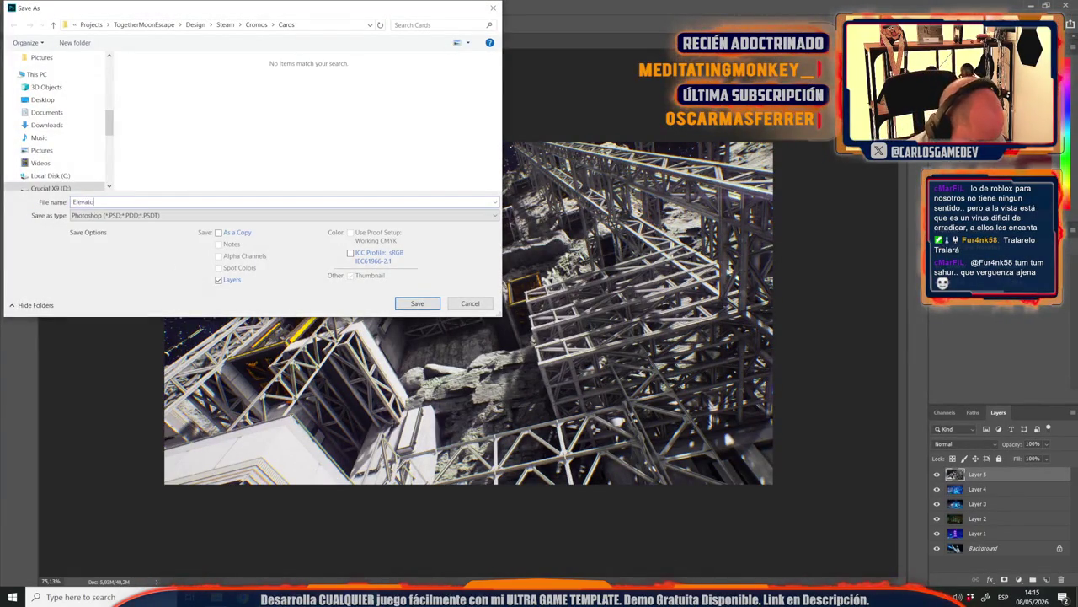
pyautogui.press('Return')
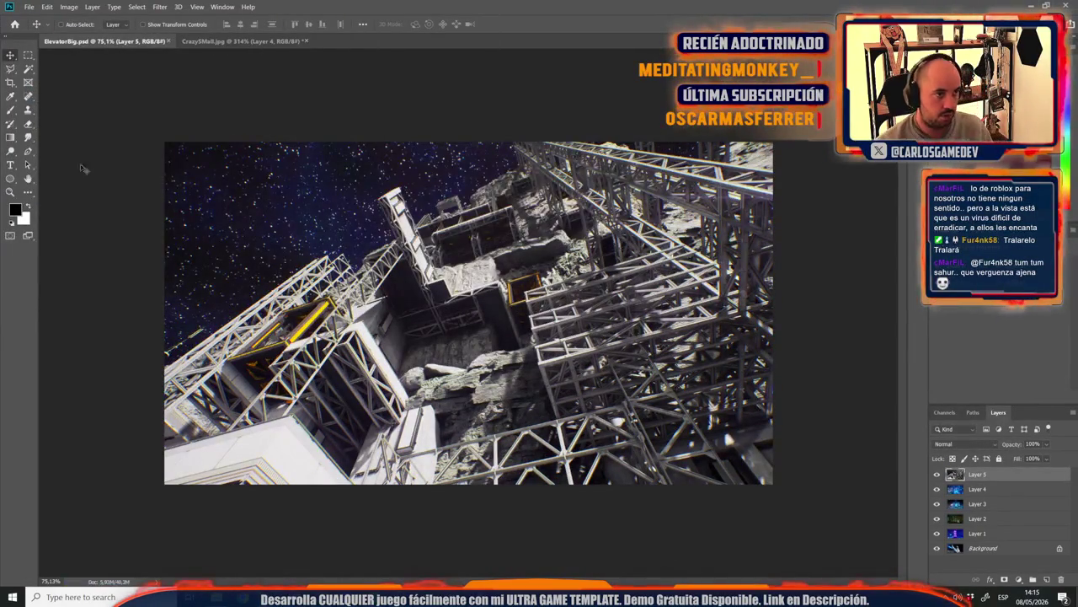
pyautogui.click(236, 40)
# Step: Paste the scaffolding screenshot into the small card and shrink it drastically
pyautogui.hotkey('ctrl', 'v')
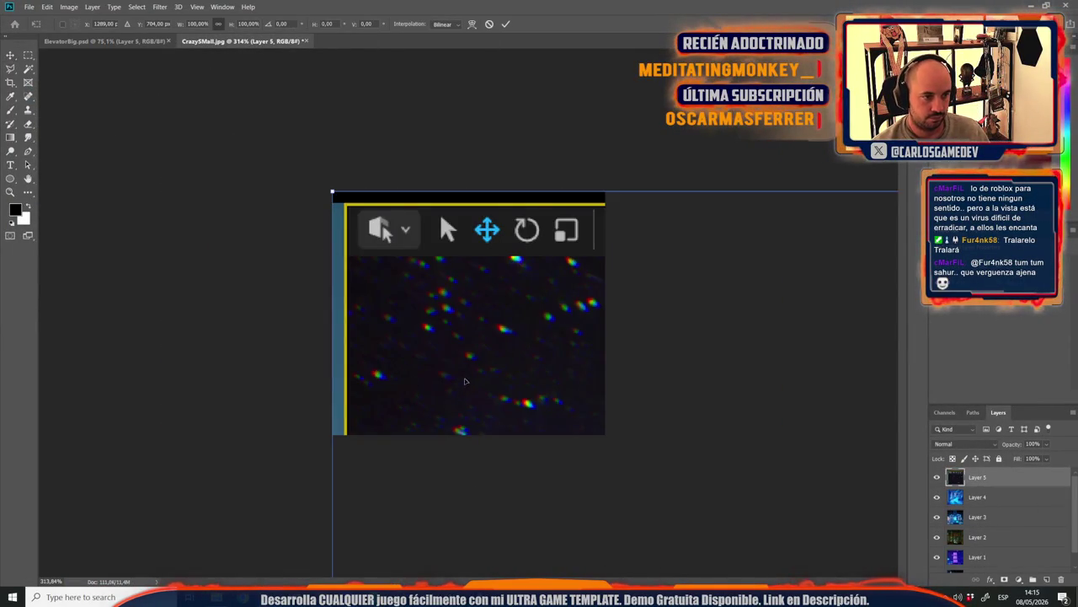
pyautogui.hotkey('ctrl', 't')
pyautogui.scroll(-5, 460, 308)
pyautogui.scroll(-3, 540, 390)
pyautogui.scroll(-2, 544, 395)
pyautogui.moveTo(838, 504); pyautogui.dragTo(509, 350)
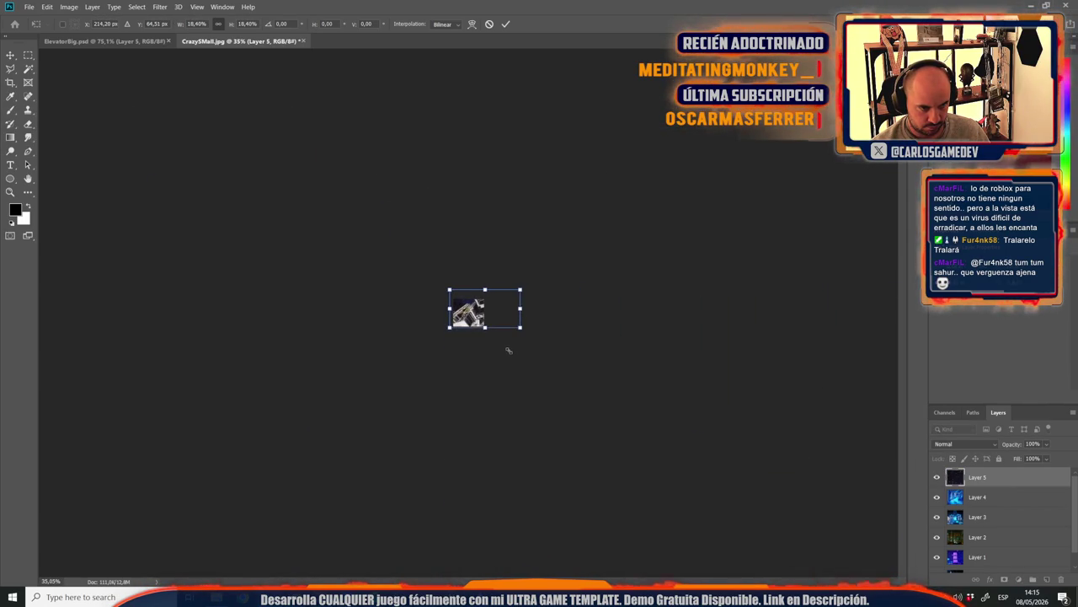
# Step: Fine-tune Layer 5's size and position to frame the scaffolding, then commit
pyautogui.scroll(2, 505, 362)
pyautogui.scroll(4, 497, 388)
pyautogui.scroll(2, 506, 379)
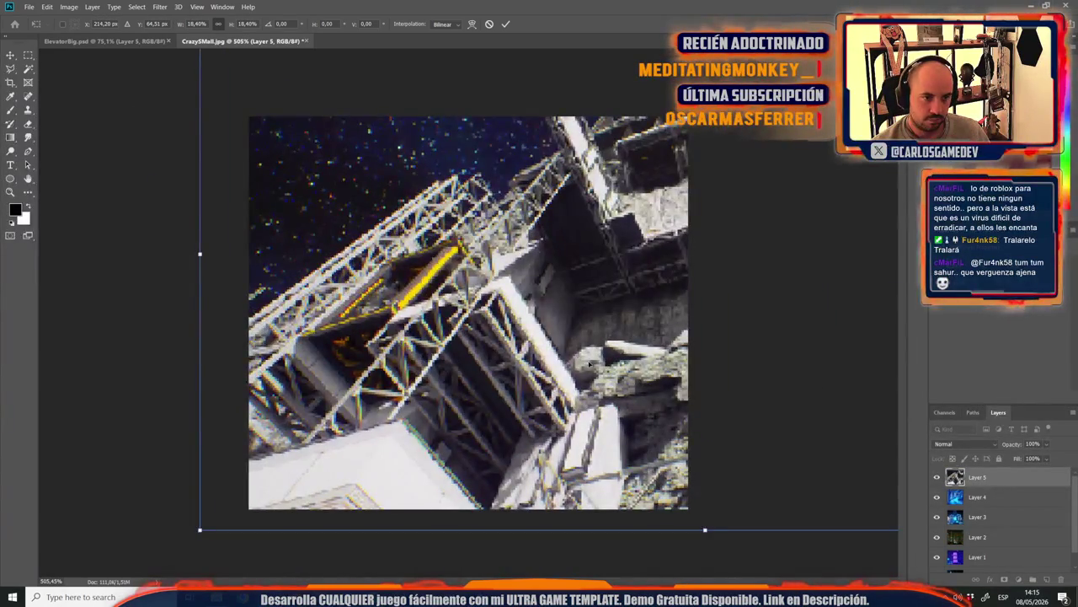
pyautogui.moveTo(626, 337); pyautogui.dragTo(421, 337)
pyautogui.scroll(-3, 467, 312)
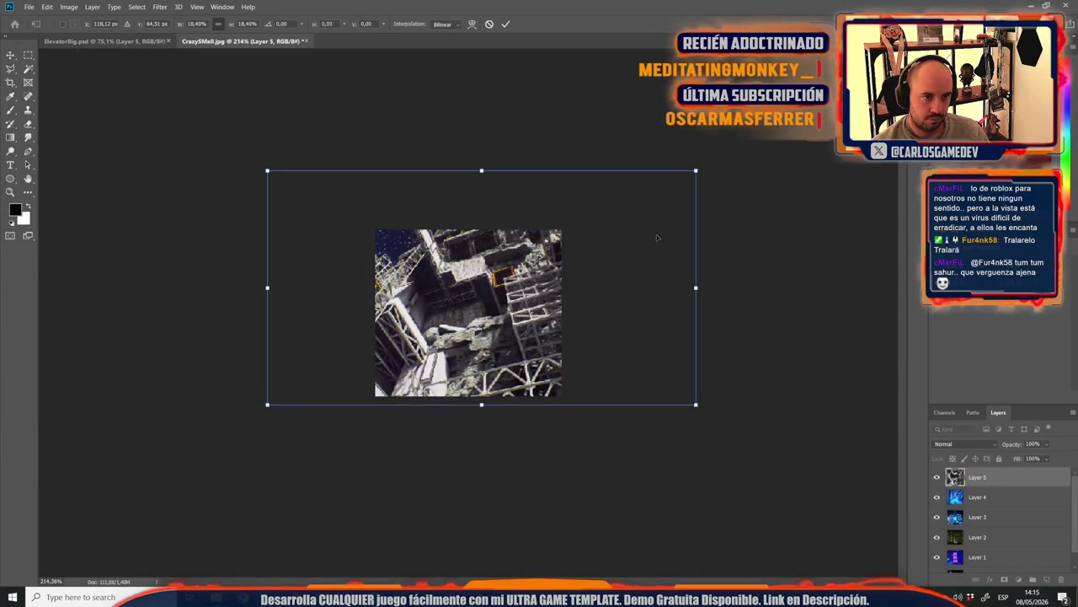
pyautogui.moveTo(696, 170); pyautogui.dragTo(604, 220)
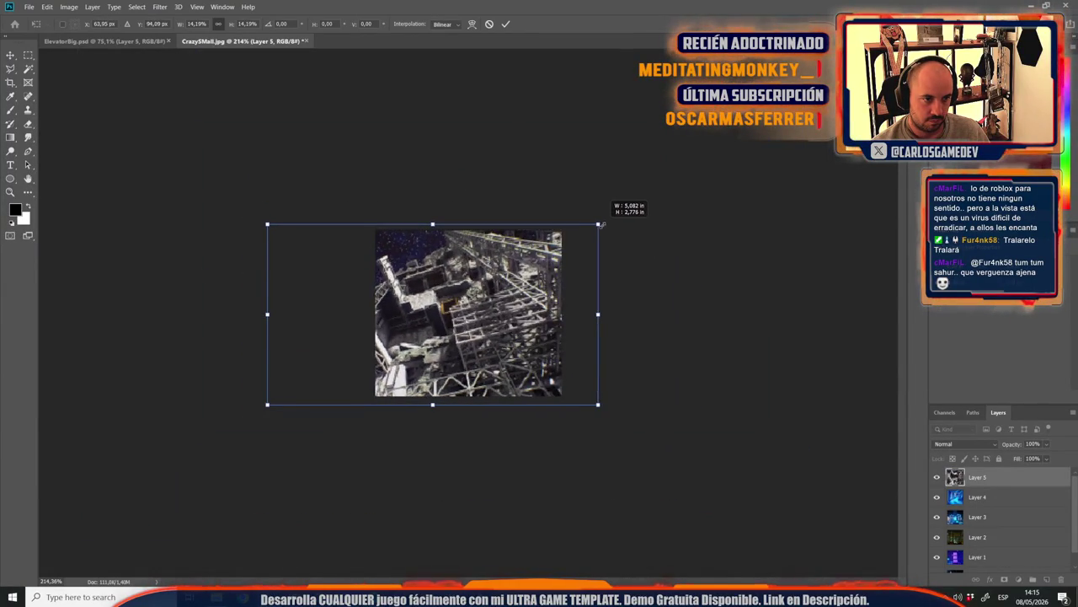
pyautogui.moveTo(547, 272); pyautogui.dragTo(514, 297)
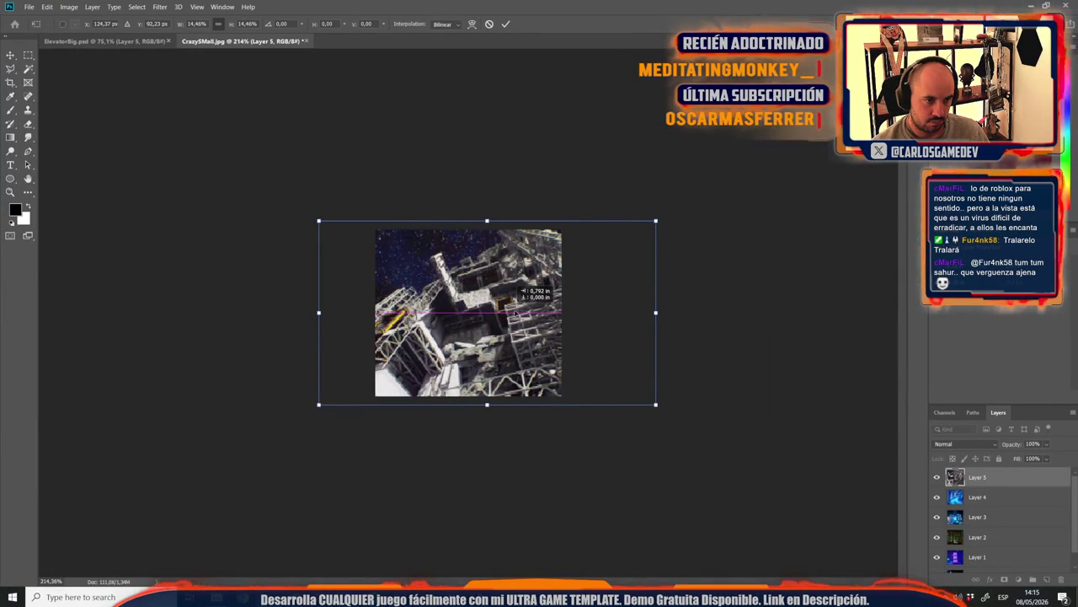
pyautogui.press('Return')
# Step: Save the small elevator card as a JPEG named ElevatorSmall
pyautogui.hotkey('ctrl', 'shift', 's')
pyautogui.write('Eleva')
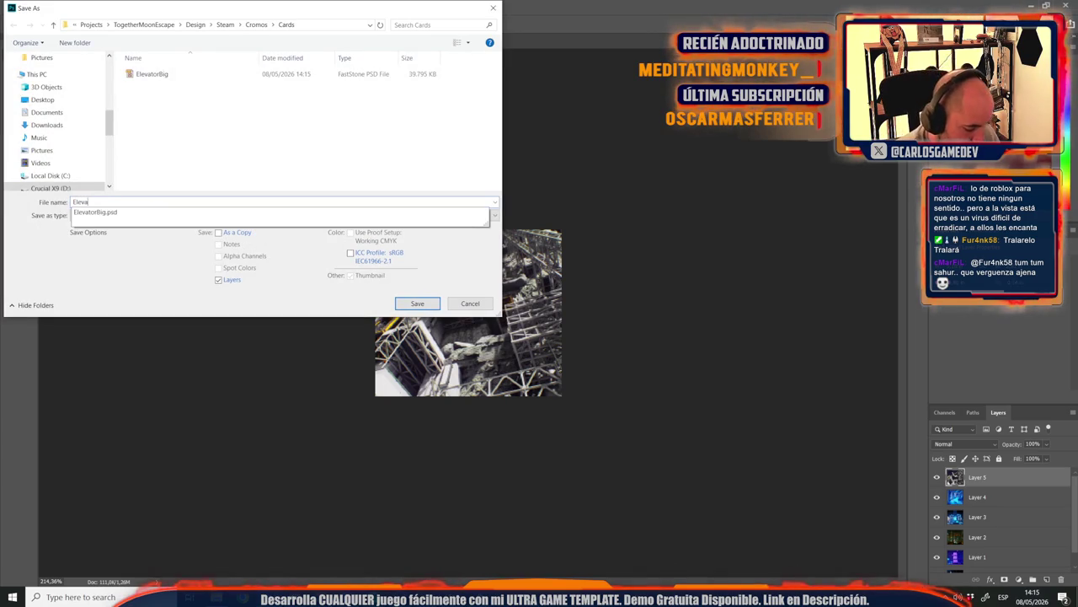
pyautogui.write('torSmall')
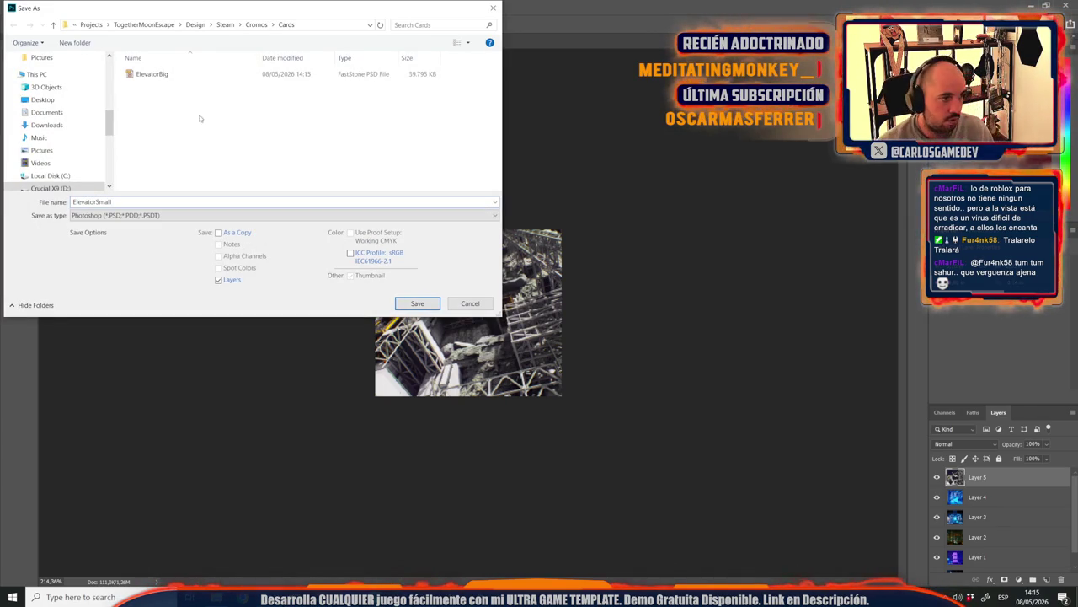
pyautogui.click(160, 215)
pyautogui.click(103, 301)
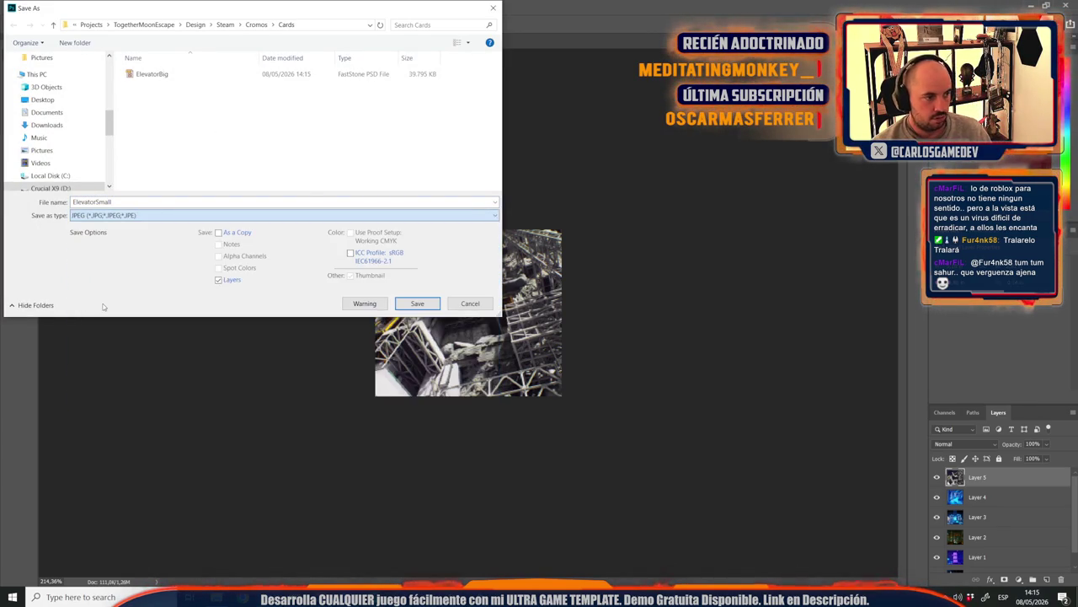
pyautogui.press('Return')
pyautogui.press('Return')
# Step: Save the ElevatorBig card as a JPEG at Medium quality
pyautogui.click(101, 41)
pyautogui.hotkey('ctrl', 'shift', 's')
pyautogui.click(99, 215)
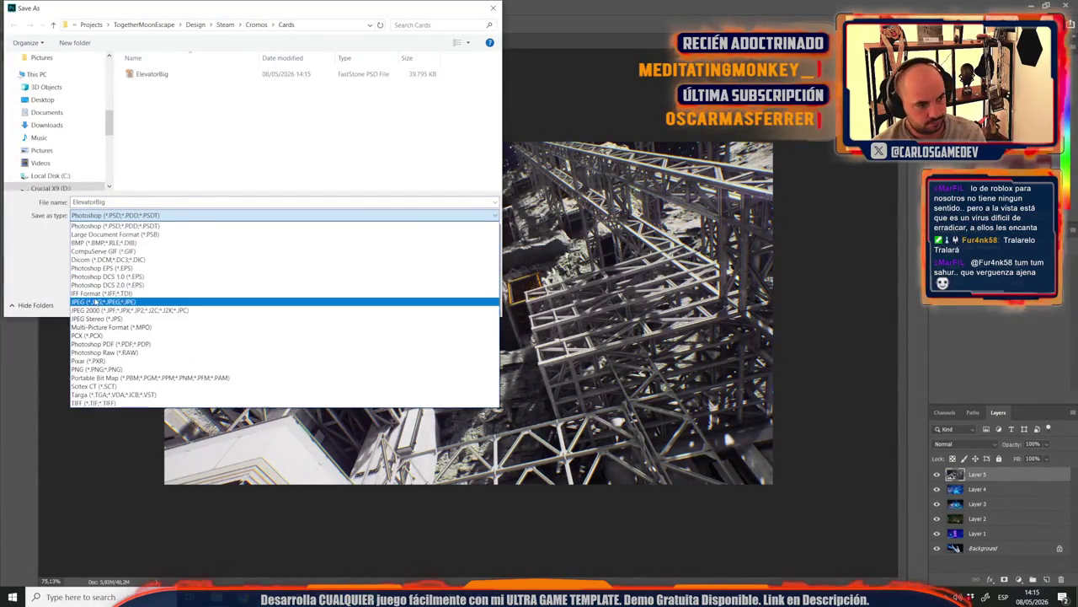
pyautogui.click(94, 301)
pyautogui.press('Return')
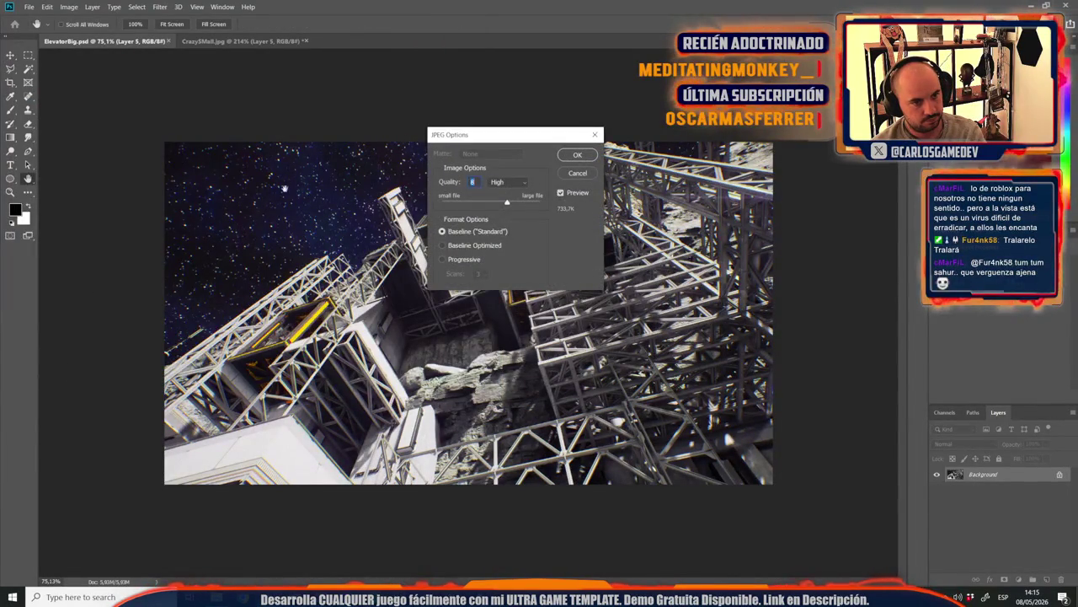
pyautogui.moveTo(497, 203); pyautogui.dragTo(495, 204)
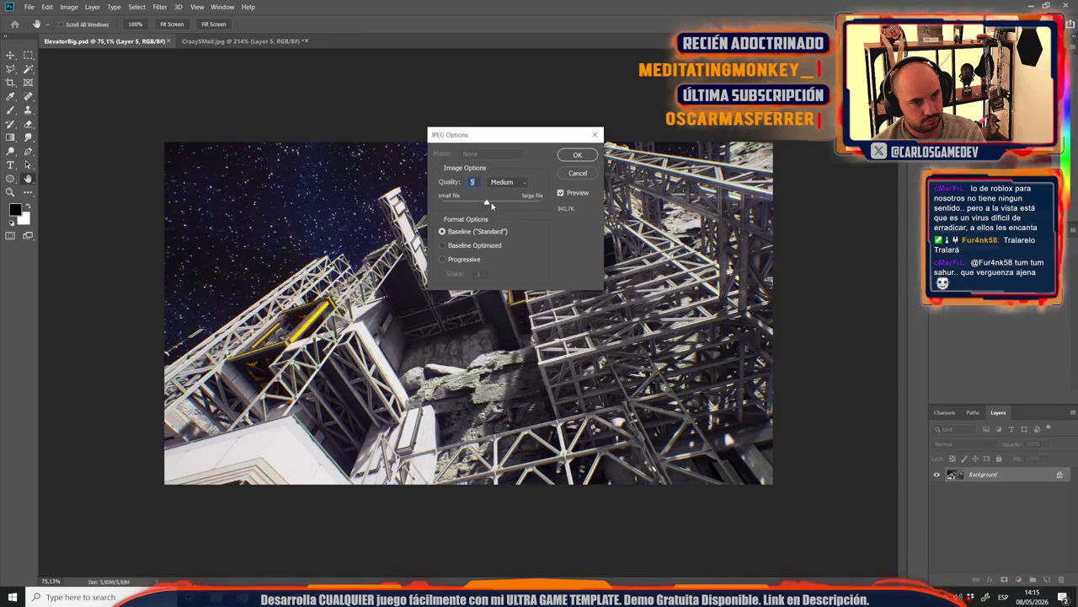
pyautogui.press('Return')
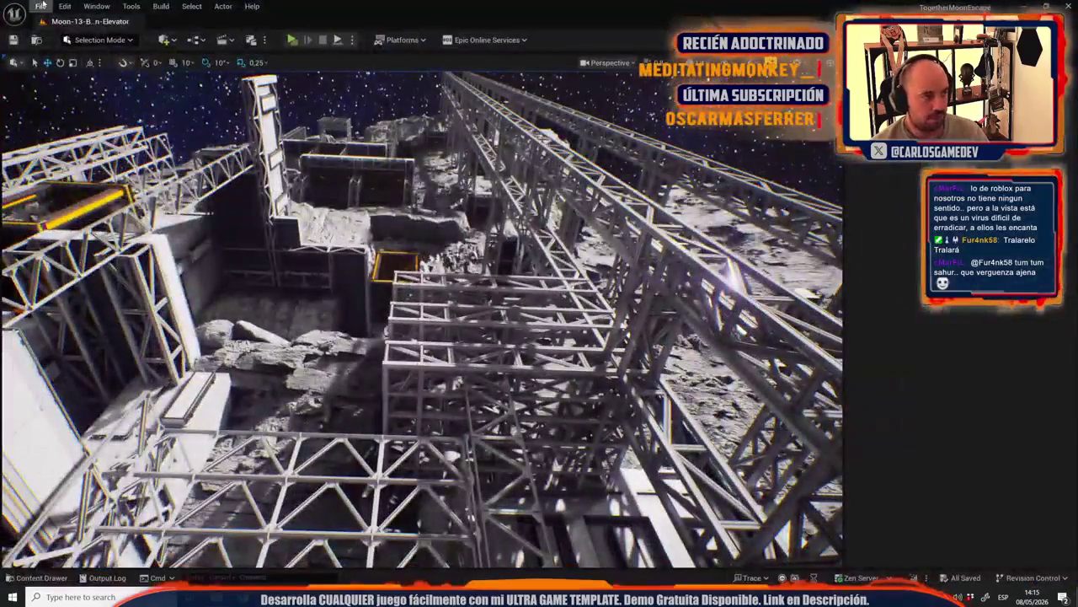
# Step: Open the Moon-14-Open-World level in Unreal Engine
pyautogui.click(40, 6)
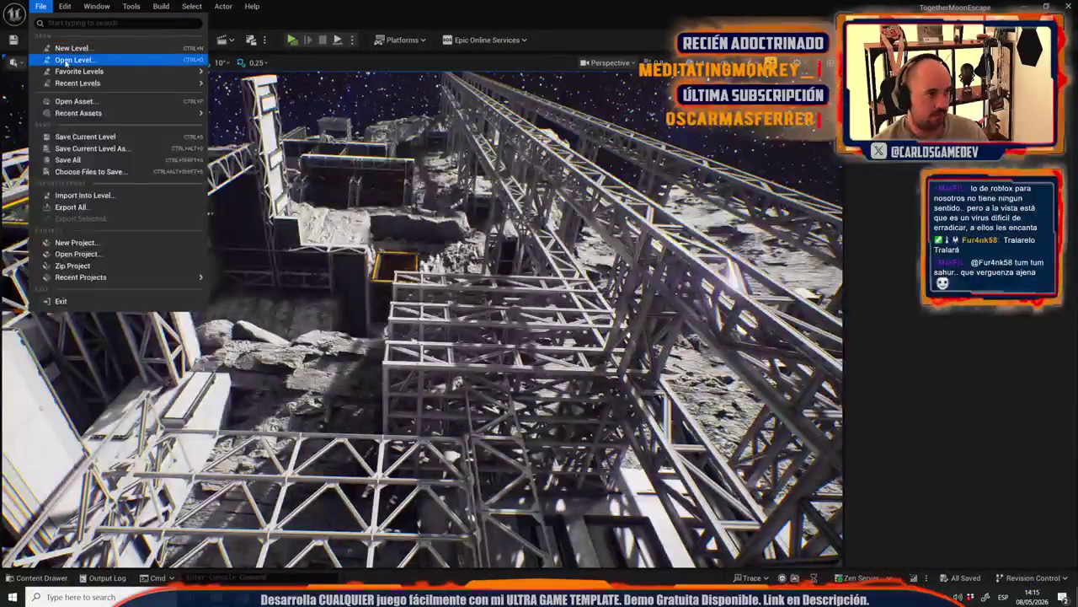
pyautogui.click(61, 60)
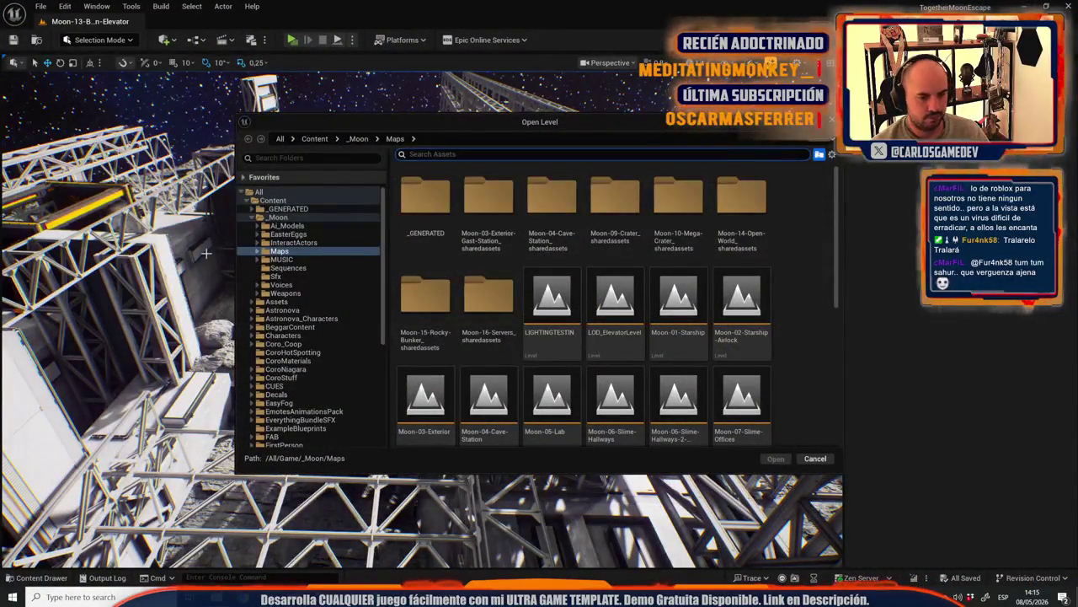
pyautogui.scroll(-3, 536, 387)
pyautogui.scroll(-2, 505, 387)
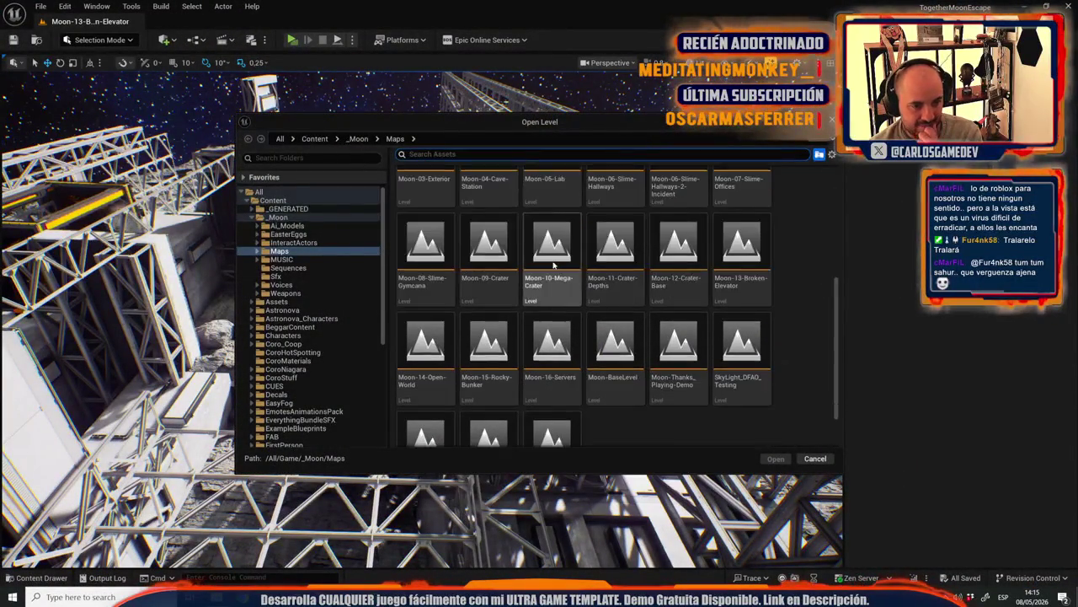
pyautogui.click(416, 385)
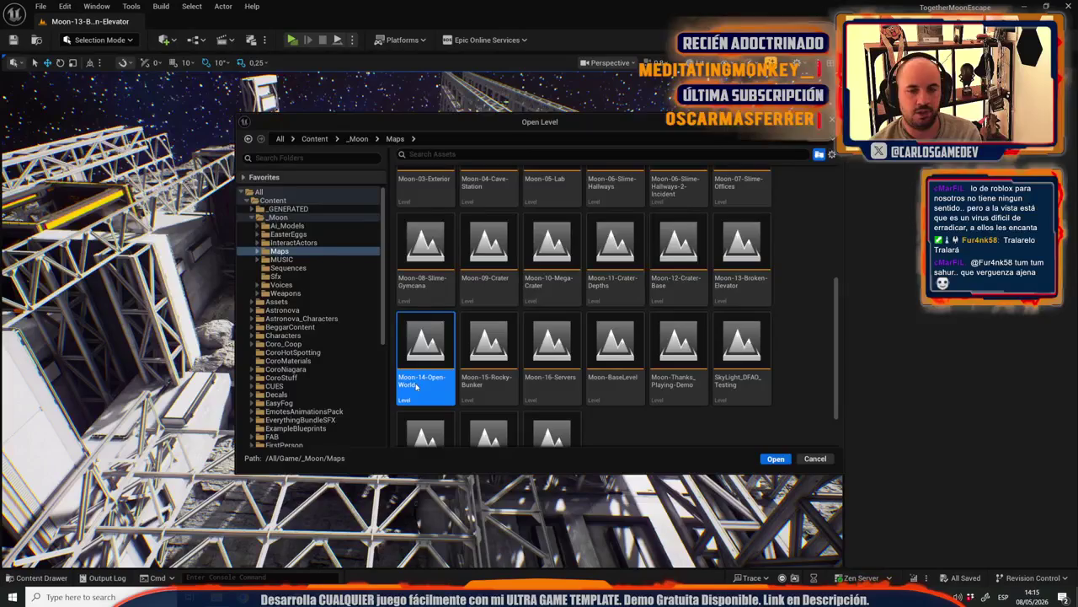
pyautogui.doubleClick(416, 385)
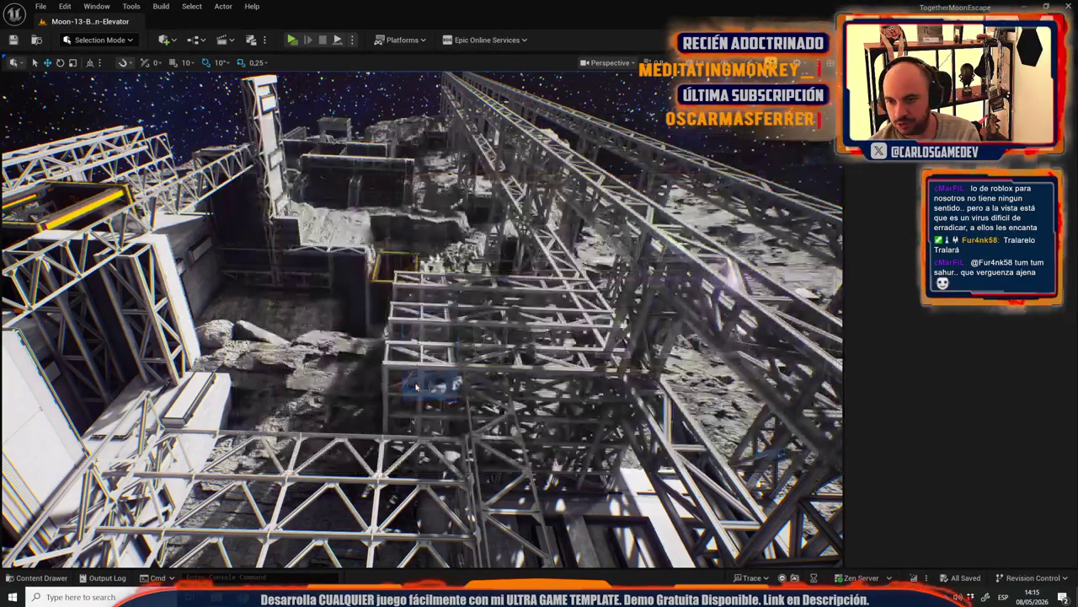
# Step: Delete the laser tower and frame the moon base towers in a full-window viewport
pyautogui.moveTo(567, 347)
pyautogui.mouseDown()
pyautogui.moveTo(578, 392)
pyautogui.moveTo(578, 371)
pyautogui.moveTo(505, 405)
pyautogui.moveTo(455, 396)
pyautogui.moveTo(444, 382)
pyautogui.mouseUp()
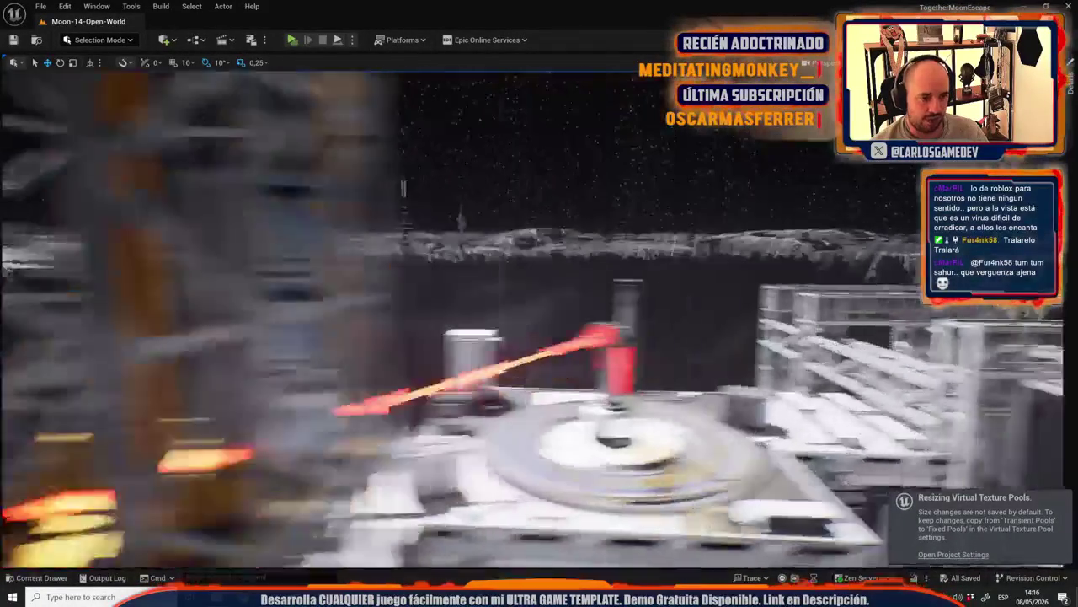
pyautogui.press('Delete')
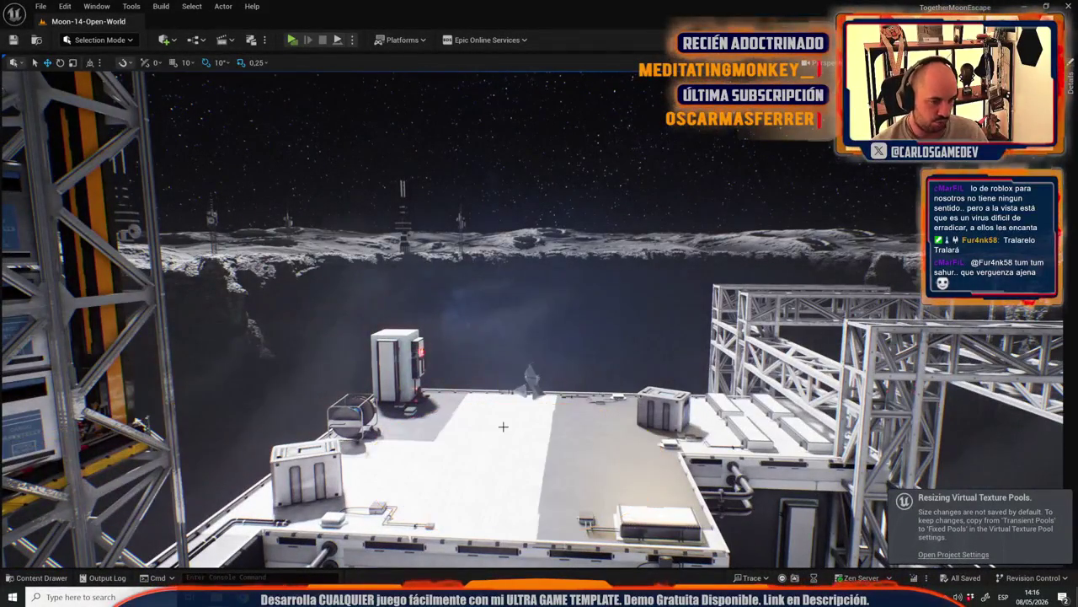
pyautogui.moveTo(478, 475); pyautogui.dragTo(396, 471)
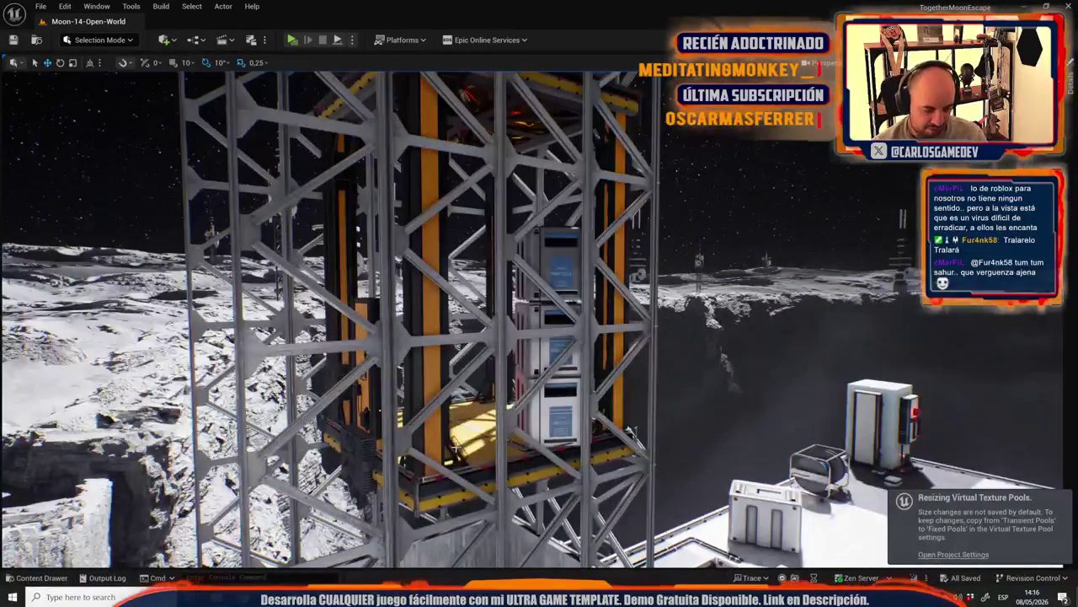
pyautogui.press('F11')
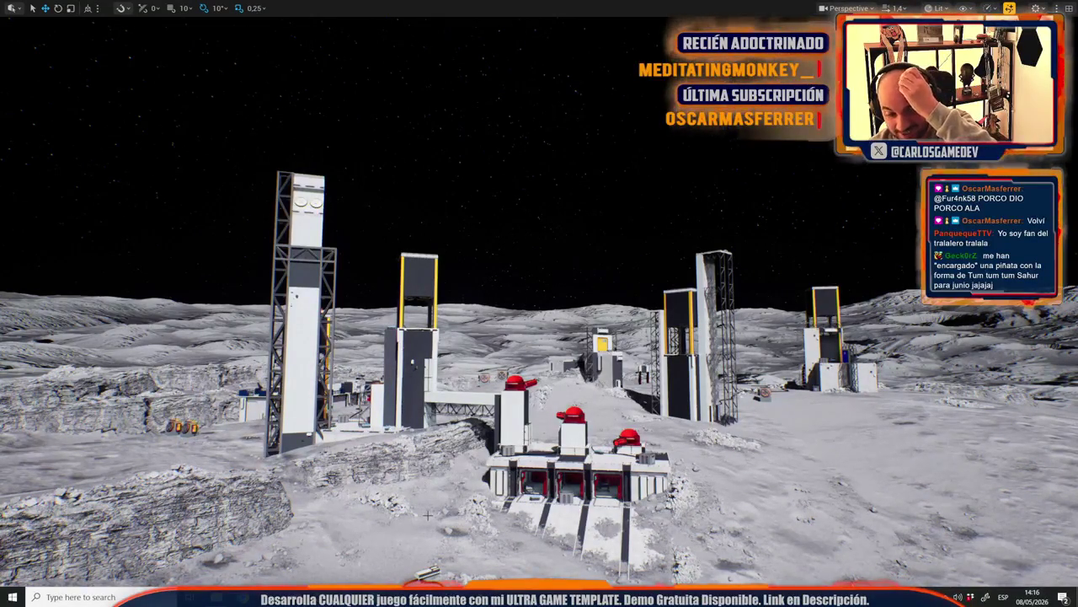
pyautogui.hotkey('alt', 'Tab')
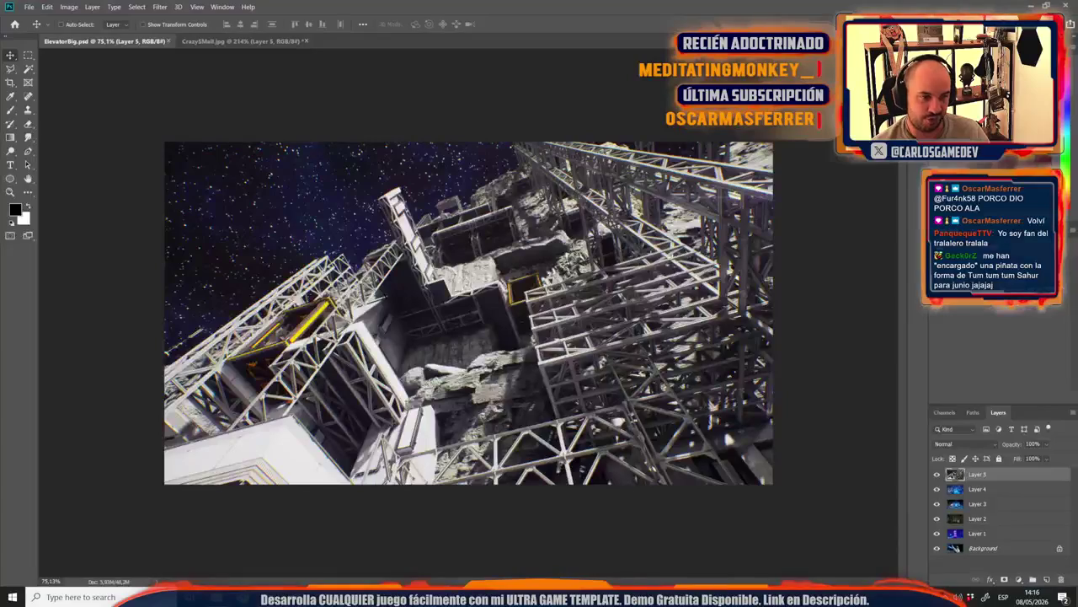
# Step: Paste the moon base screenshot into ElevatorBig as a new layer and scale it down
pyautogui.hotkey('ctrl', 'v')
pyautogui.hotkey('ctrl', 't')
pyautogui.moveTo(408, 320); pyautogui.dragTo(404, 306)
pyautogui.scroll(-2, 350, 360)
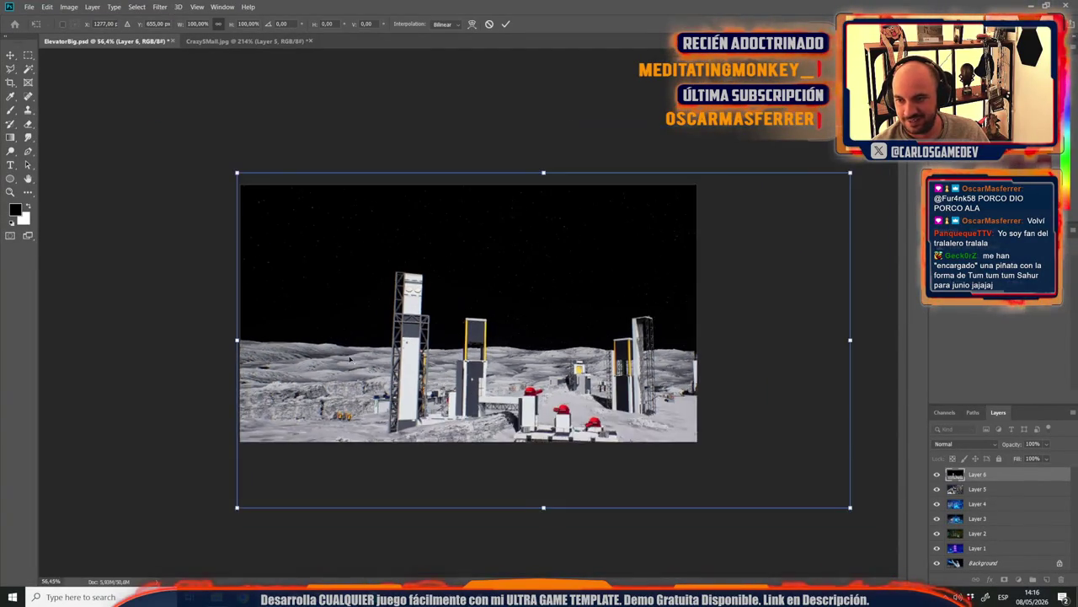
pyautogui.scroll(-2, 350, 359)
pyautogui.scroll(-1, 350, 359)
pyautogui.scroll(1, 349, 360)
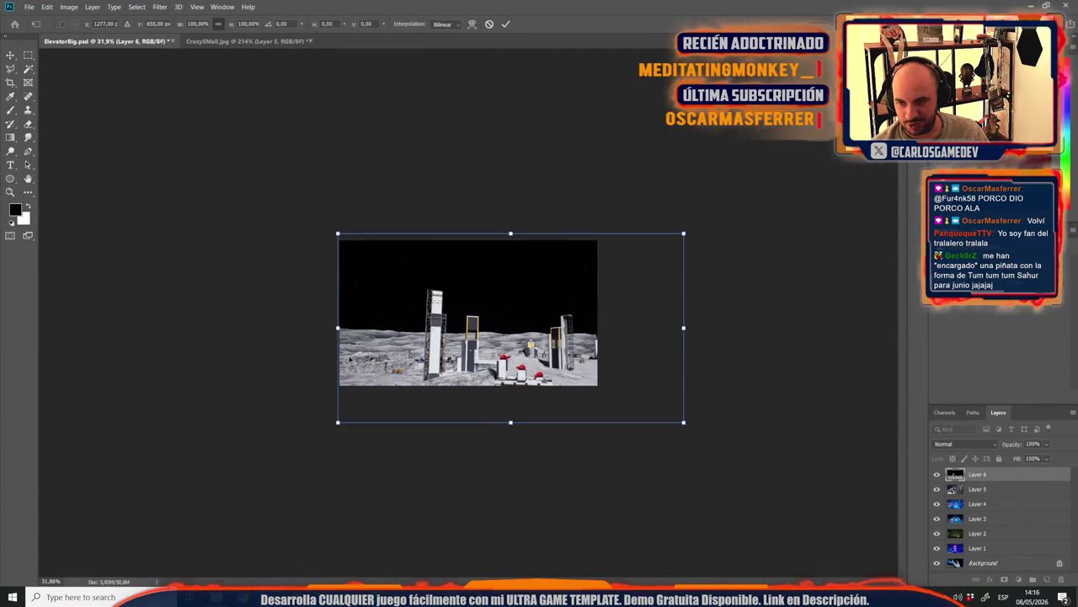
pyautogui.moveTo(684, 426); pyautogui.dragTo(542, 410)
# Step: Resize the screenshot to about 95%, shift it left to fill the card, and commit
pyautogui.hotkey('ctrl', '0')
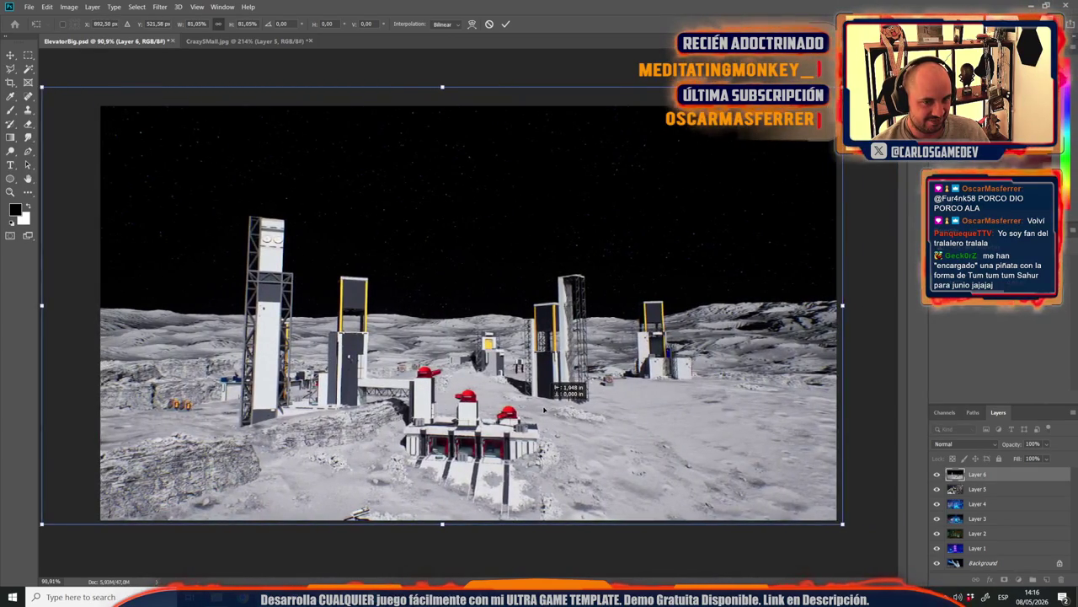
pyautogui.scroll(-3, 542, 410)
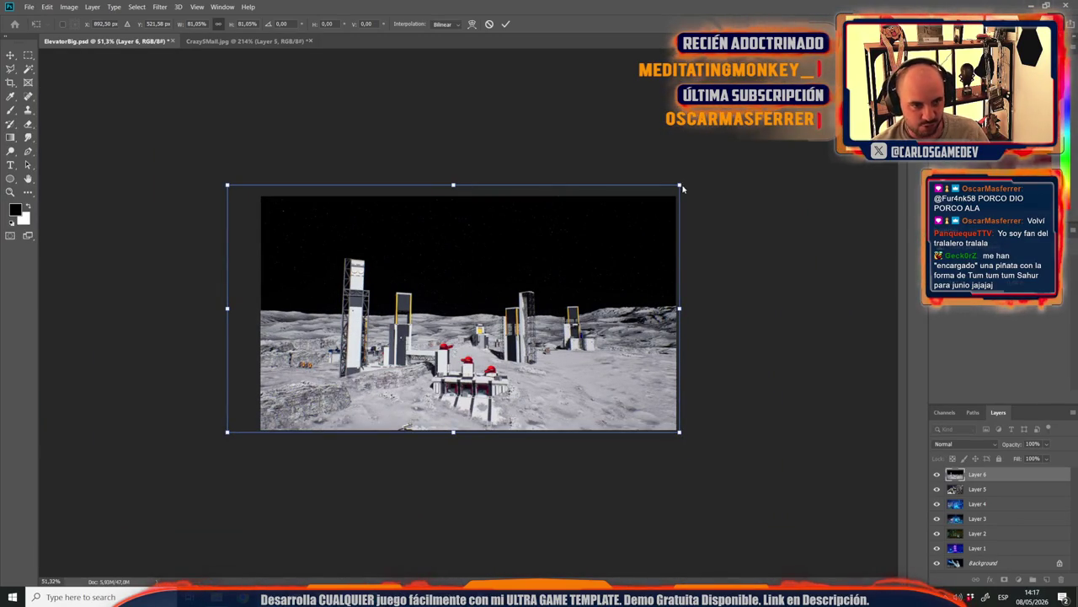
pyautogui.moveTo(676, 187); pyautogui.dragTo(746, 149)
pyautogui.moveTo(618, 287); pyautogui.dragTo(590, 287)
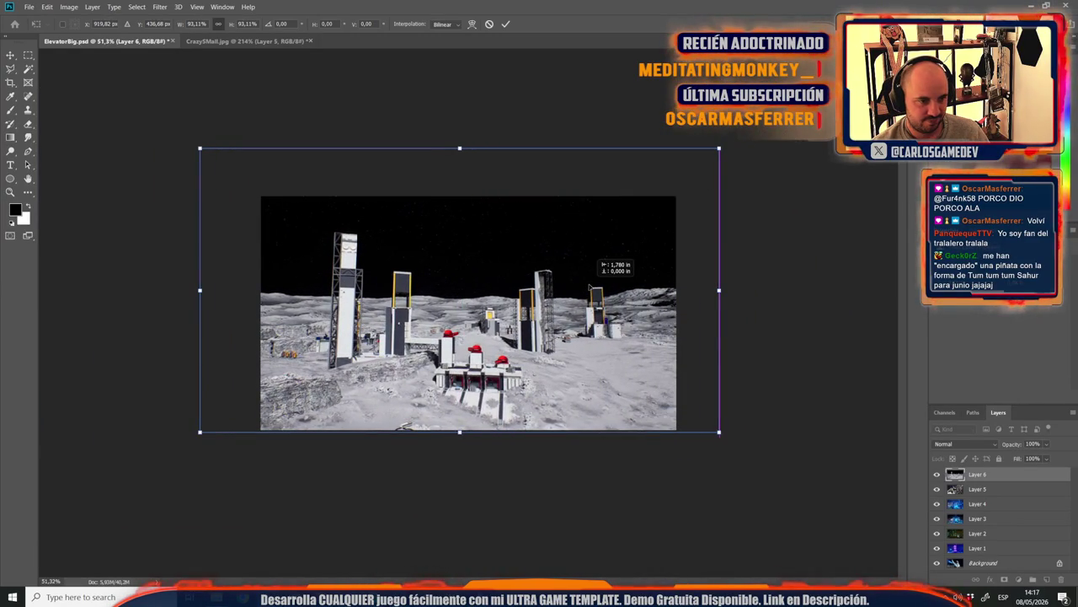
pyautogui.press('Return')
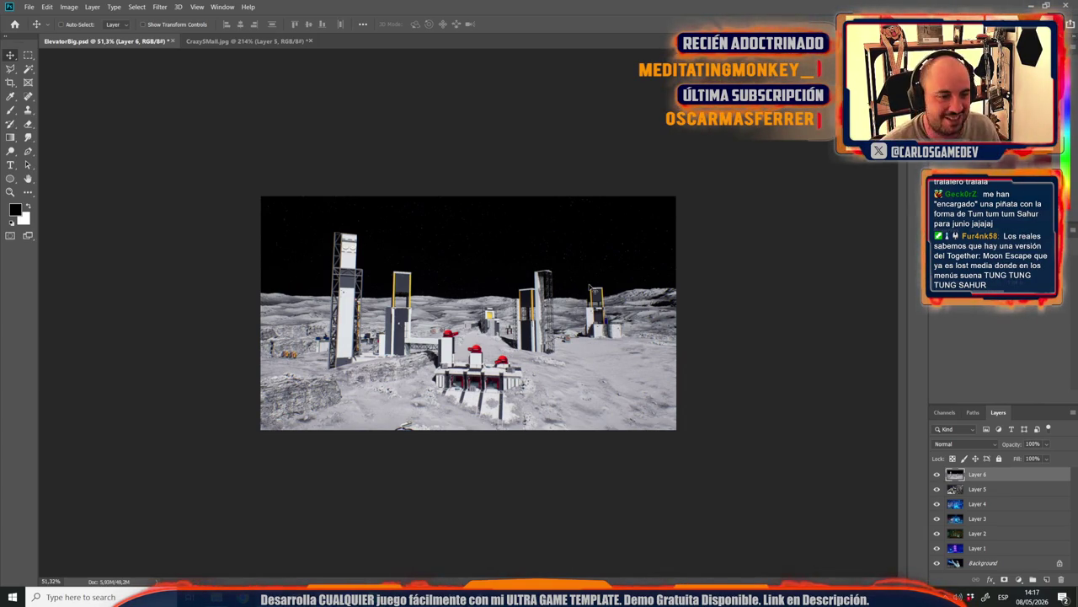
pyautogui.click(204, 41)
# Step: Paste the moon screenshot into CrazySMall.jpg, shrink it to about 18.9%, and shift it 55 px left
pyautogui.hotkey('ctrl', 'v')
pyautogui.hotkey('ctrl', 't')
pyautogui.moveTo(339, 277); pyautogui.dragTo(408, 257)
pyautogui.hotkey('ctrl', '0')
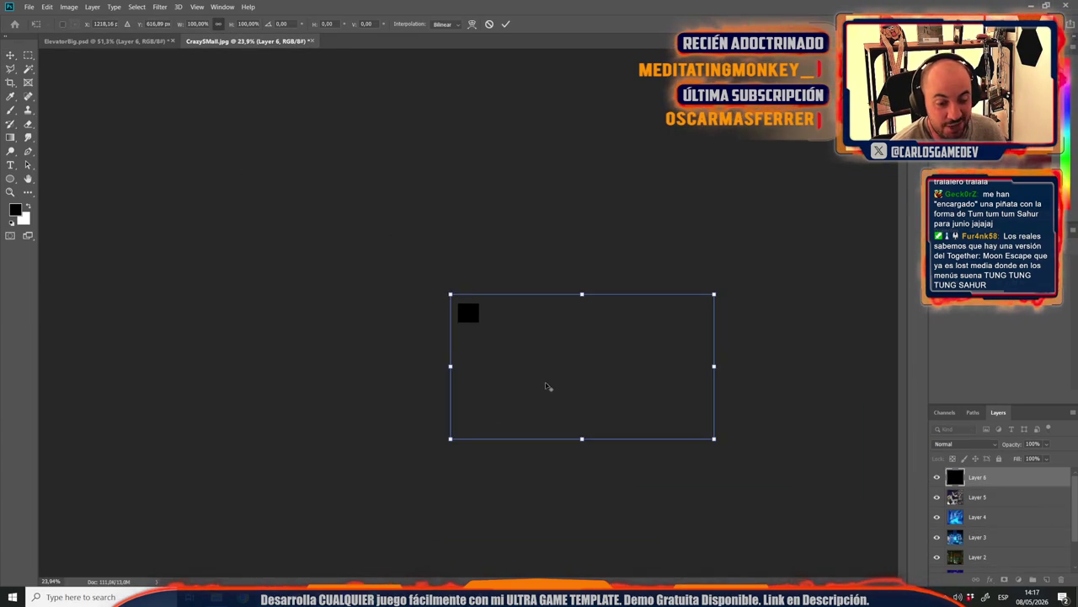
pyautogui.moveTo(714, 438); pyautogui.dragTo(511, 326)
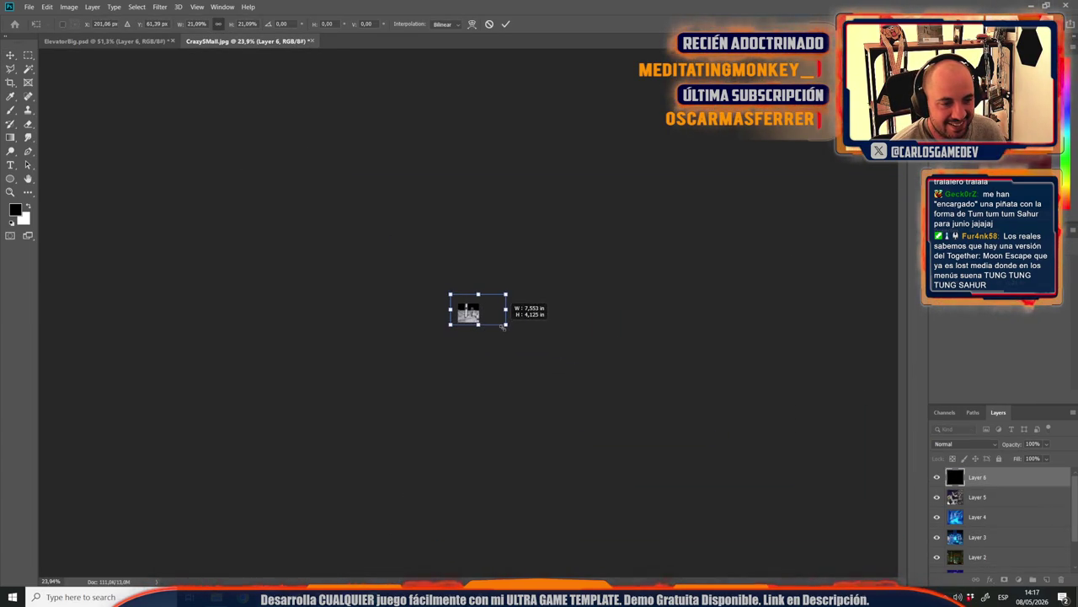
pyautogui.hotkey('ctrl', '0')
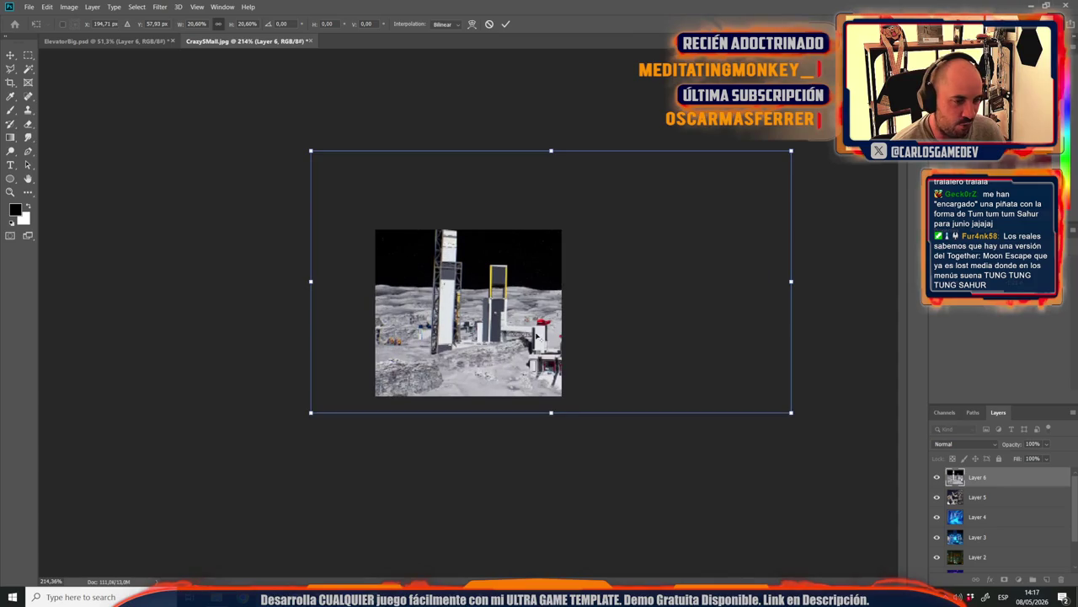
pyautogui.moveTo(792, 151); pyautogui.dragTo(755, 198)
pyautogui.moveTo(590, 324); pyautogui.dragTo(546, 325)
pyautogui.press('Return')
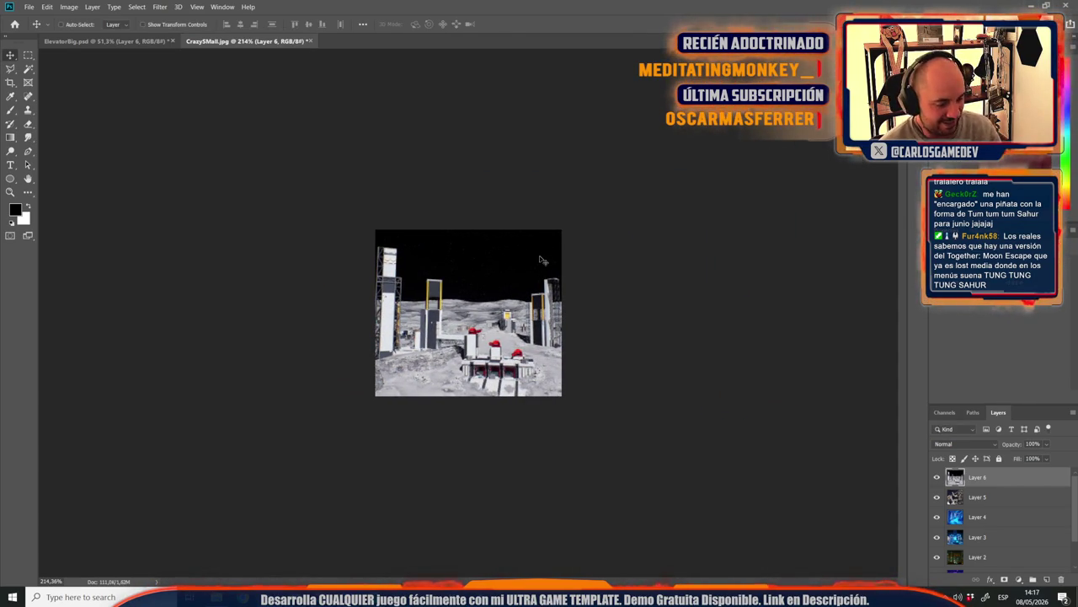
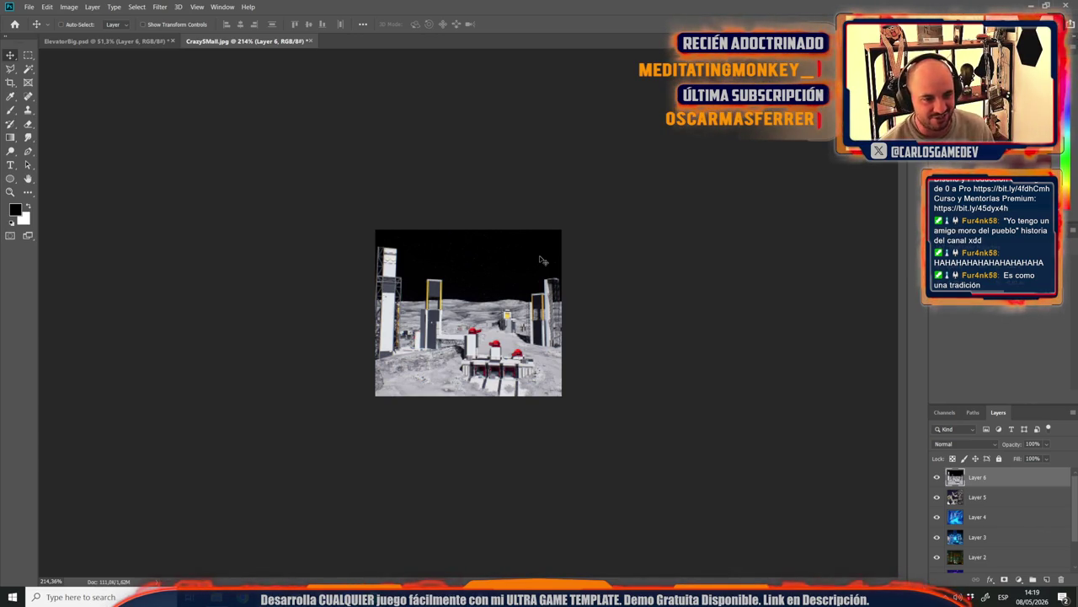
# Step: Save the small moon-base card image as the JPEG PlainsSmall
pyautogui.hotkey('ctrl', 'shift', 's')
pyautogui.click(115, 216)
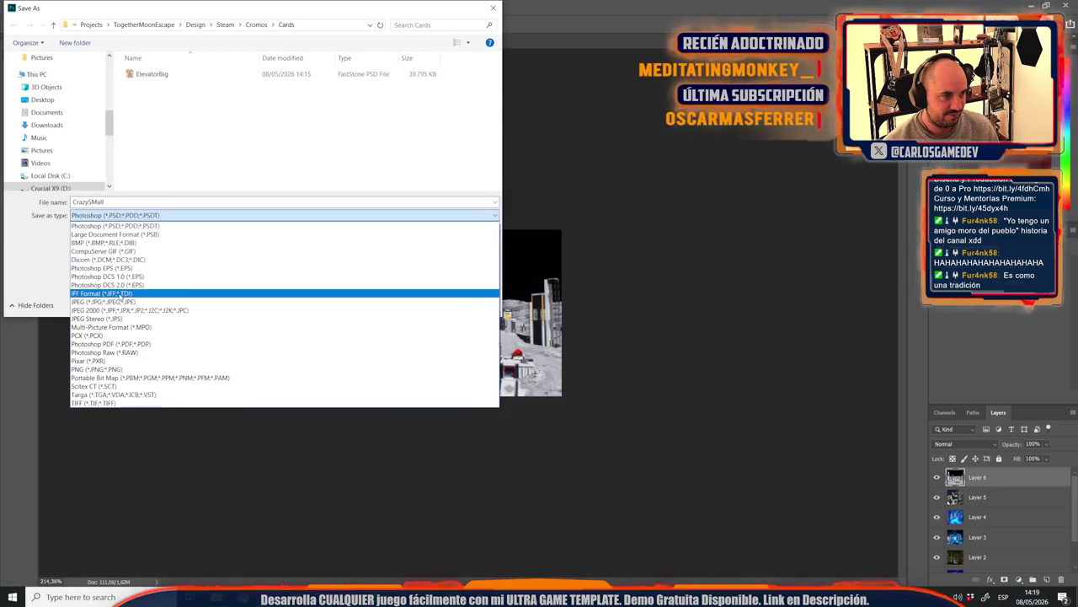
pyautogui.click(119, 307)
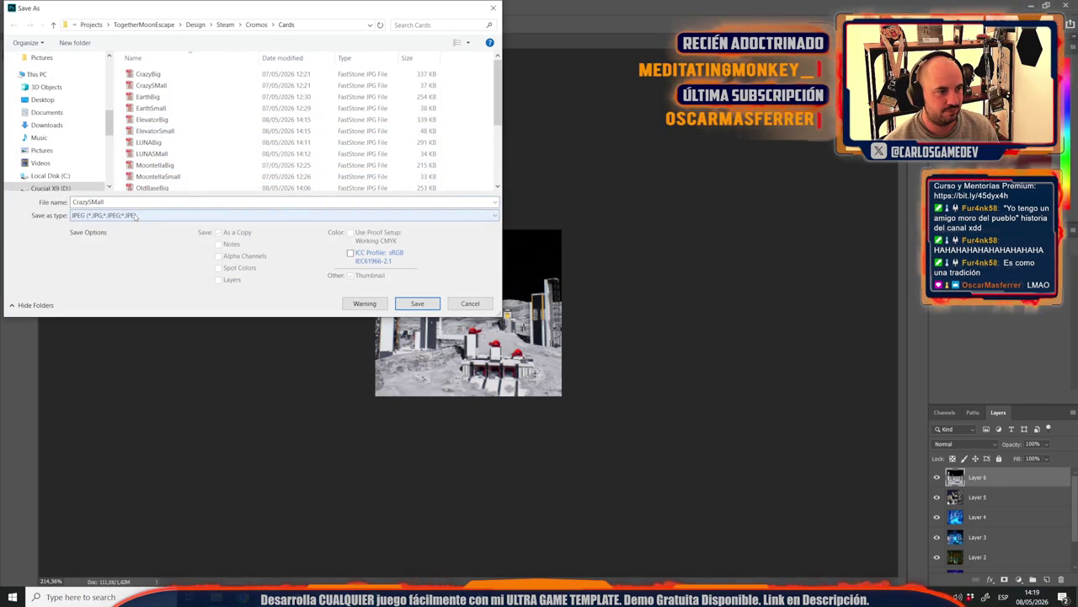
pyautogui.doubleClick(132, 203)
pyautogui.write('PlainsSm')
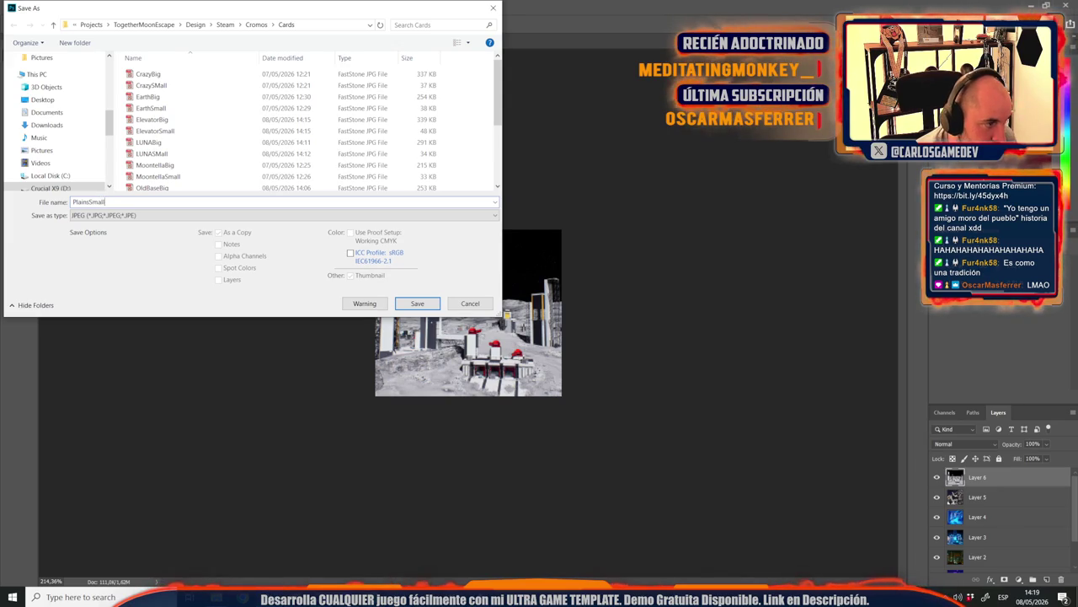
pyautogui.press('Return')
pyautogui.press('Return')
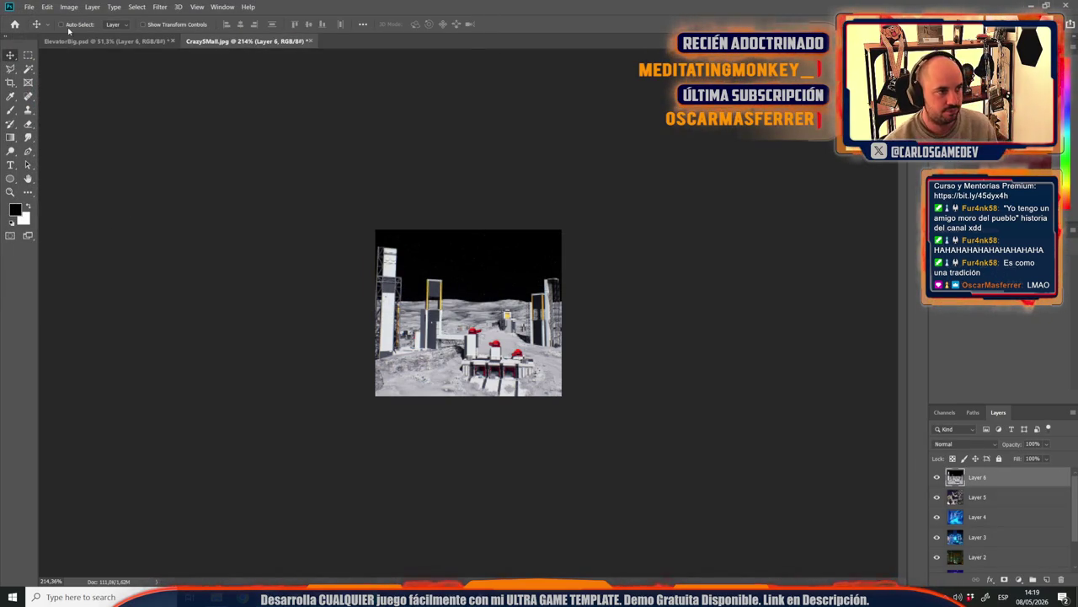
# Step: Save the ElevatorBig image as a JPEG, accepting the default JPEG quality options
pyautogui.click(96, 42)
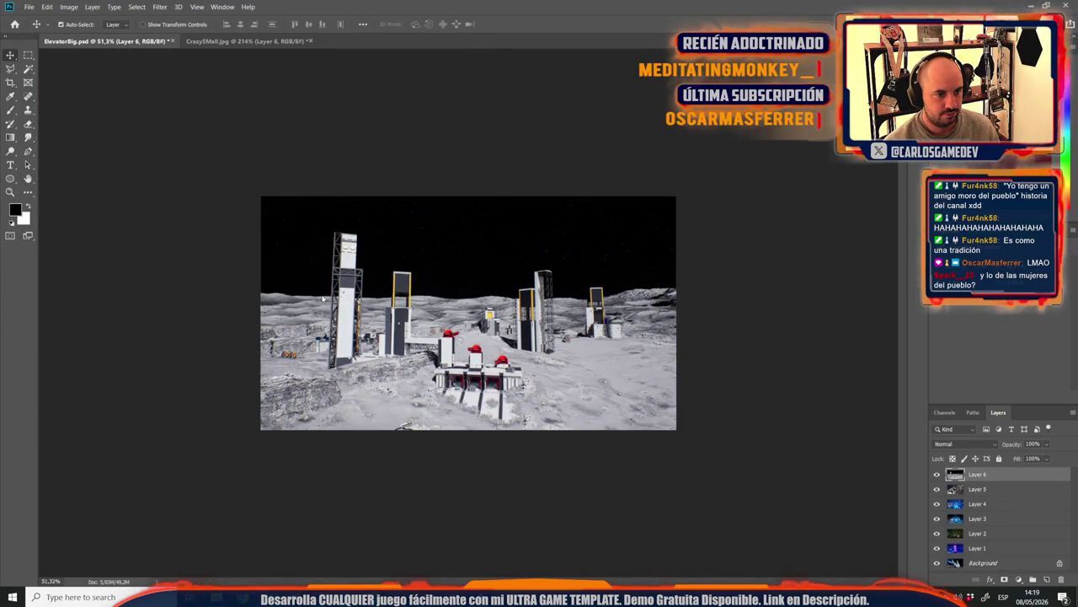
pyautogui.hotkey('ctrl', 'shift', 's')
pyautogui.click(171, 214)
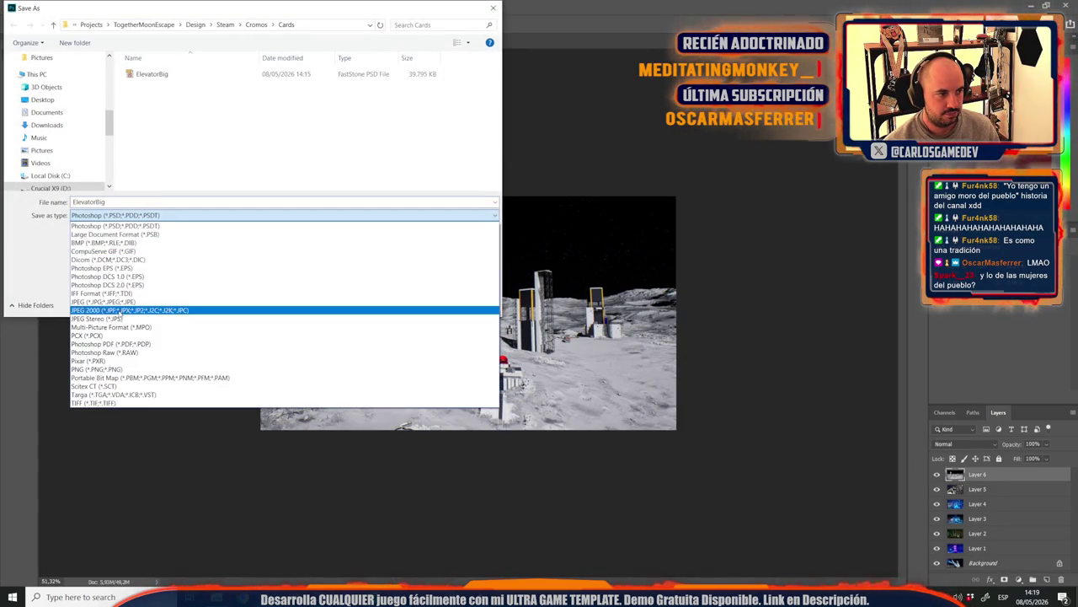
pyautogui.click(121, 312)
pyautogui.doubleClick(124, 201)
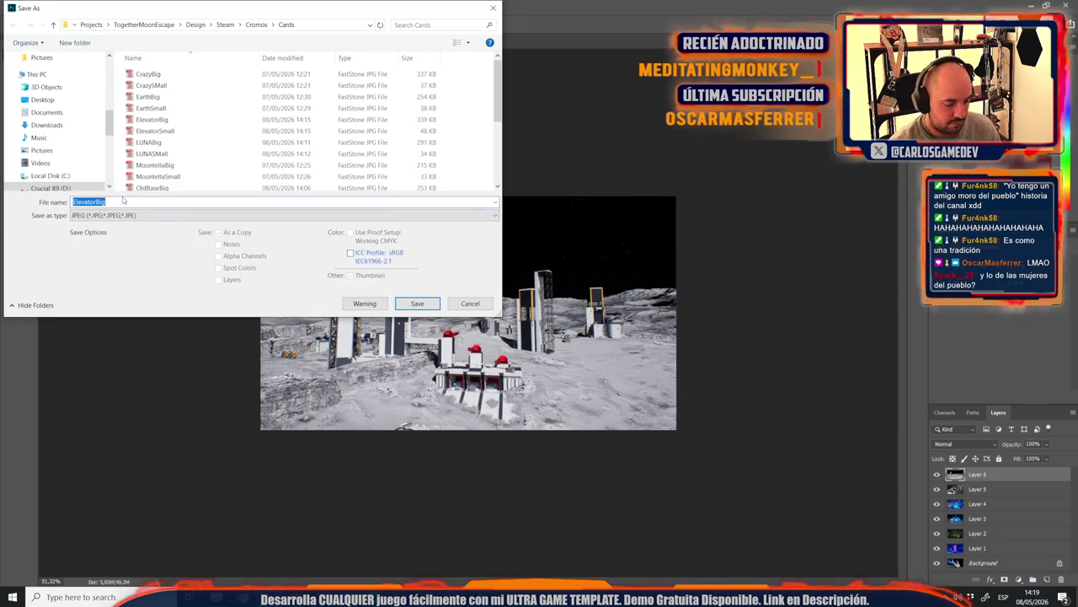
pyautogui.write('PlainsBi')
pyautogui.press('Return')
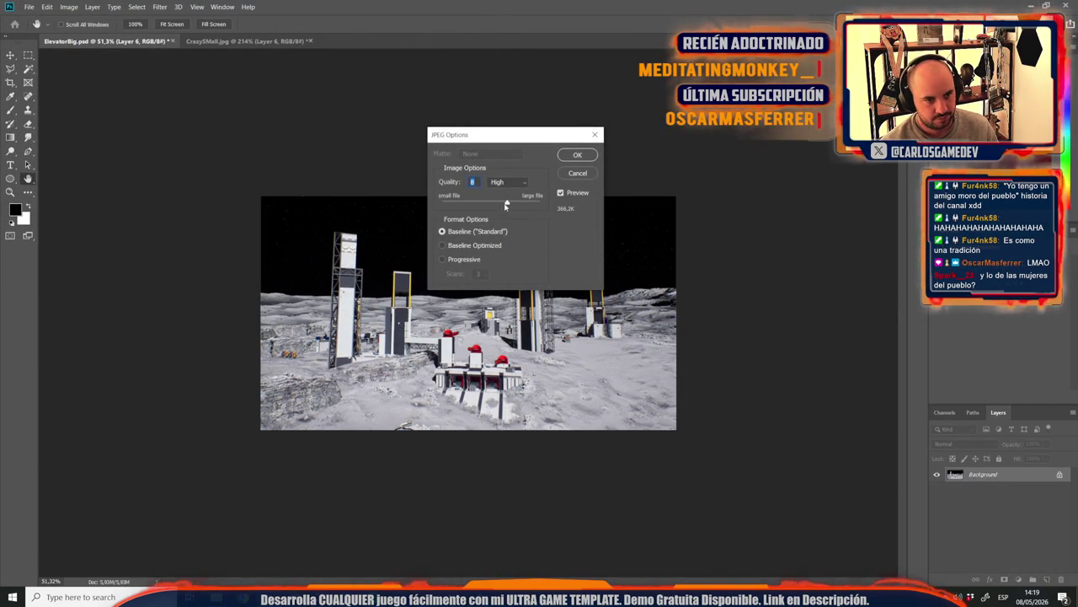
pyautogui.click(567, 156)
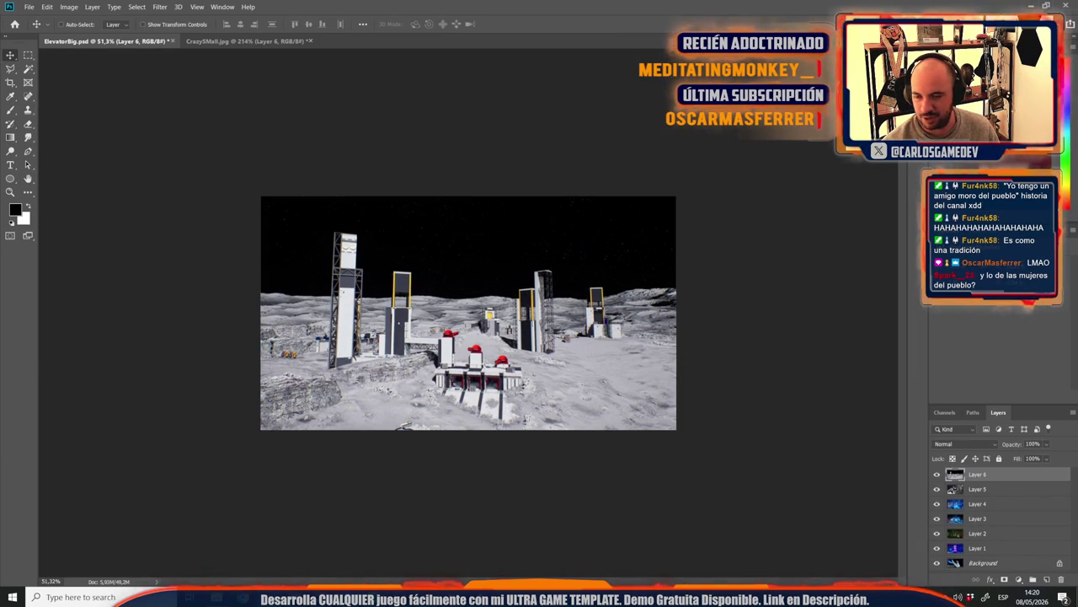
# Step: In Unreal Engine, open the Moon-09-Crater level from the Maps folder
pyautogui.hotkey('alt', 'Tab')
pyautogui.hotkey('alt', 'Tab')
pyautogui.hotkey('alt', 'Tab')
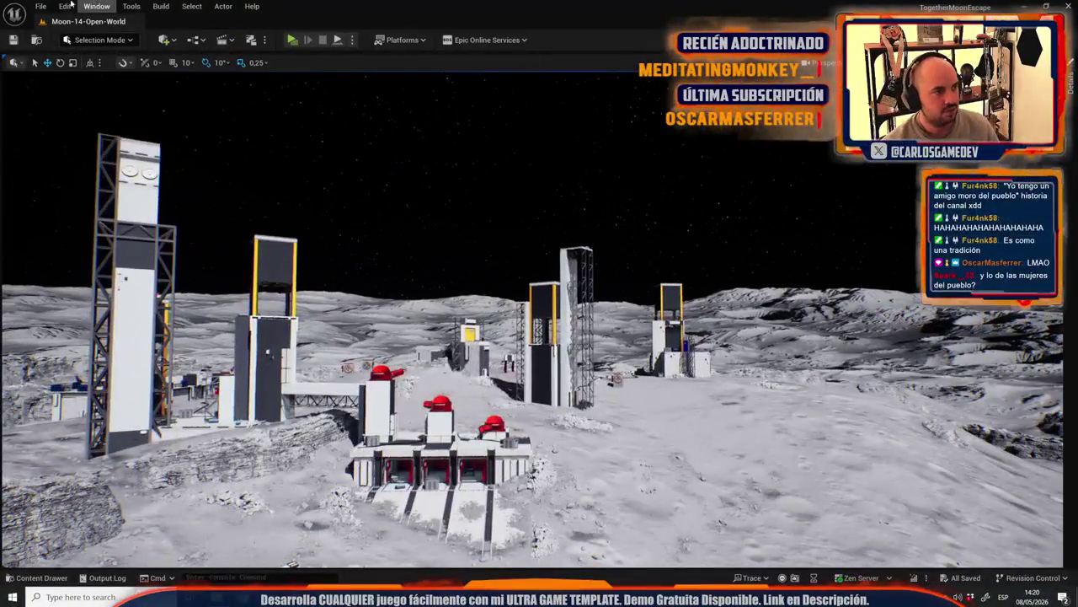
pyautogui.click(41, 5)
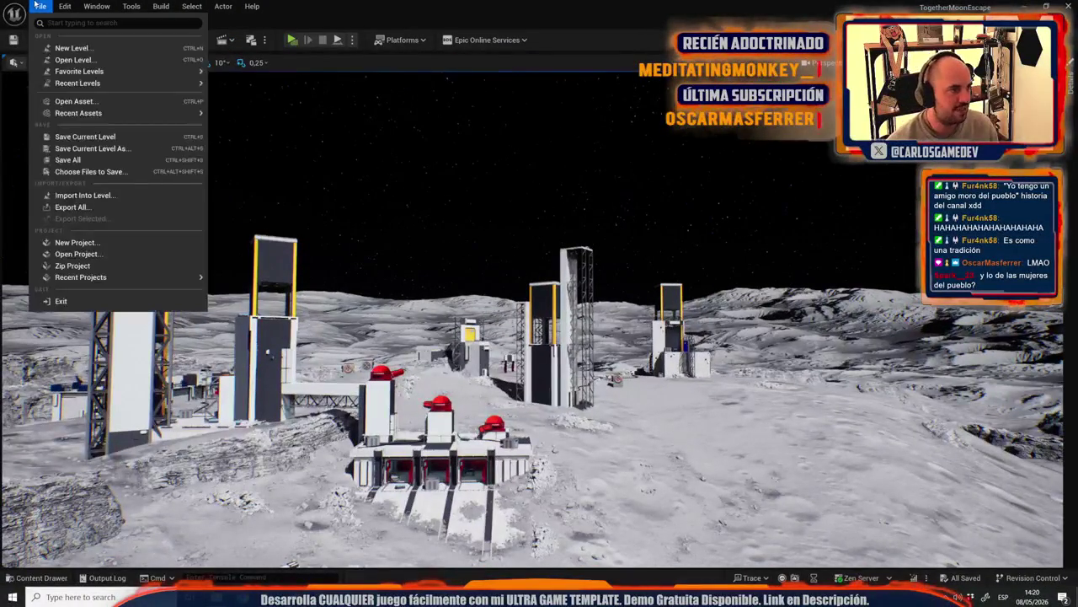
pyautogui.click(76, 60)
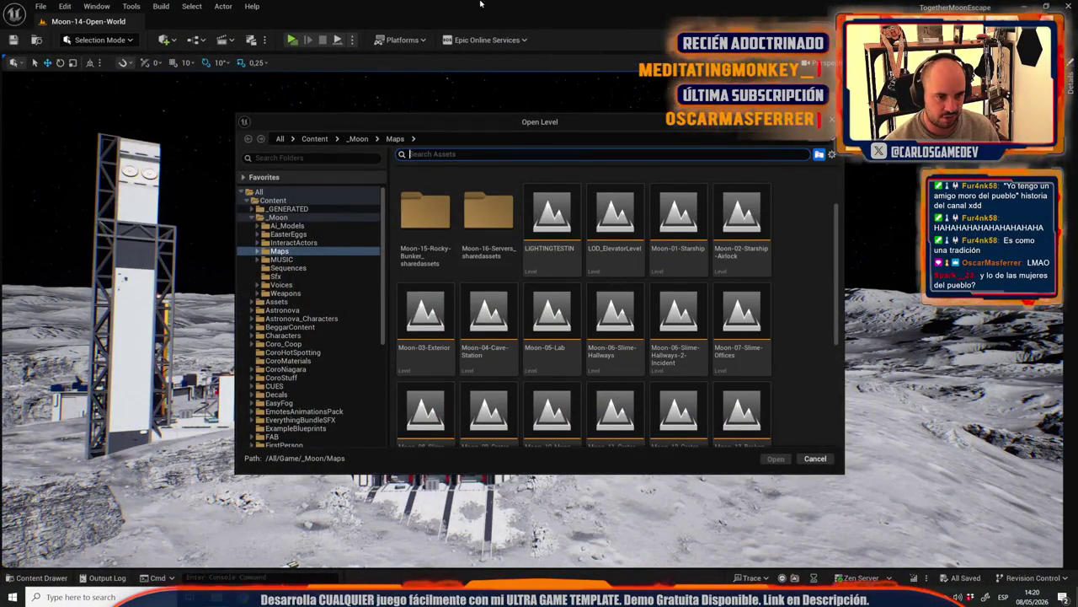
pyautogui.scroll(-2, 615, 329)
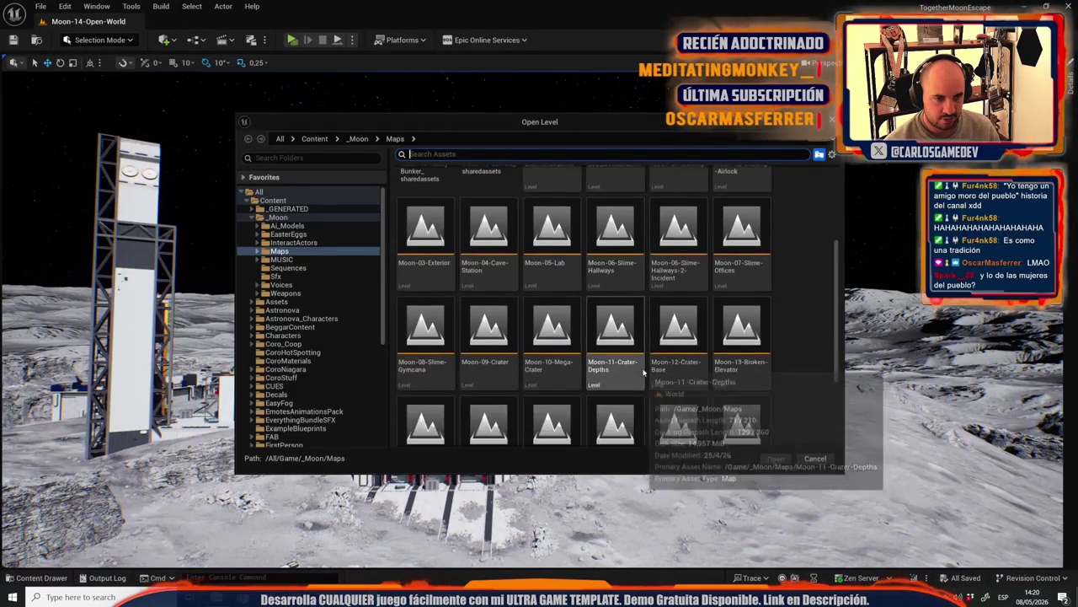
pyautogui.click(490, 354)
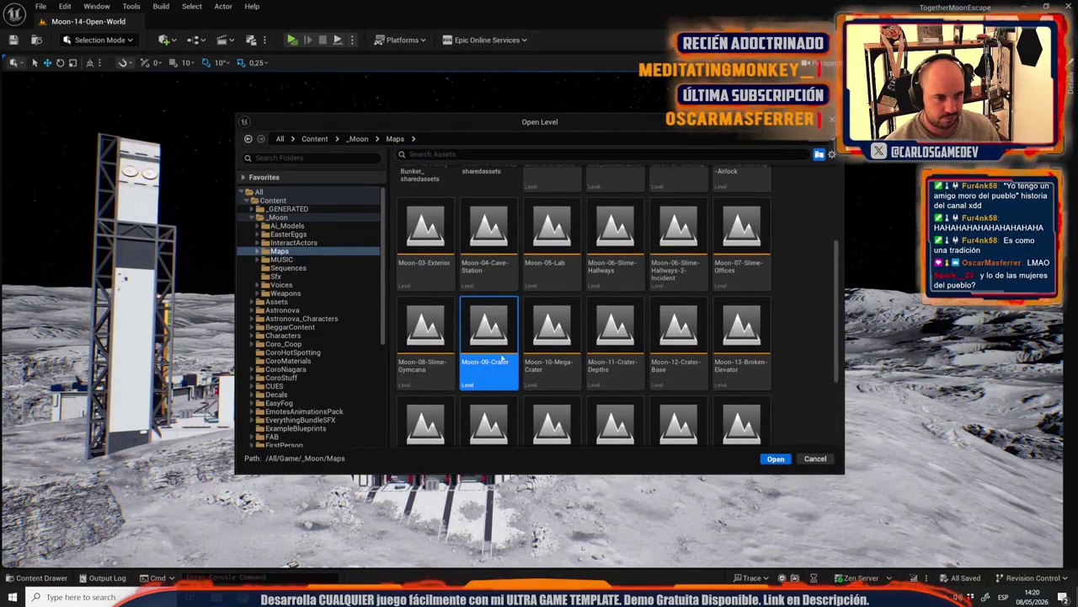
pyautogui.press('Return')
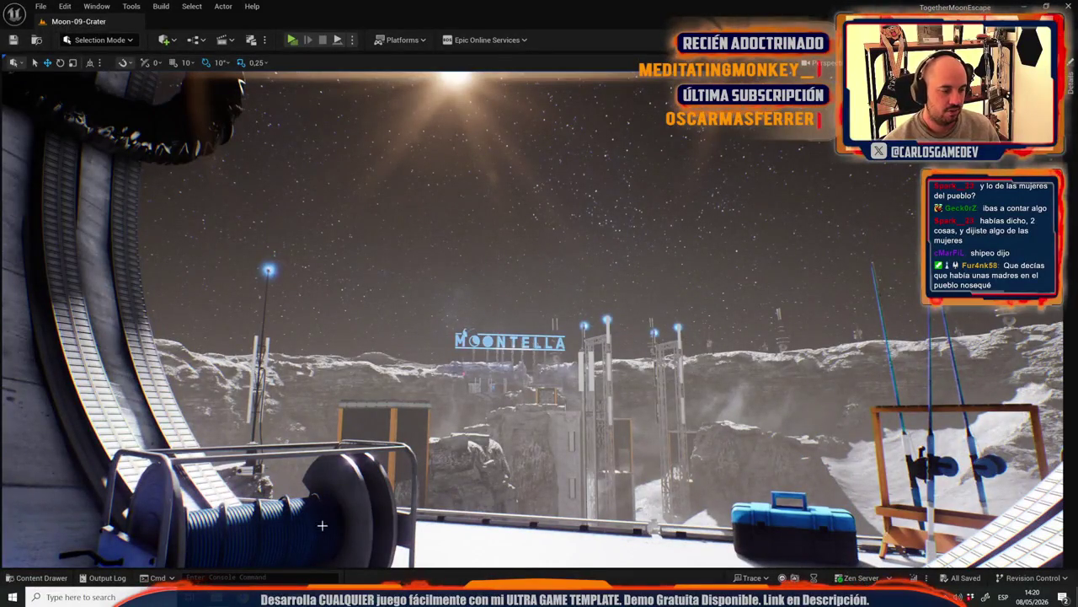
pyautogui.click(40, 6)
# Step: Open the Moon-11-Crater-Depths level and fly the camera around its red panel wall
pyautogui.click(83, 59)
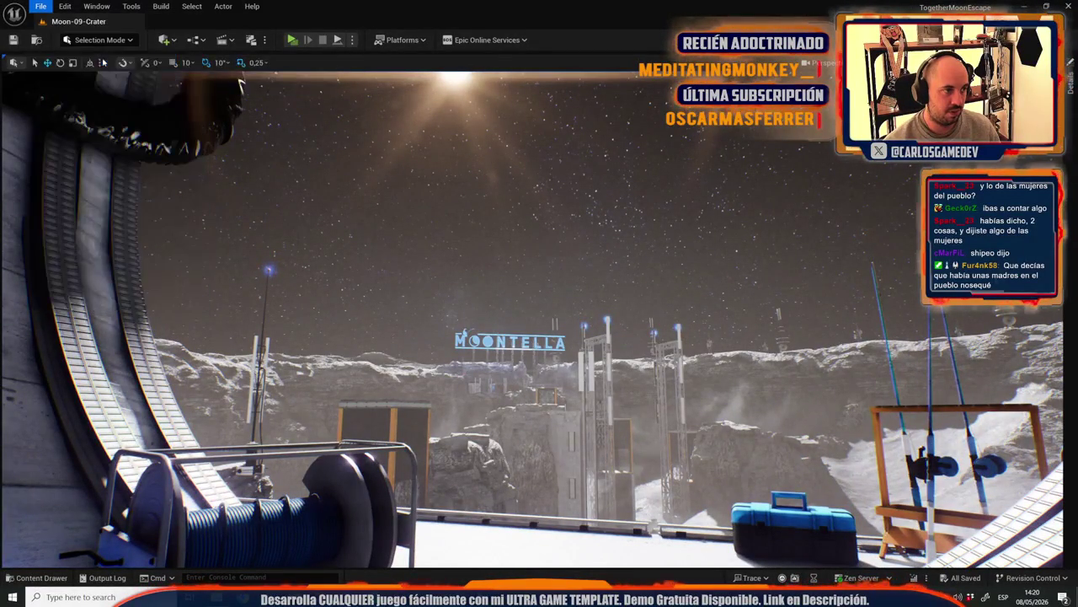
pyautogui.scroll(-3, 655, 324)
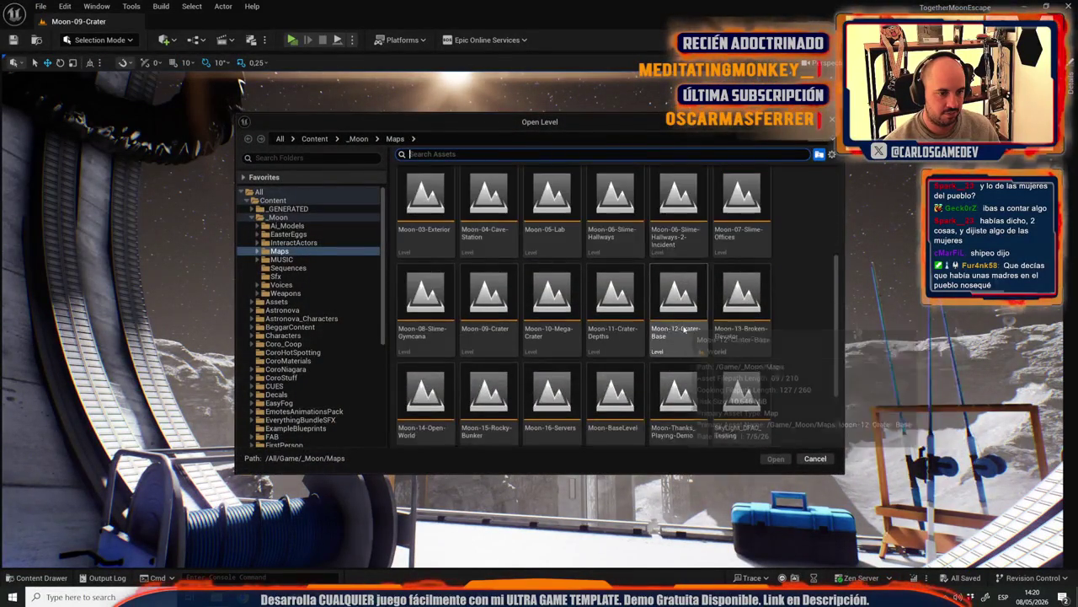
pyautogui.click(642, 318)
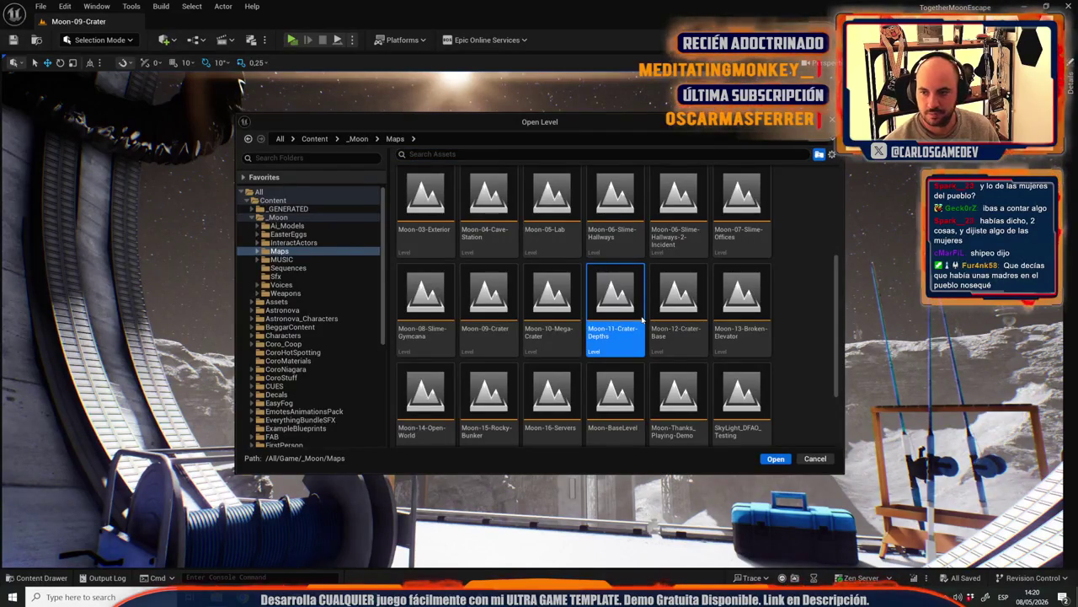
pyautogui.doubleClick(642, 319)
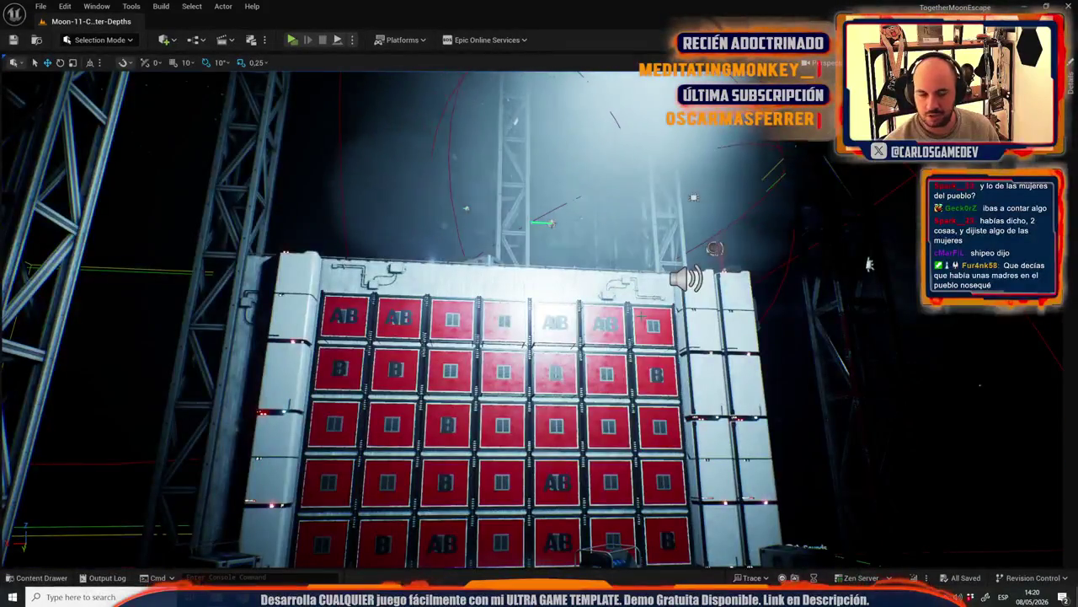
pyautogui.moveTo(629, 261)
pyautogui.mouseDown()
pyautogui.moveTo(611, 294)
pyautogui.moveTo(539, 337)
pyautogui.mouseUp()
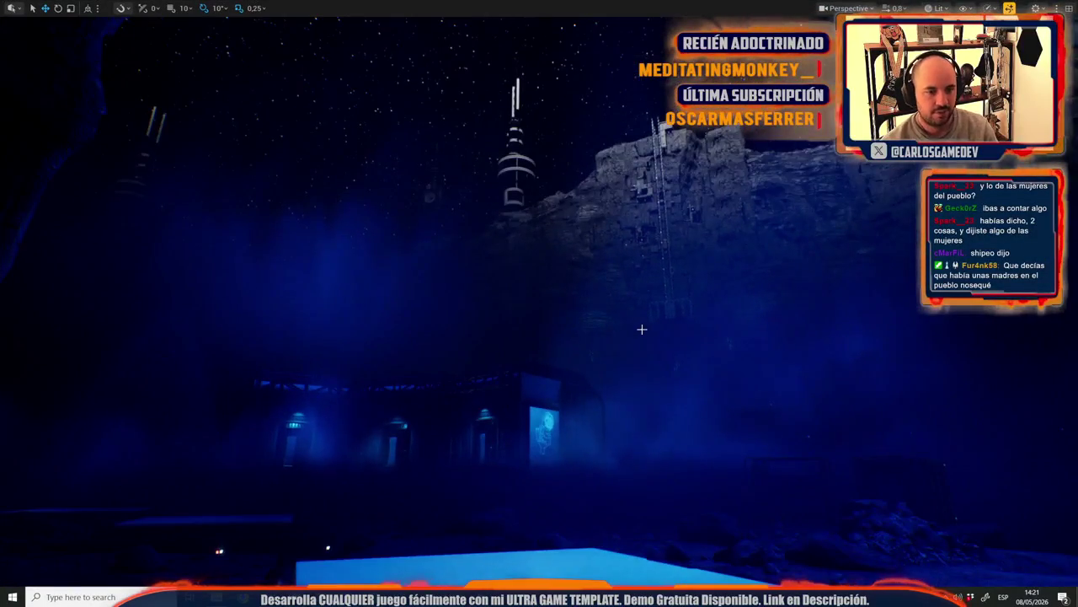
# Step: Fly the full-screen camera through the level to frame the red-door module beneath the Earth
pyautogui.press('F11')
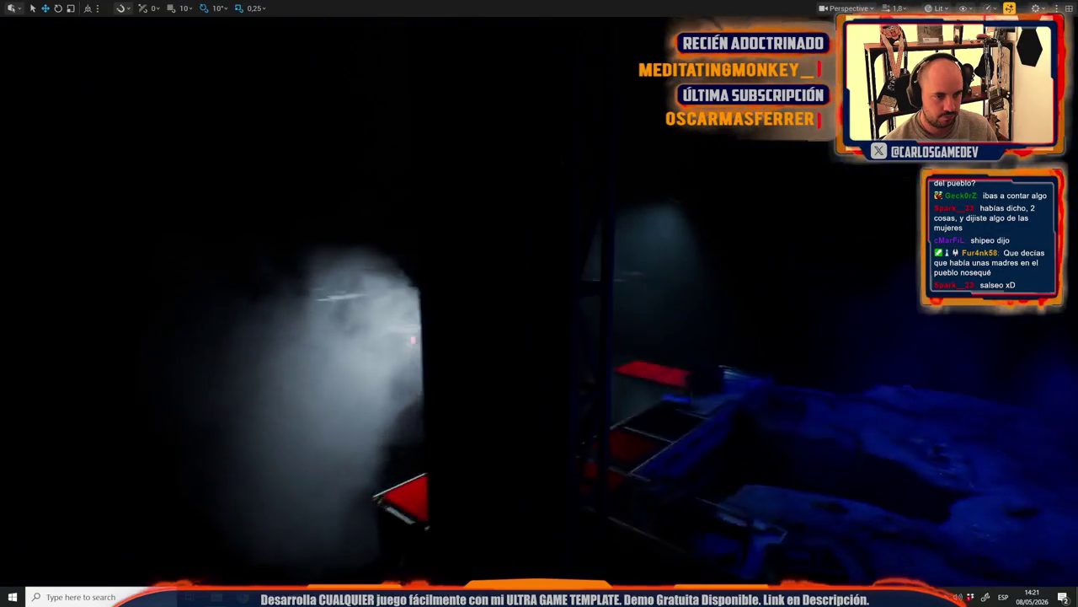
pyautogui.scroll(-2, 539, 303)
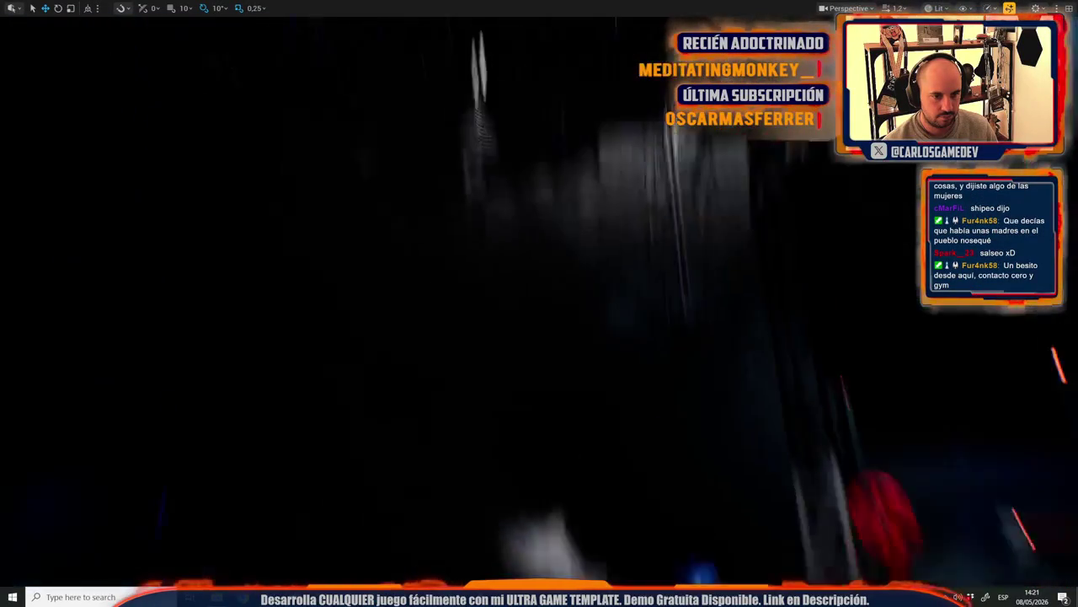
pyautogui.scroll(2, 540, 304)
pyautogui.scroll(1, 539, 303)
pyautogui.scroll(-2, 539, 303)
pyautogui.scroll(-2, 539, 304)
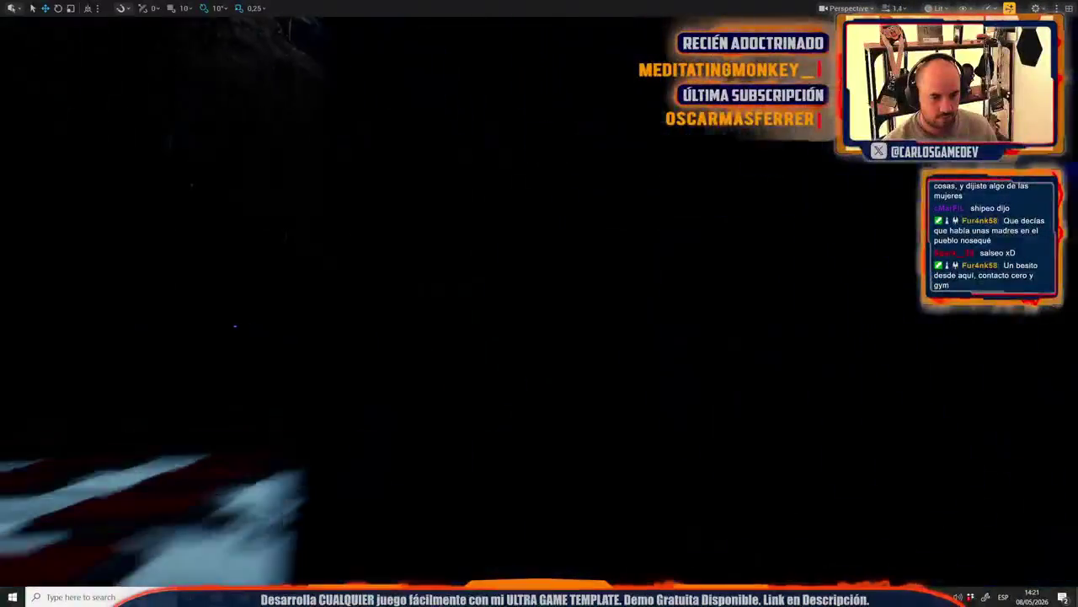
pyautogui.scroll(2, 539, 303)
pyautogui.press('w')
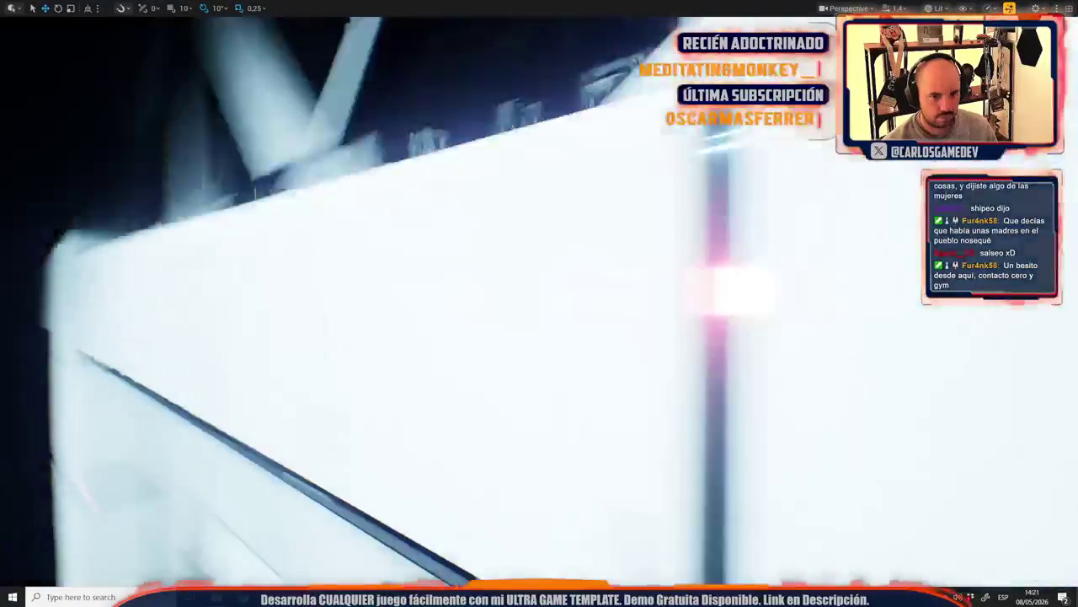
pyautogui.press('w')
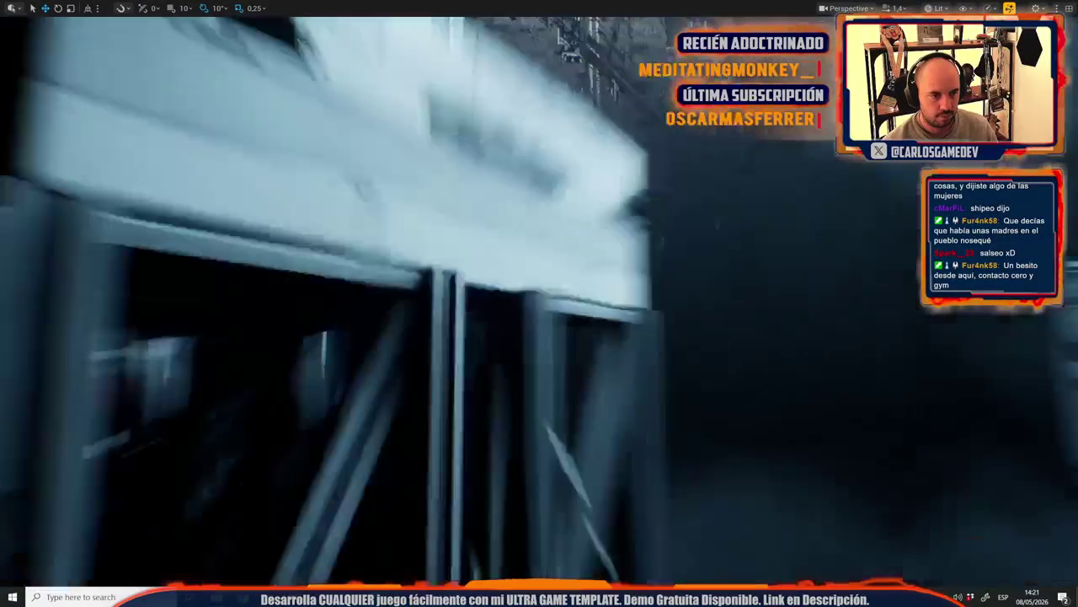
pyautogui.press('w')
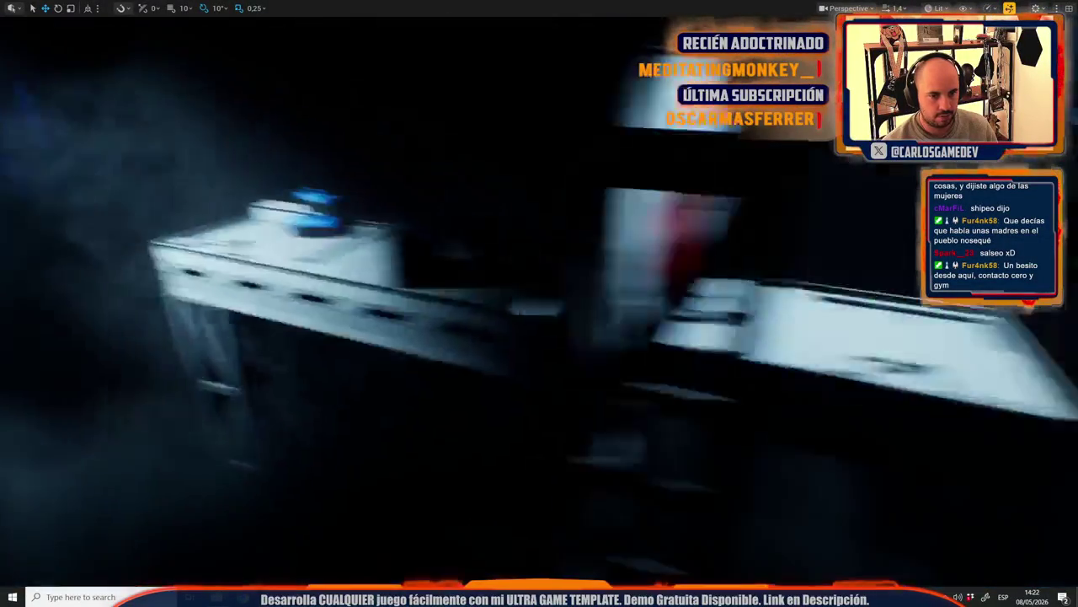
pyautogui.press('w')
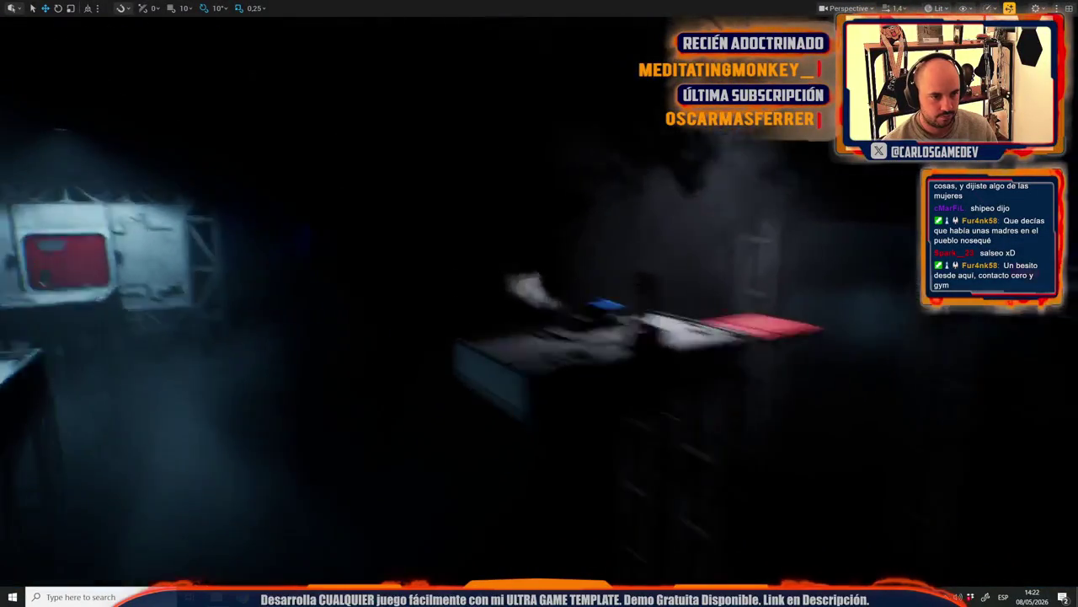
pyautogui.press('w')
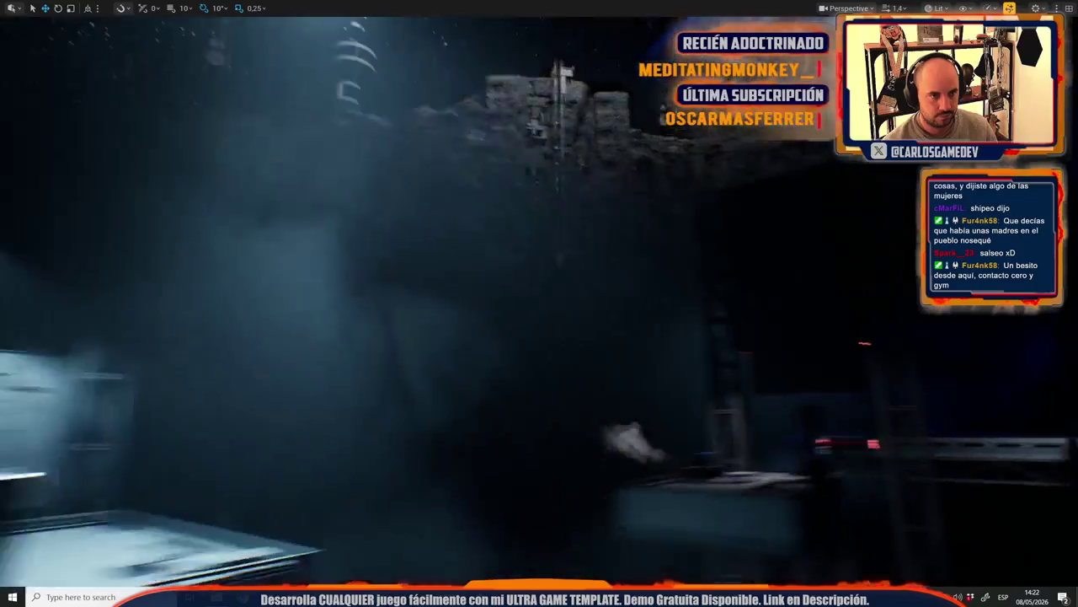
pyautogui.press('s')
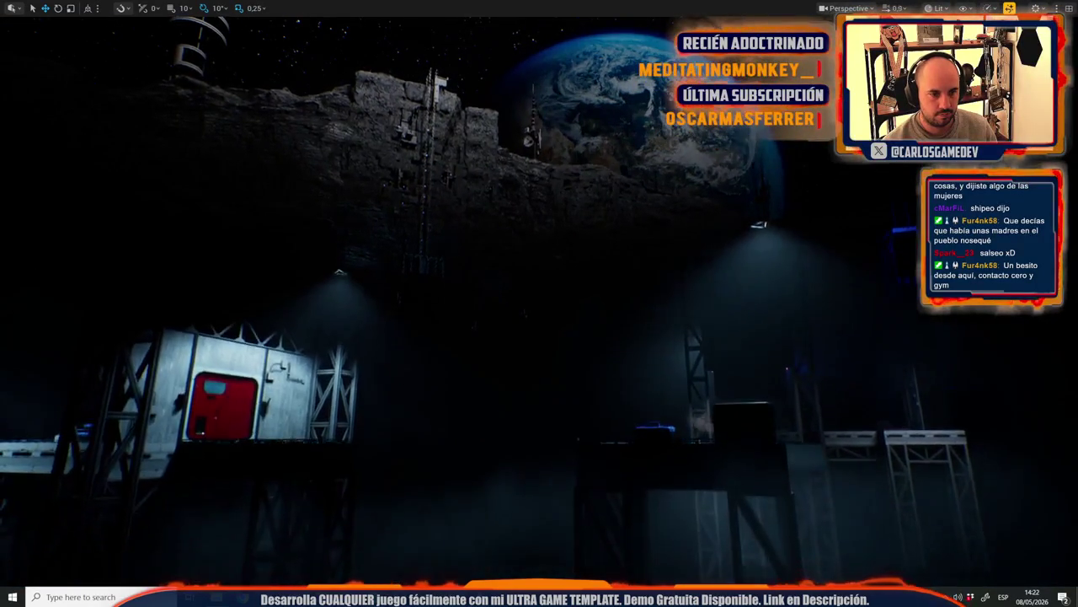
pyautogui.press('w')
pyautogui.press('s')
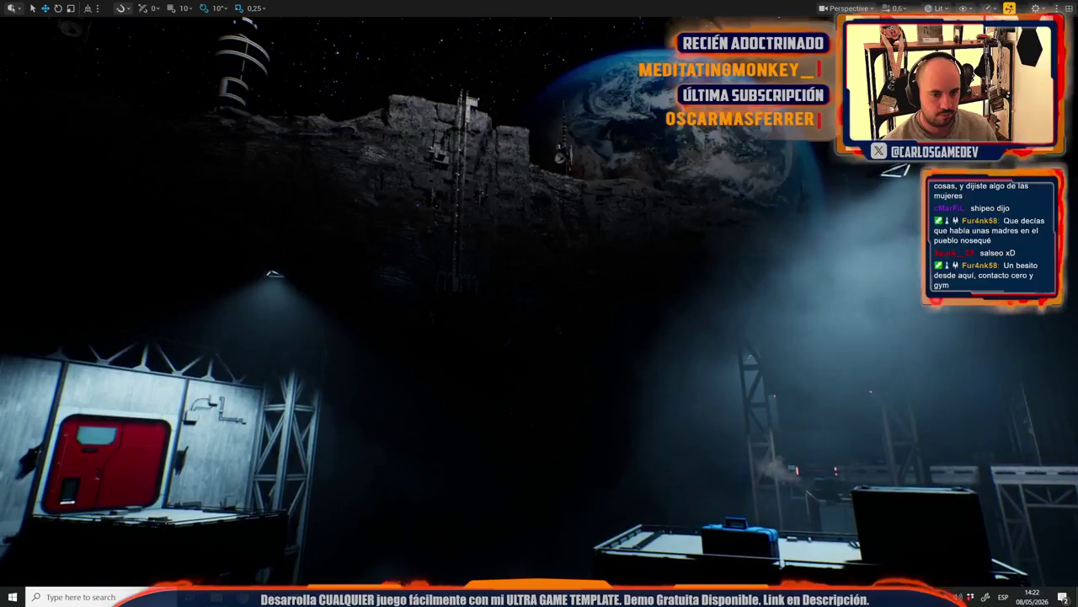
pyautogui.press('d')
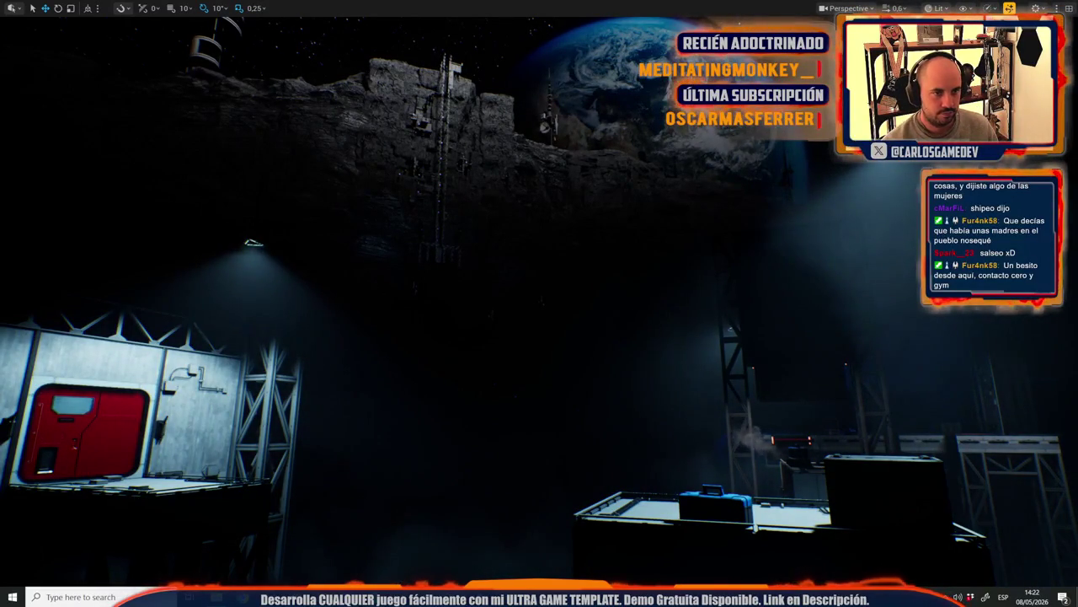
pyautogui.press('e')
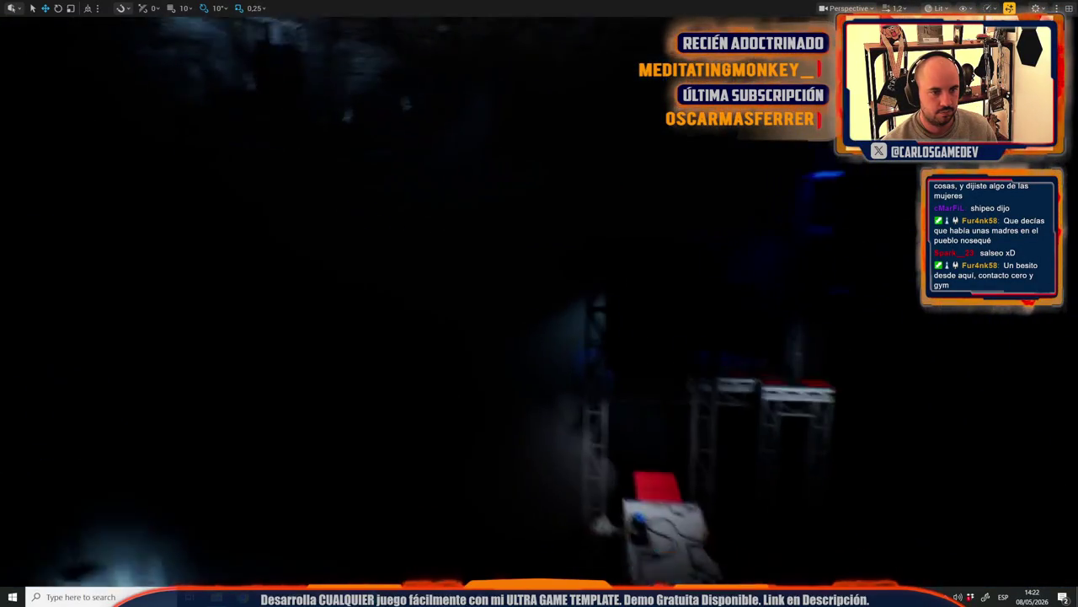
pyautogui.press('w')
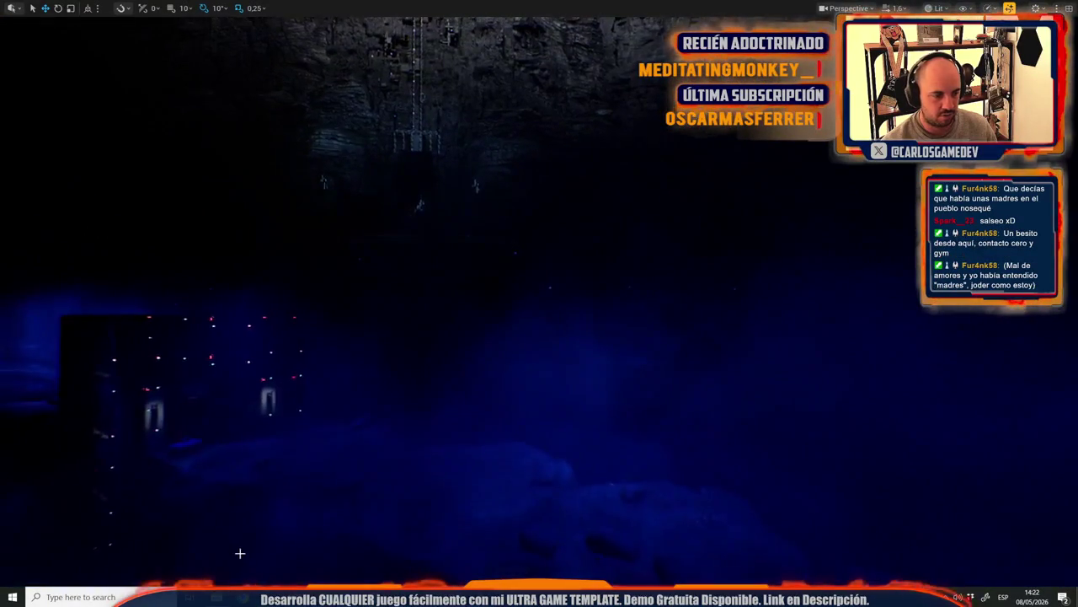
# Step: Paste the captured level shot into Photoshop's ElevatorBig as a new layer and shift it up
pyautogui.hotkey('alt', 'Tab')
pyautogui.hotkey('ctrl', 'v')
pyautogui.hotkey('ctrl', 't')
pyautogui.moveTo(451, 322); pyautogui.dragTo(444, 312)
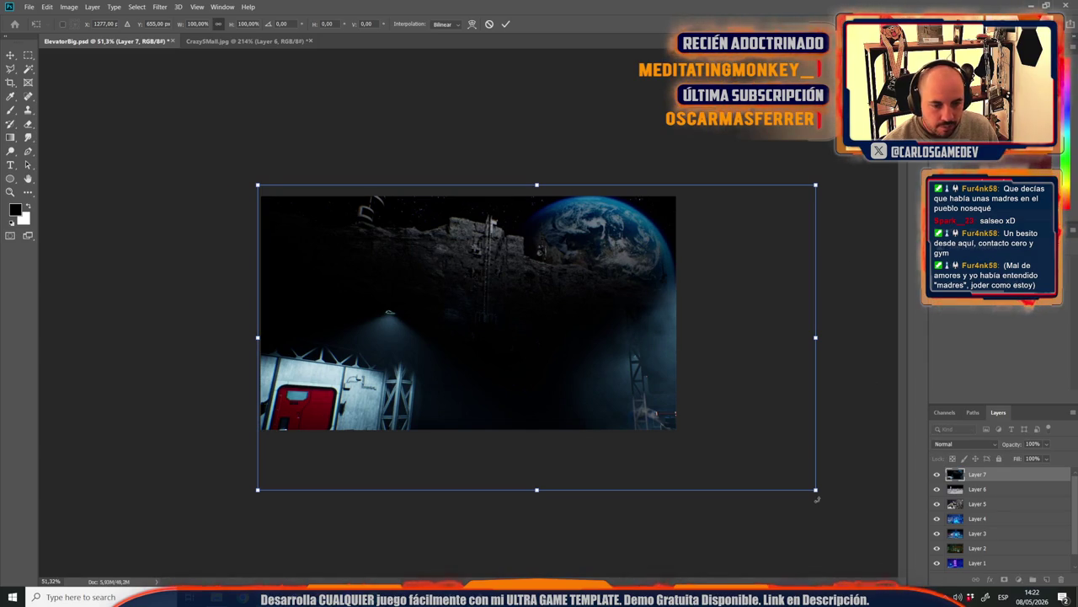
# Step: Scale Layer 7 to about 80% so the shot fills the ElevatorBig canvas
pyautogui.moveTo(814, 497); pyautogui.dragTo(626, 408)
pyautogui.hotkey('ctrl', '+')
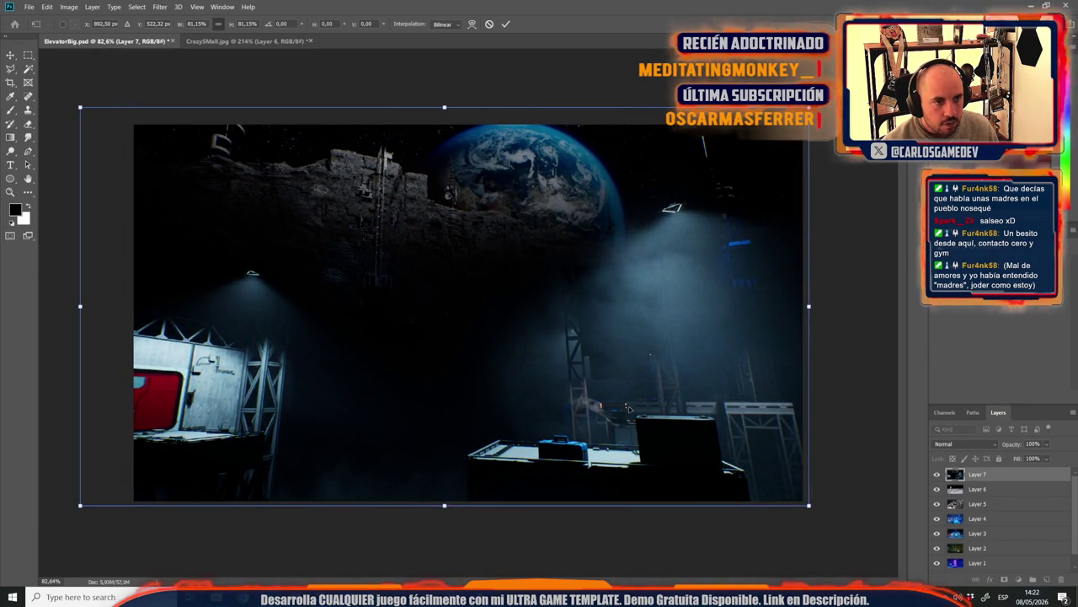
pyautogui.moveTo(79, 104); pyautogui.dragTo(82, 110)
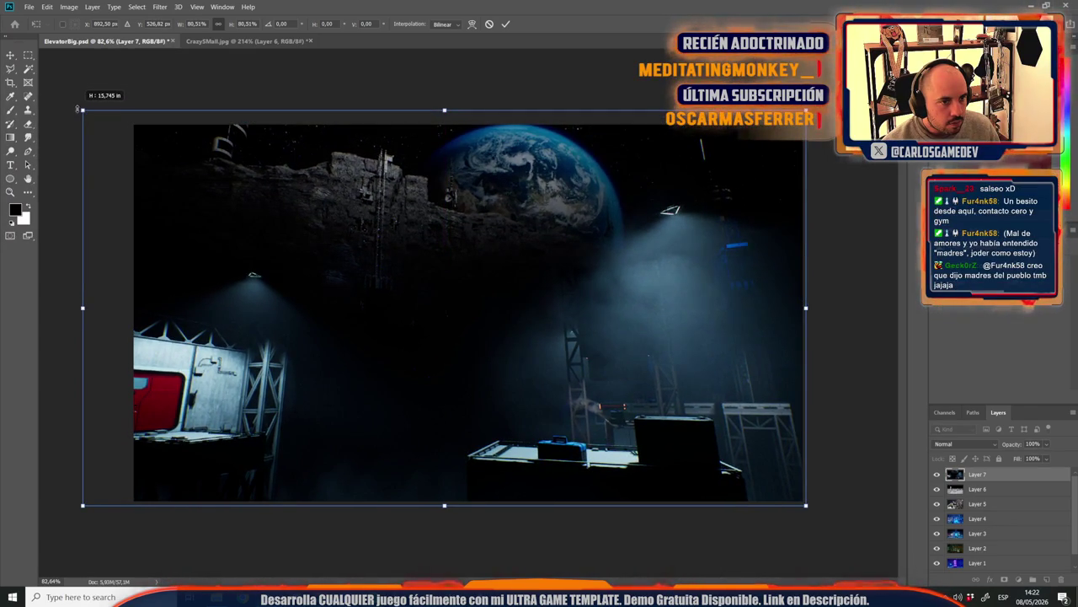
pyautogui.moveTo(82, 110); pyautogui.dragTo(81, 110)
pyautogui.press('Return')
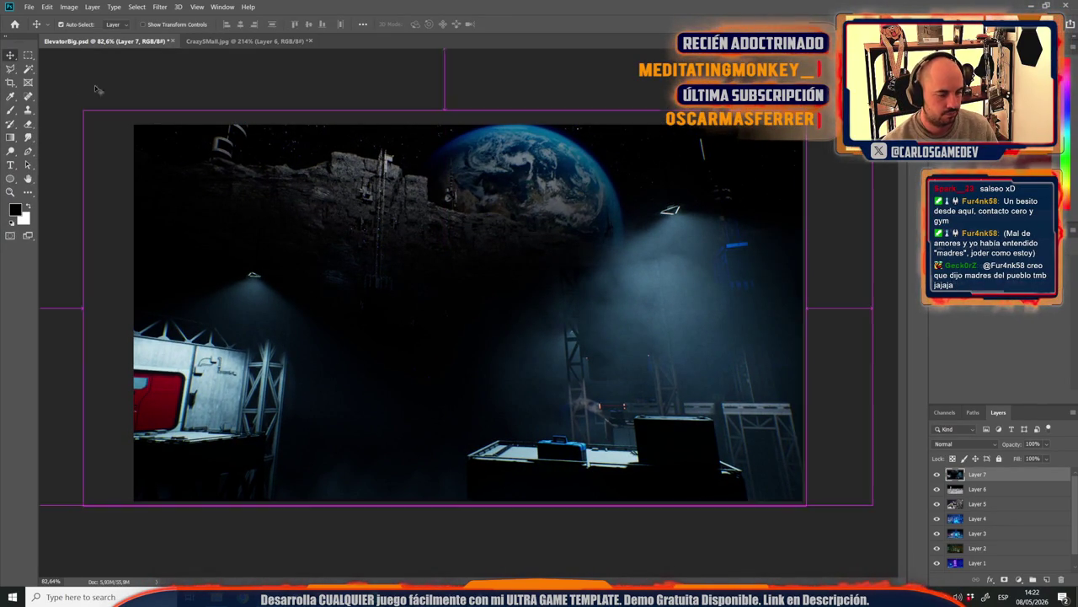
pyautogui.hotkey('ctrl', 'shift', 's')
# Step: Save the card image as the JPEG DepthsBig in the Cards folder
pyautogui.write('Depth')
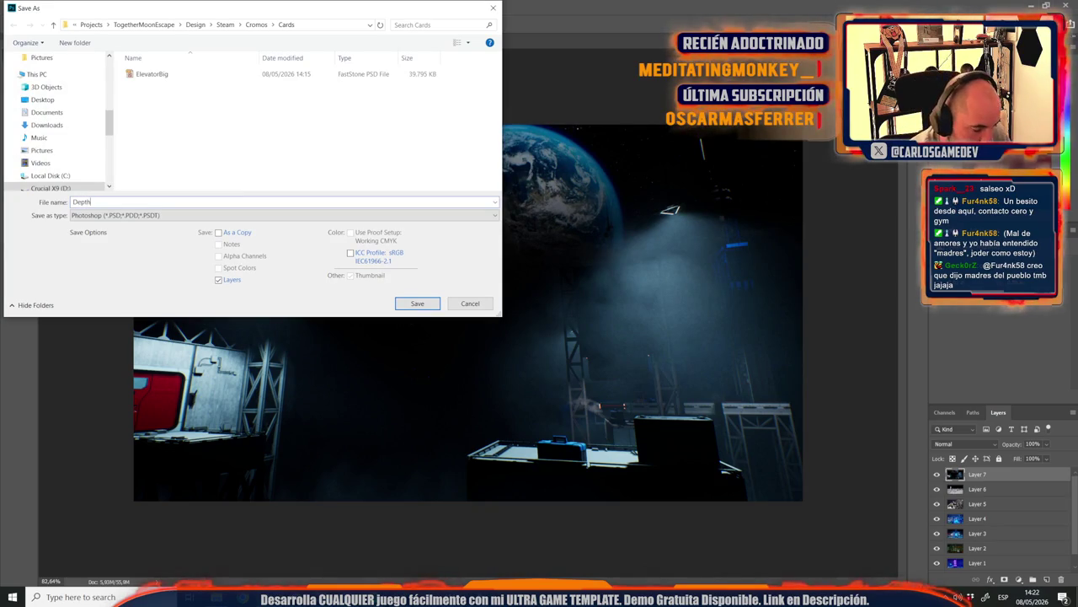
pyautogui.write('sBig')
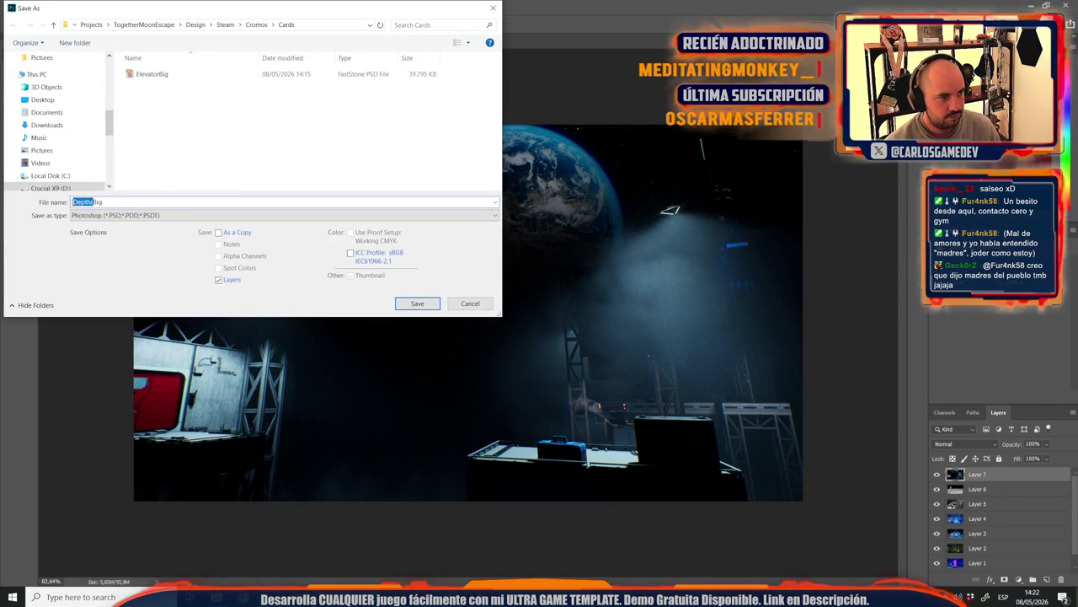
pyautogui.click(139, 215)
pyautogui.click(400, 301)
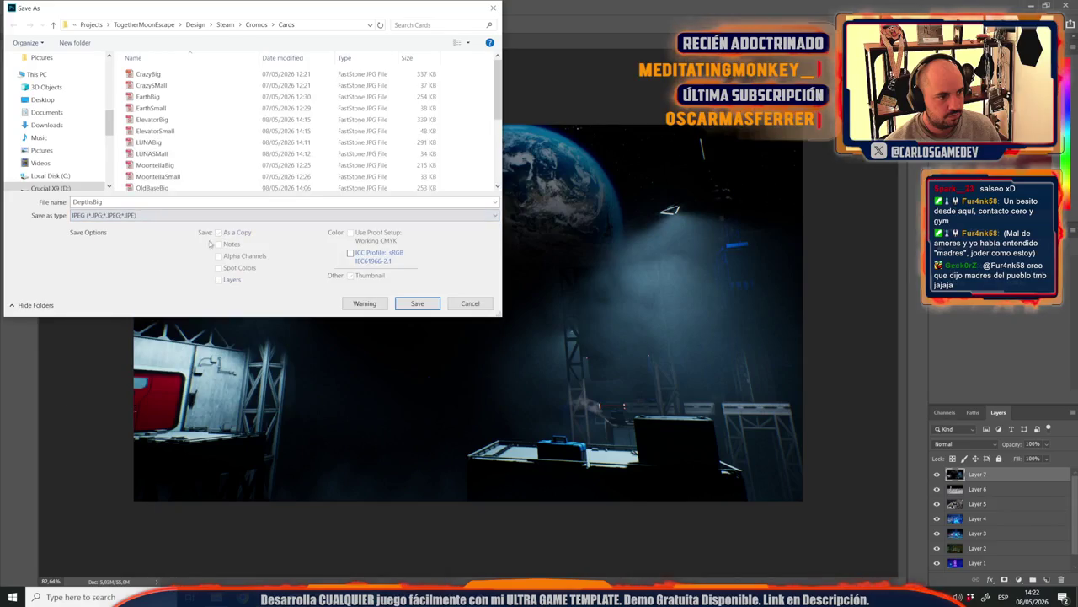
pyautogui.click(399, 300)
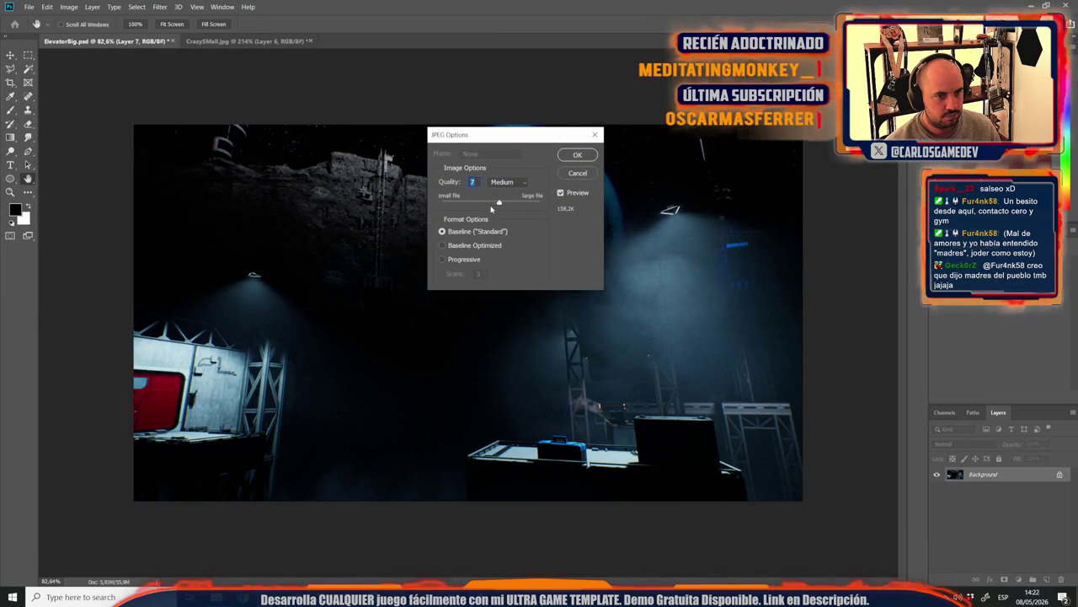
pyautogui.click(578, 155)
# Step: Bring CrazySmall.jpg to the front, leaving its Layer 6 untransformed
pyautogui.click(229, 42)
pyautogui.hotkey('ctrl', 't')
pyautogui.press('Escape')
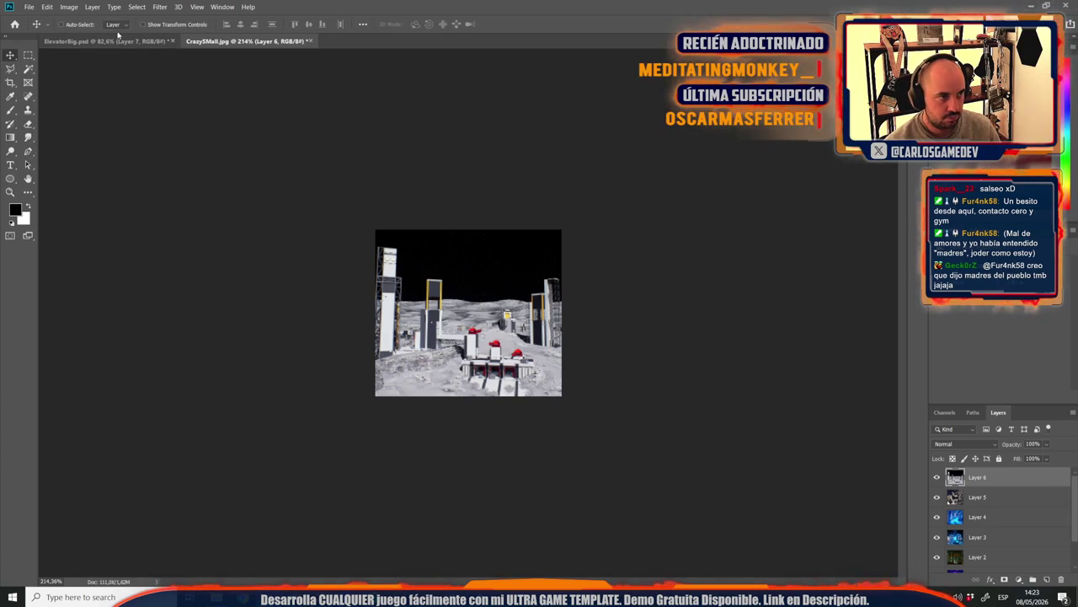
# Step: Copy the full ElevatorBig image and paste it into CrazySmall.jpg as a new layer
pyautogui.click(108, 41)
pyautogui.press('m')
pyautogui.hotkey('ctrl', 'a')
pyautogui.hotkey('ctrl', 'c')
pyautogui.click(244, 41)
pyautogui.hotkey('ctrl', 'v')
pyautogui.hotkey('ctrl', 't')
pyautogui.hotkey('ctrl', '0')
pyautogui.press('Return')
# Step: Scale the pasted Layer 7 down to about 17% and shift it so the Earth shows
pyautogui.hotkey('ctrl', 't')
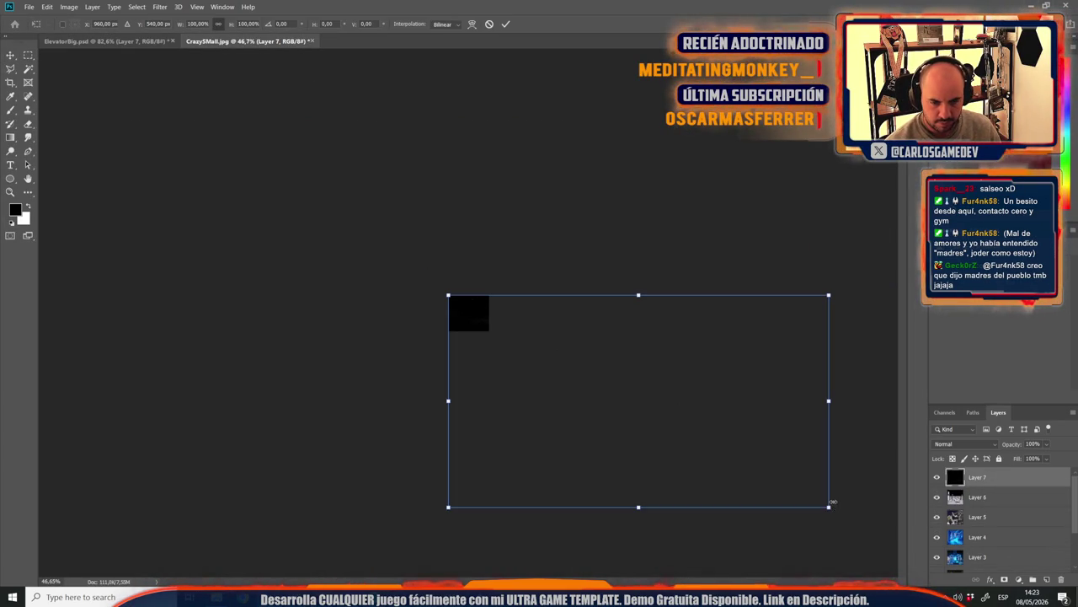
pyautogui.moveTo(832, 508); pyautogui.dragTo(498, 359)
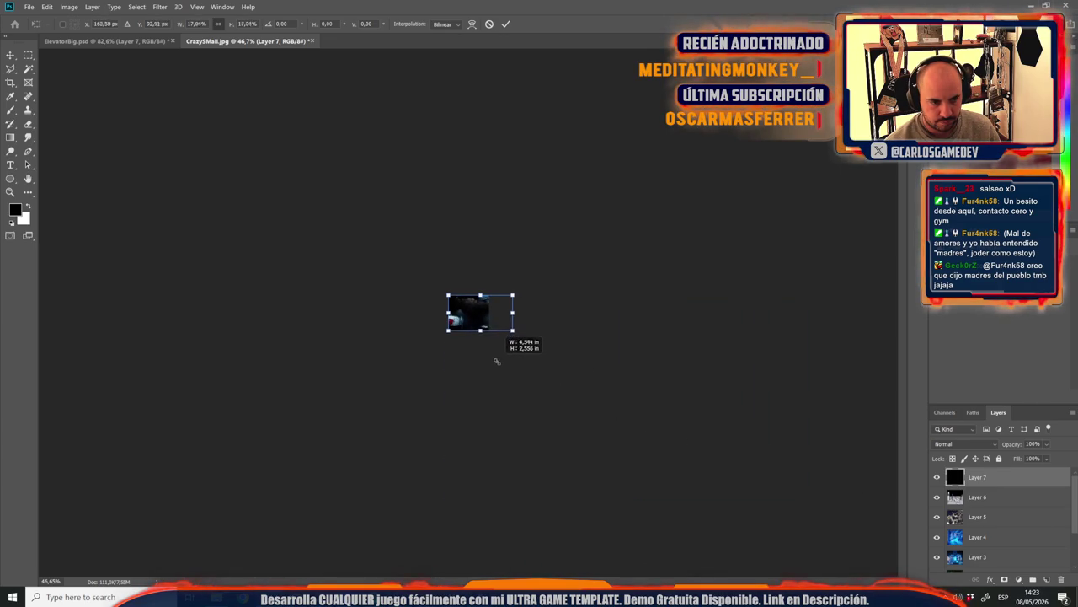
pyautogui.hotkey('ctrl', '+')
pyautogui.hotkey('ctrl', '+')
pyautogui.hotkey('ctrl', '+')
pyautogui.hotkey('ctrl', '+')
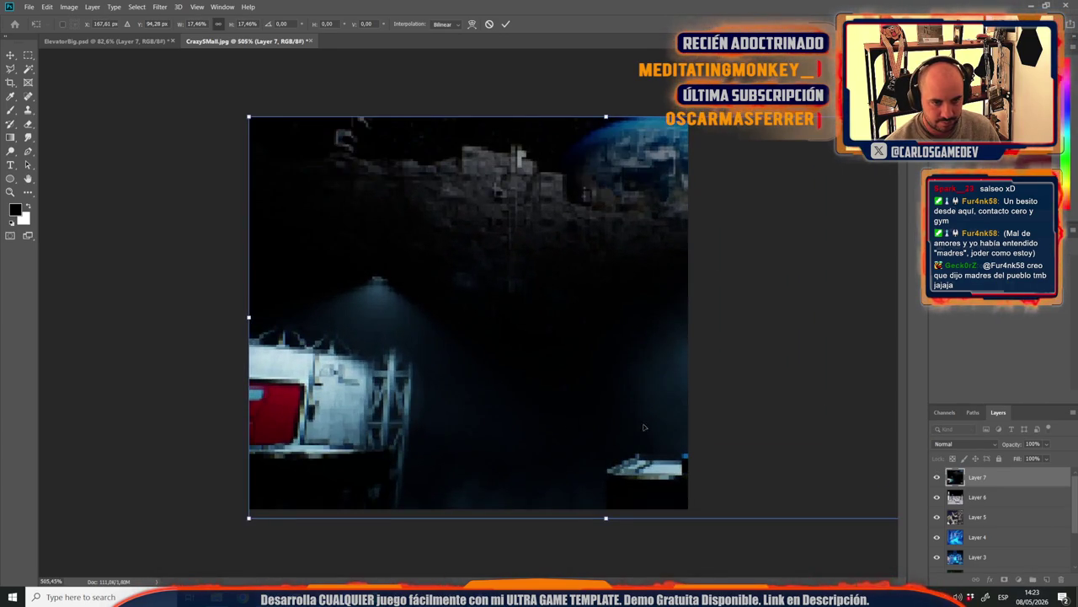
pyautogui.moveTo(539, 416); pyautogui.dragTo(441, 419)
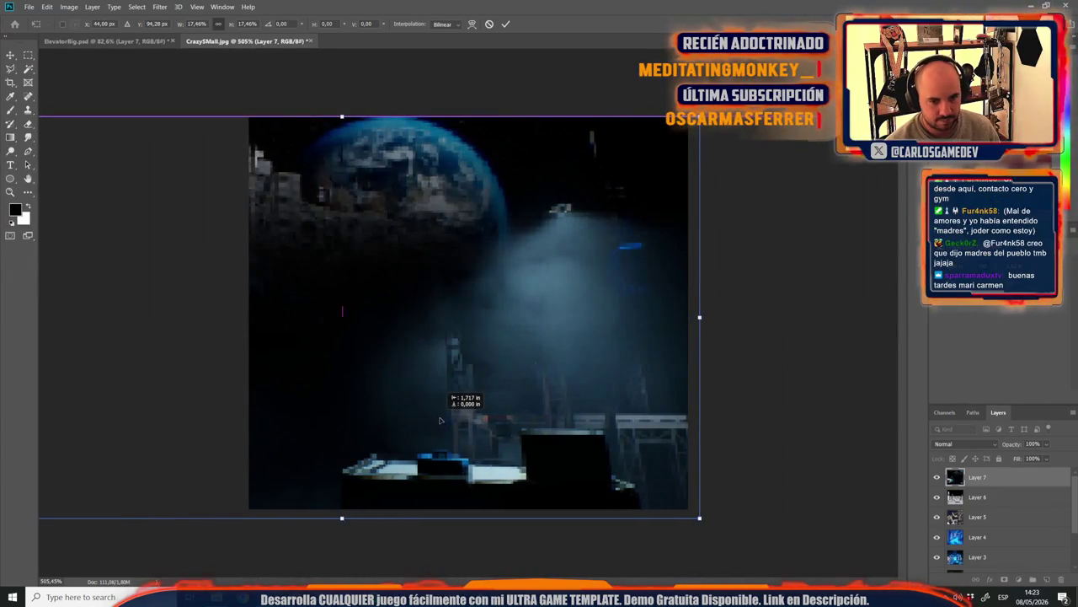
pyautogui.moveTo(441, 420); pyautogui.dragTo(436, 421)
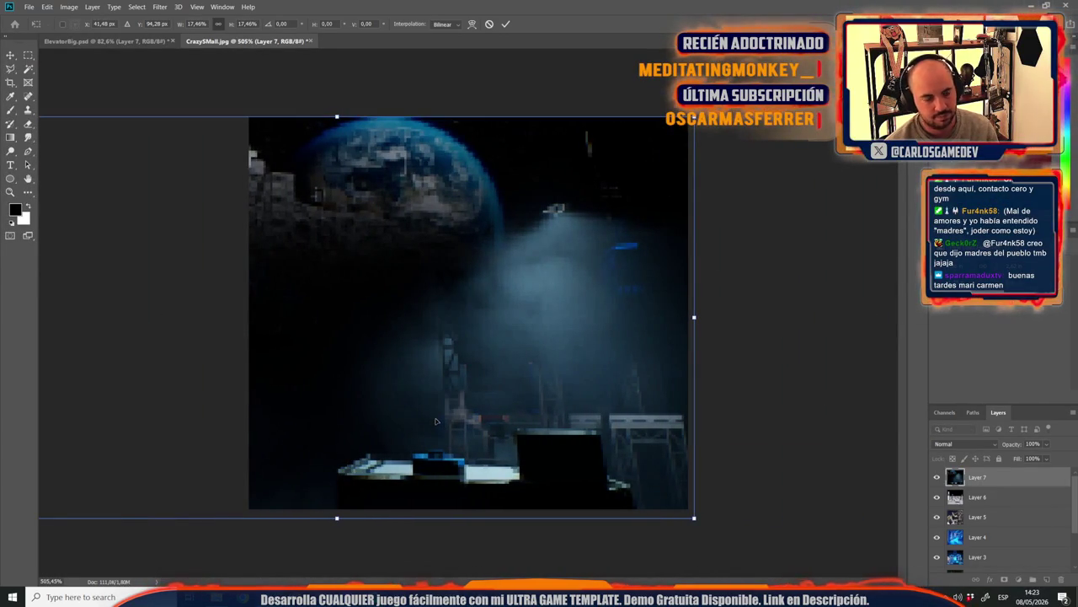
pyautogui.press('Return')
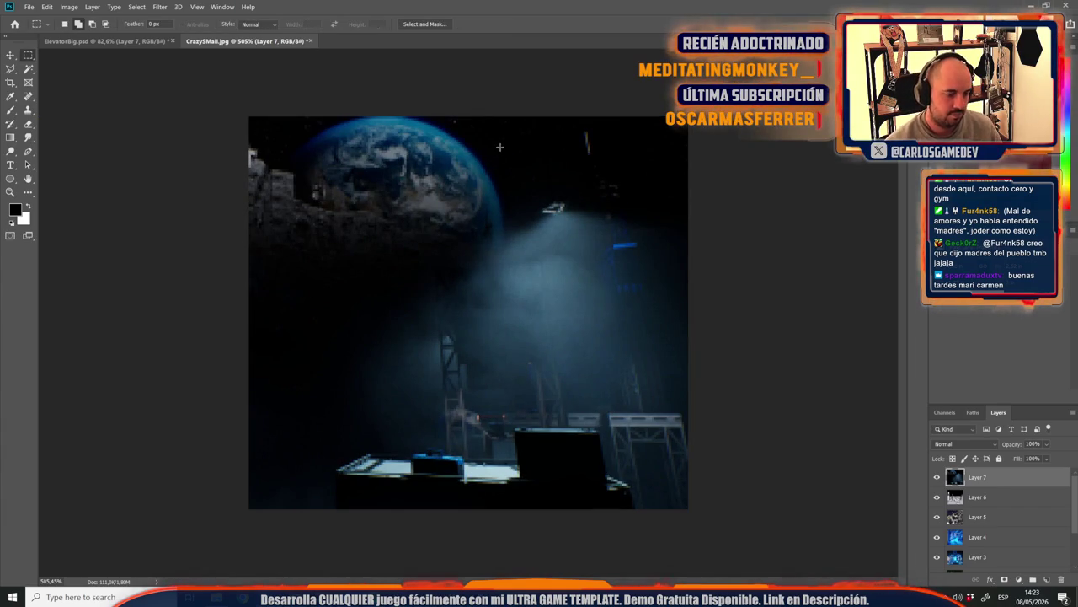
pyautogui.hotkey('ctrl', '1')
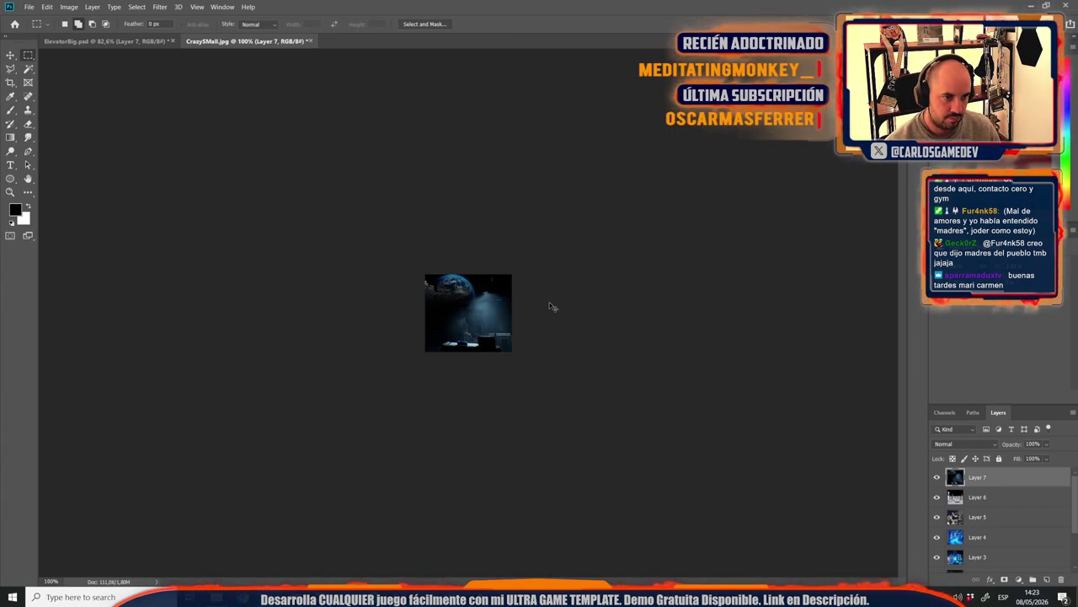
# Step: Fine-tune Layer 7's position on the small canvas with nudges and the Move tool
pyautogui.hotkey('ctrl', 't')
pyautogui.press('Right')
pyautogui.press('Right')
pyautogui.press('Right')
pyautogui.press('Right')
pyautogui.press('Right')
pyautogui.press('Right')
pyautogui.press('Right')
pyautogui.press('Right')
pyautogui.press('Right')
pyautogui.press('Right')
pyautogui.press('Right')
pyautogui.press('Right')
pyautogui.press('Right')
pyautogui.press('Right')
pyautogui.press('Right')
pyautogui.press('Right')
pyautogui.press('Right')
pyautogui.press('Right')
pyautogui.press('Right')
pyautogui.press('Right')
pyautogui.press('Right')
pyautogui.press('Right')
pyautogui.press('Right')
pyautogui.press('Right')
pyautogui.press('Right')
pyautogui.press('Right')
pyautogui.press('Right')
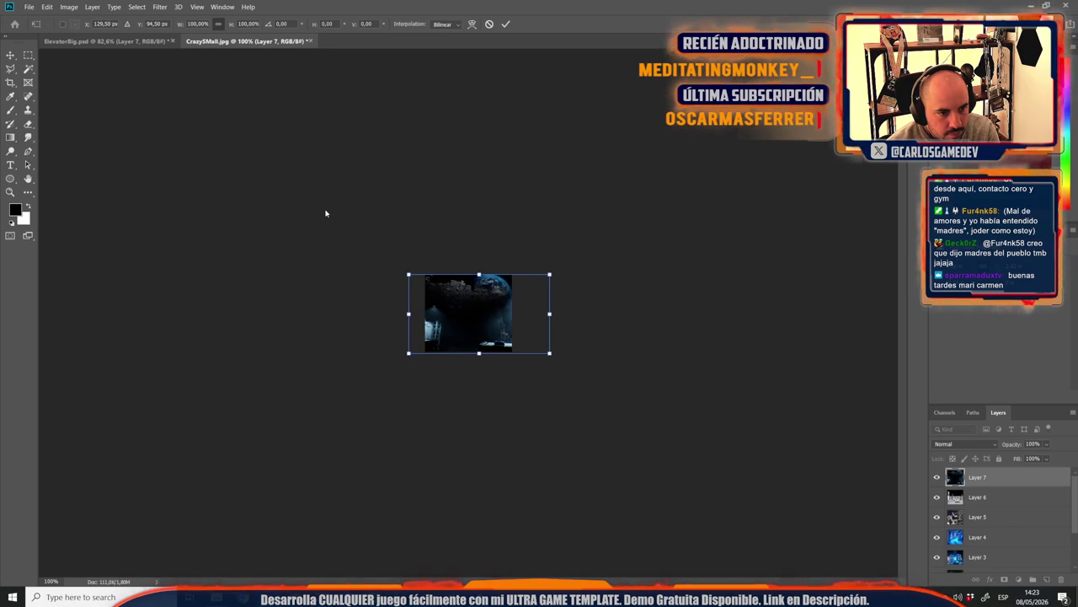
pyautogui.press('Return')
pyautogui.press('m')
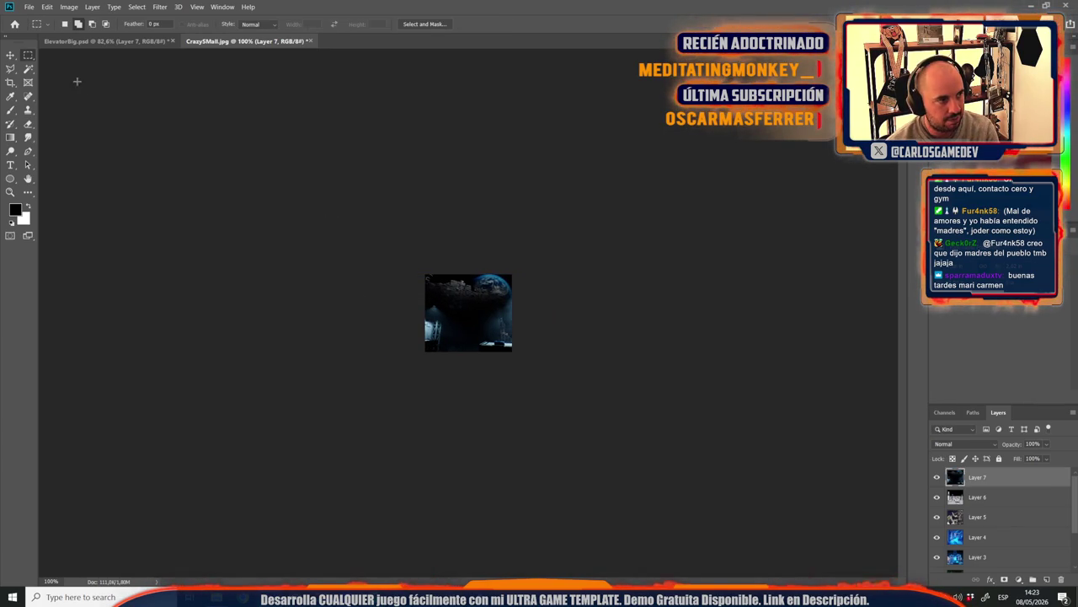
pyautogui.press('v')
pyautogui.moveTo(417, 320); pyautogui.dragTo(437, 322)
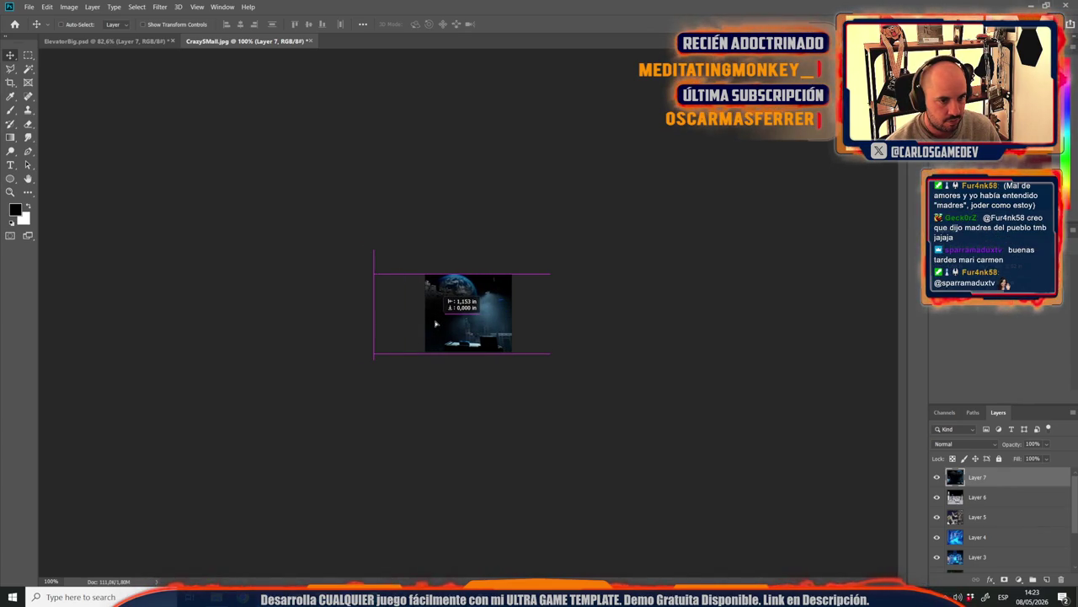
pyautogui.hotkey('ctrl', '+')
pyautogui.hotkey('ctrl', '+')
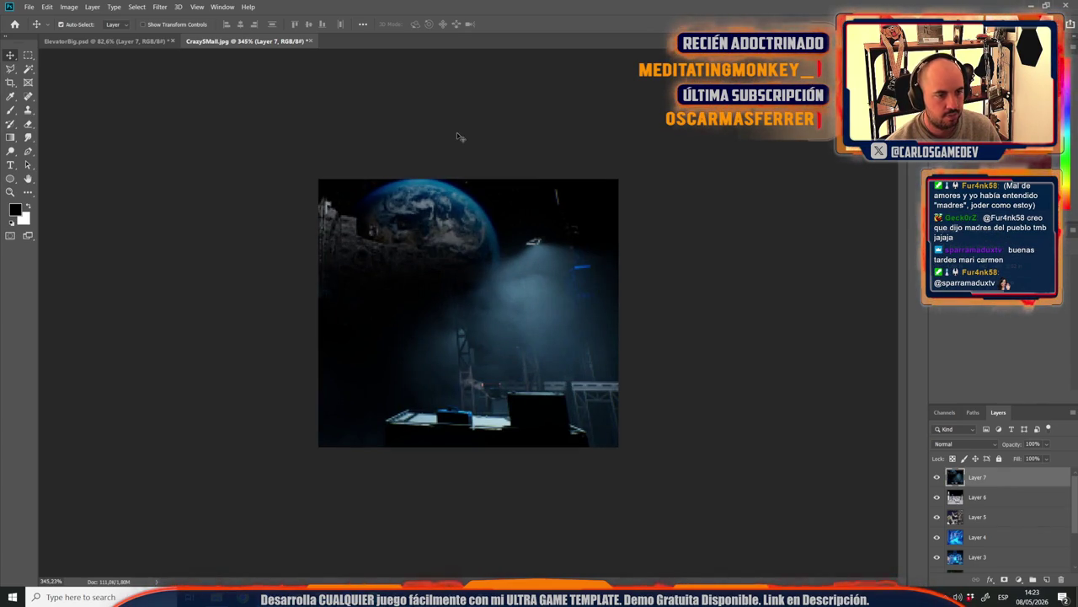
pyautogui.hotkey('ctrl', 'shift', 's')
pyautogui.click(105, 215)
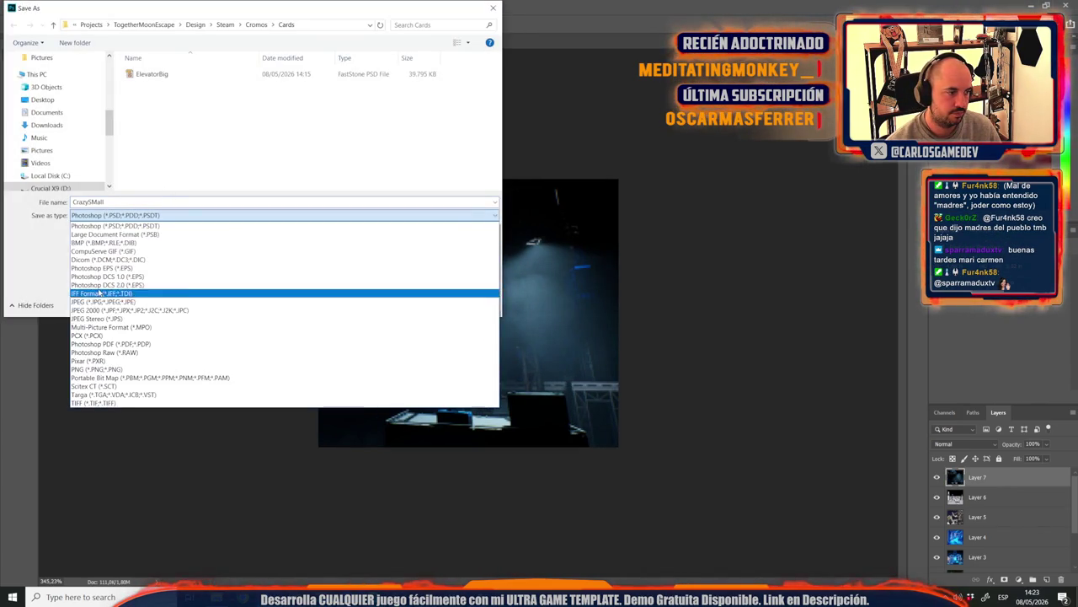
# Step: Save the small crater-depths image as a JPEG named Depths in the Cards folder
pyautogui.click(97, 301)
pyautogui.doubleClick(107, 204)
pyautogui.write('Depths')
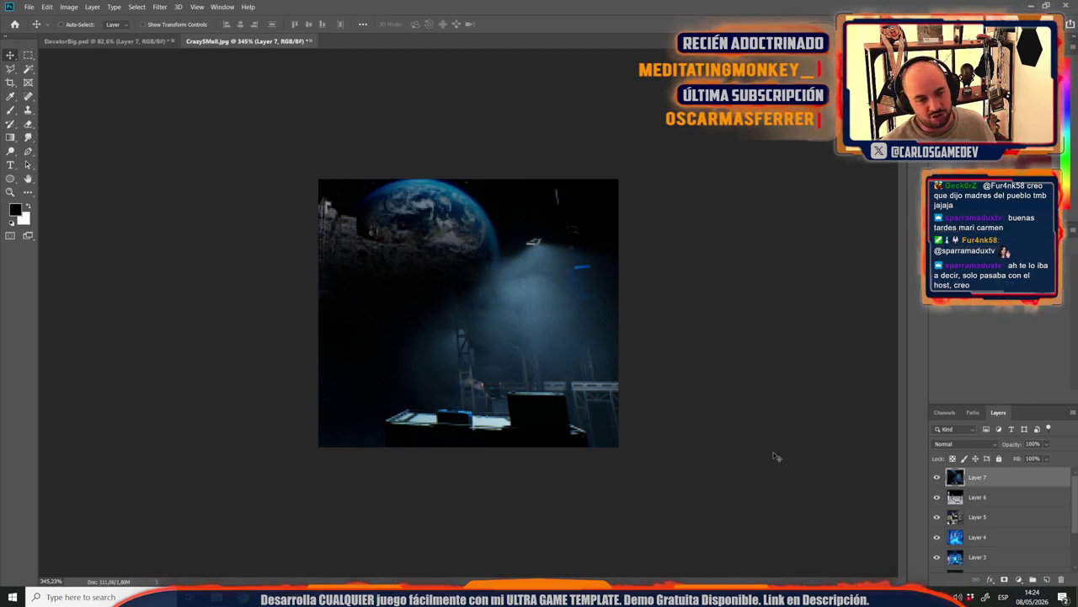
pyautogui.moveTo(452, 597)
pyautogui.click(449, 581)
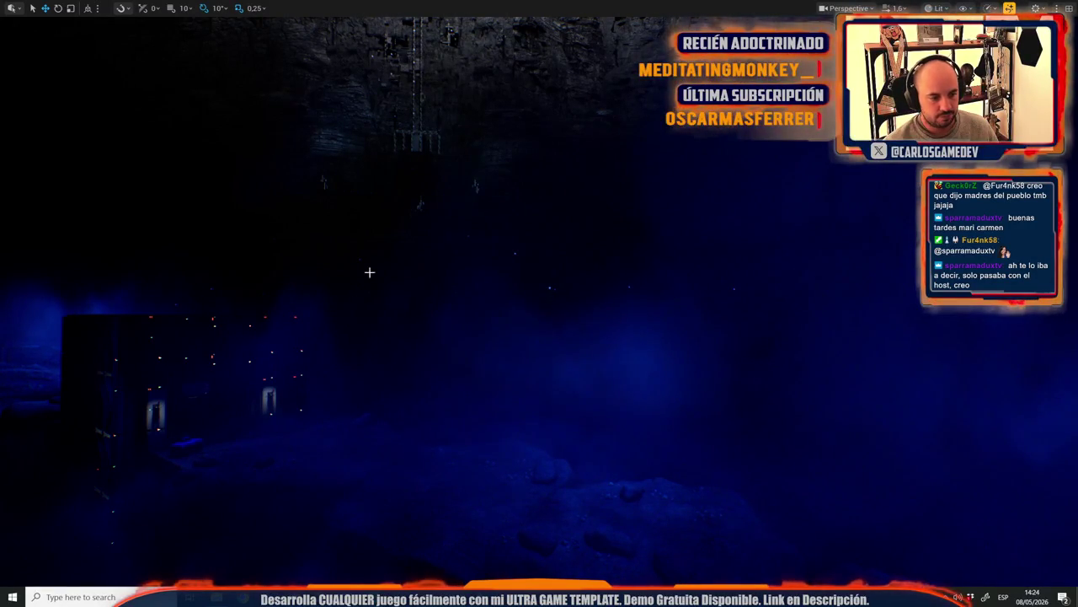
# Step: Check the Steam Support feedback, then open the MoontellaValve trading card edit page
pyautogui.hotkey('alt', 'Tab')
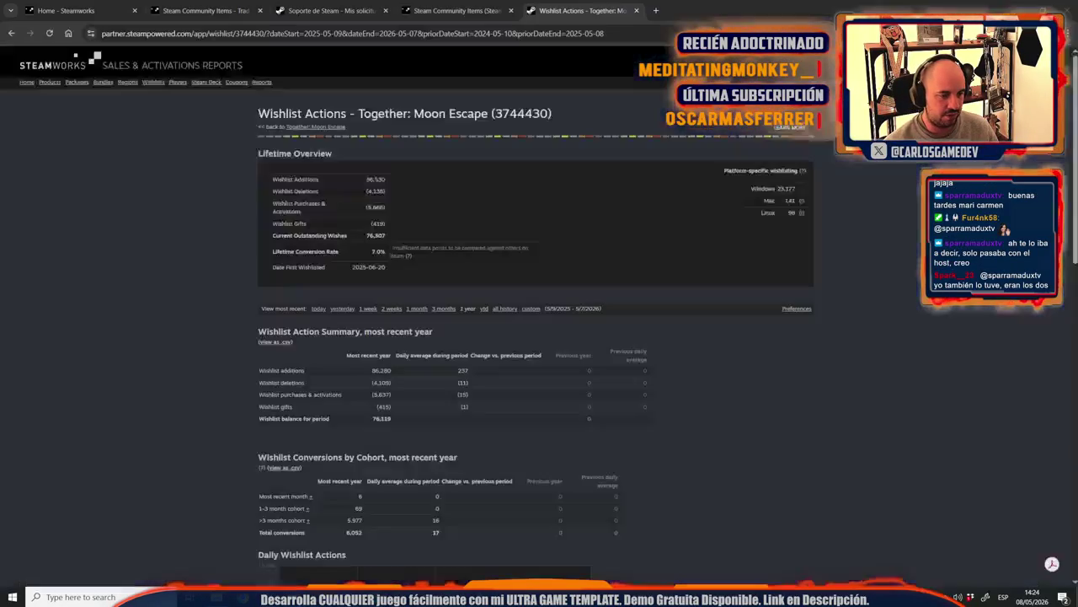
pyautogui.click(328, 10)
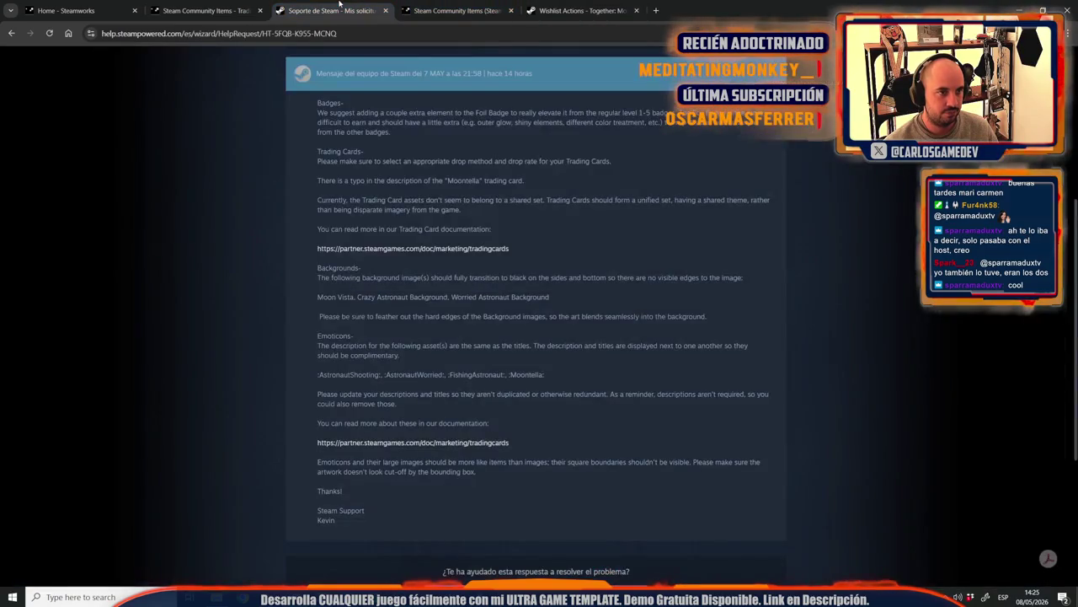
pyautogui.click(207, 11)
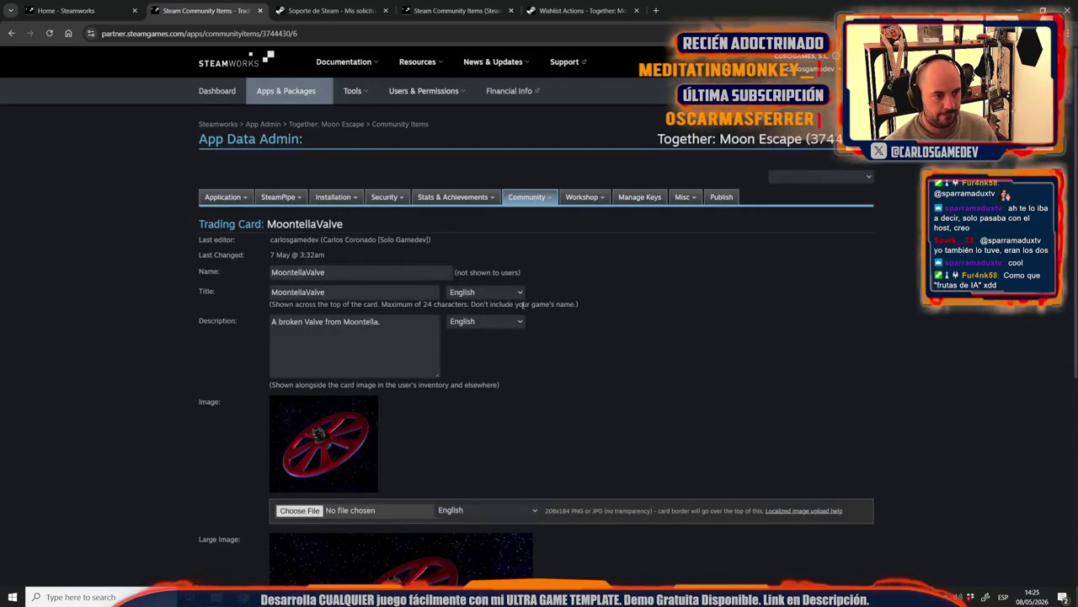
pyautogui.click(301, 510)
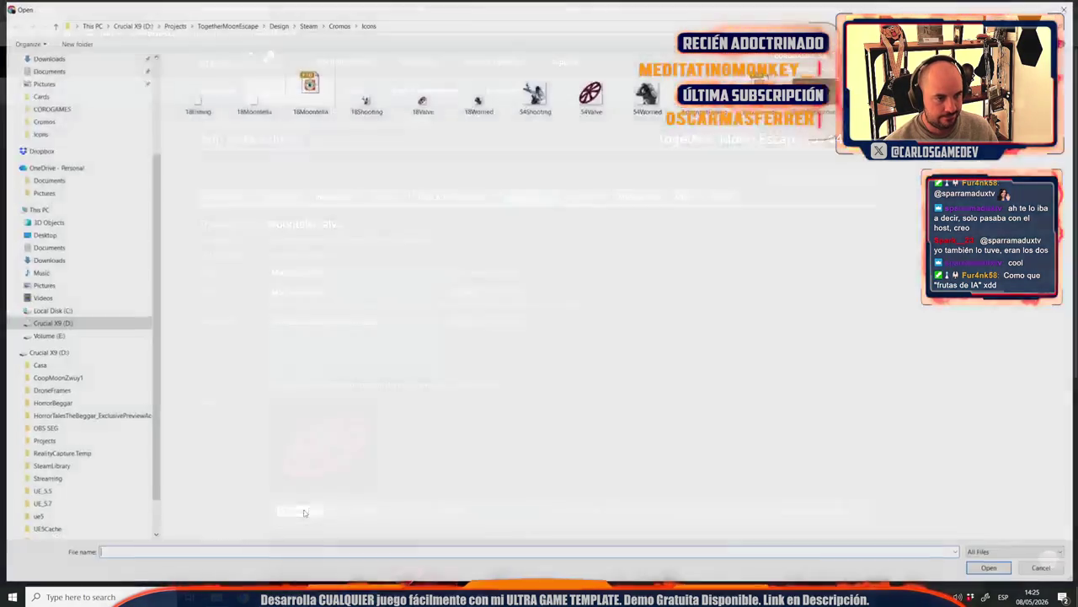
# Step: Choose DepthsSmall.jpg and DepthsBig.jpg from the Cards folder as the card images
pyautogui.click(339, 24)
pyautogui.doubleClick(201, 83)
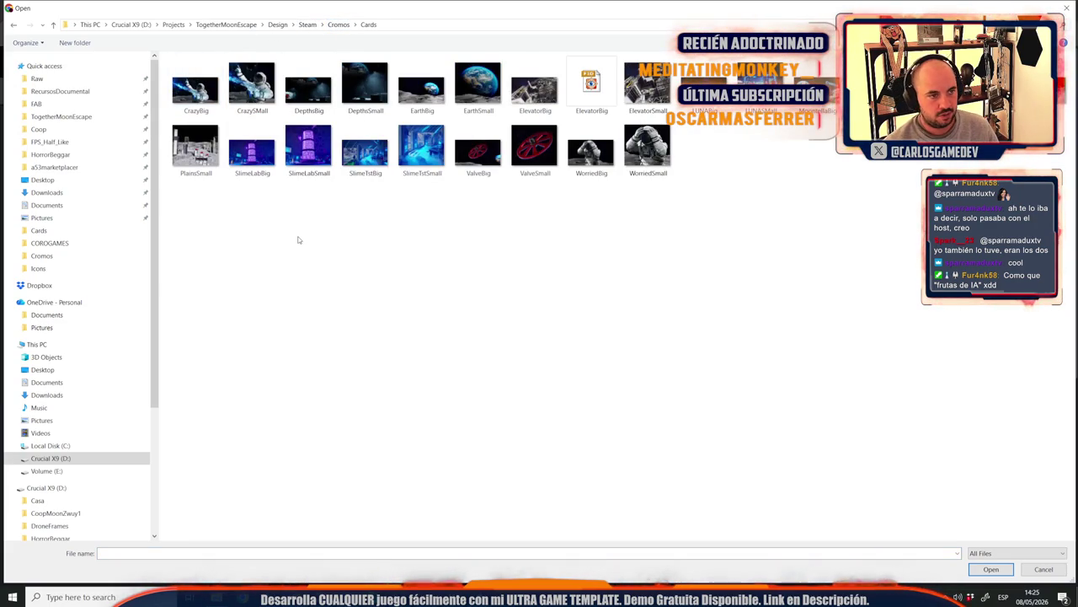
pyautogui.doubleClick(364, 85)
pyautogui.click(300, 530)
pyautogui.doubleClick(310, 103)
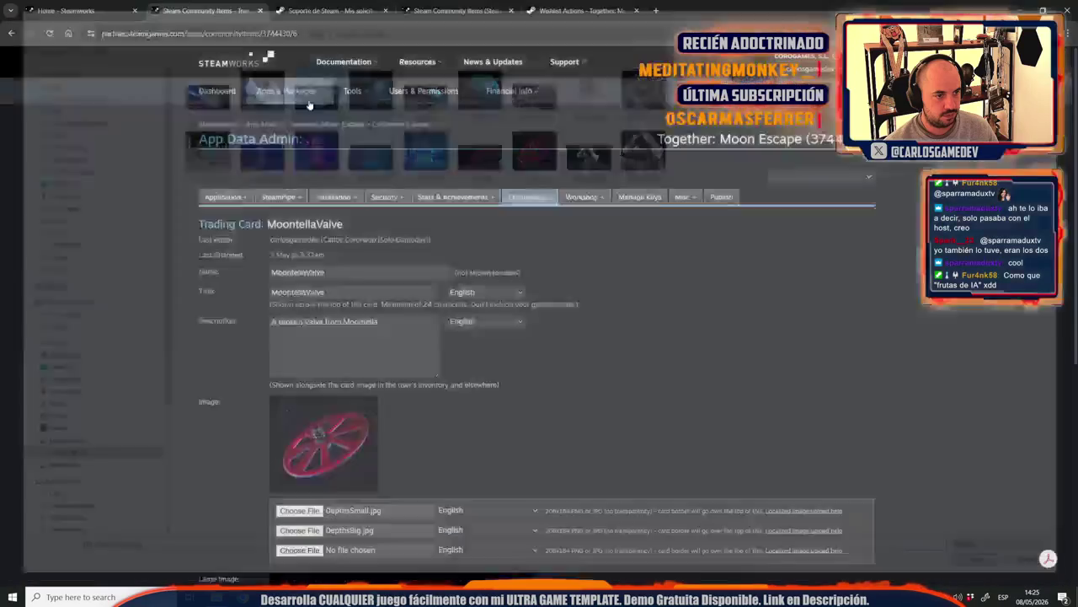
# Step: Set the card name to TheDeep and the title to The Deep Grounds
pyautogui.click(222, 295)
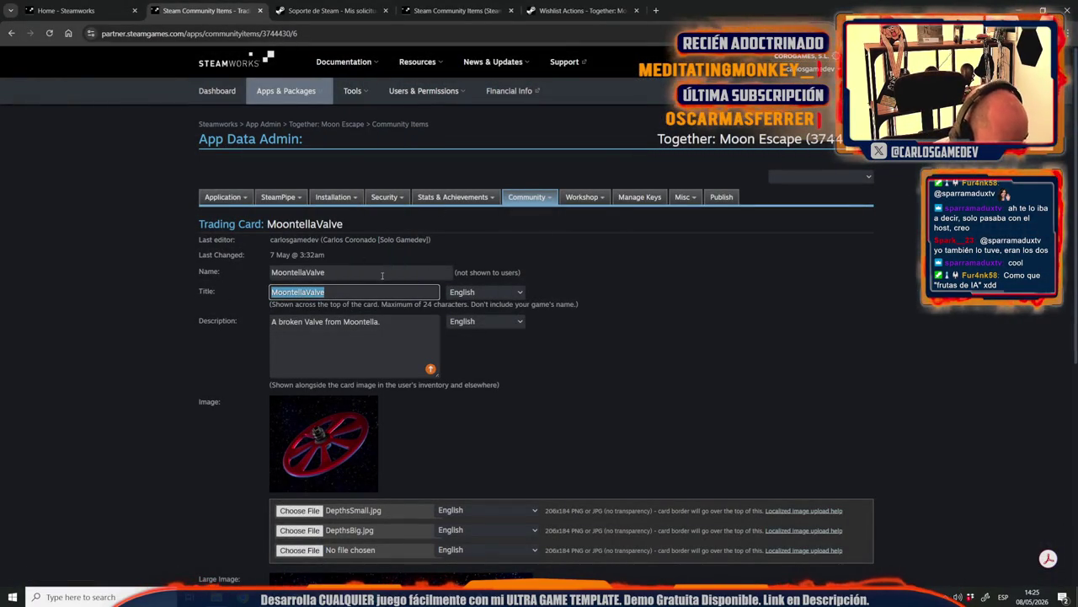
pyautogui.doubleClick(382, 276)
pyautogui.write('TheDeep')
pyautogui.click(229, 275)
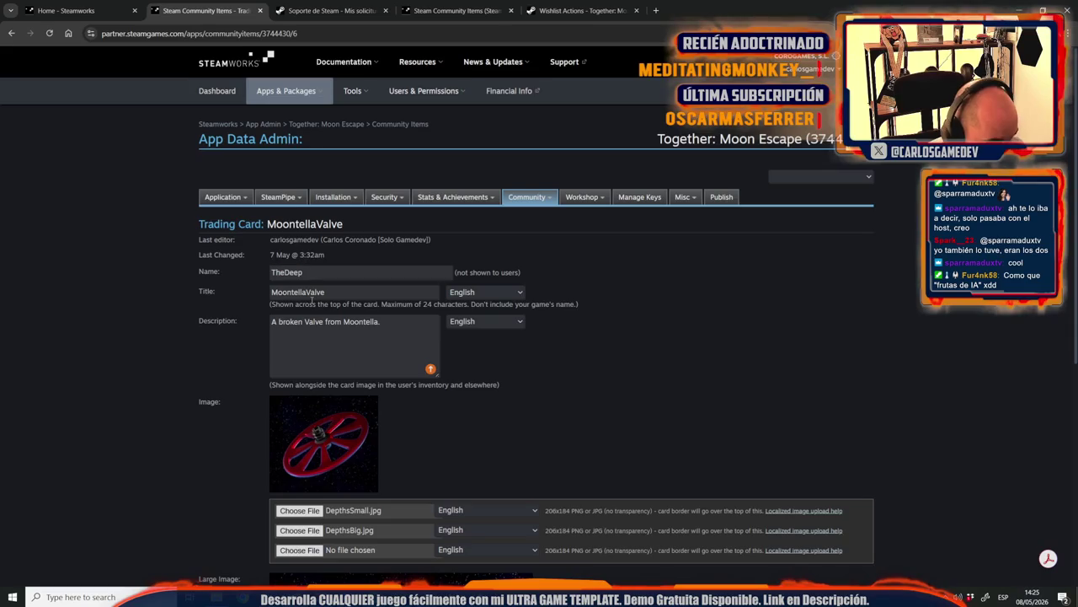
pyautogui.doubleClick(328, 292)
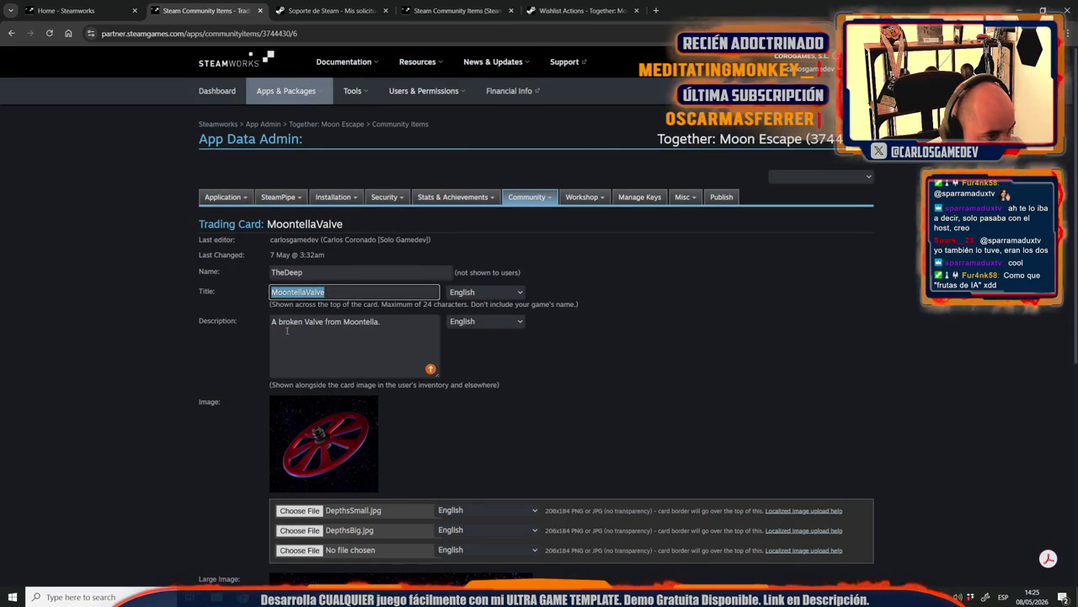
pyautogui.write('TheDeep')
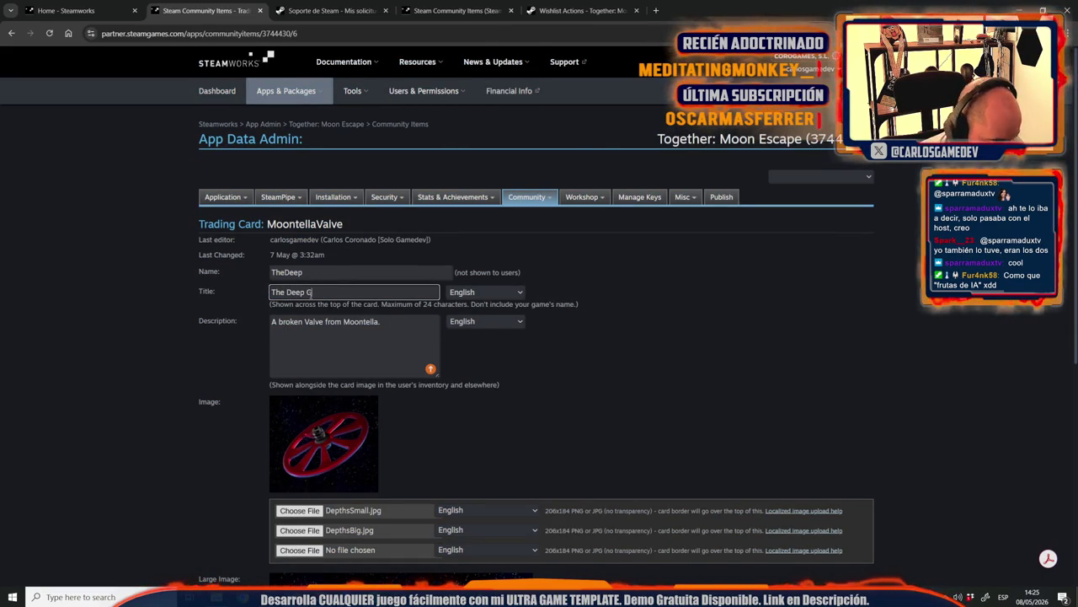
pyautogui.write('ds')
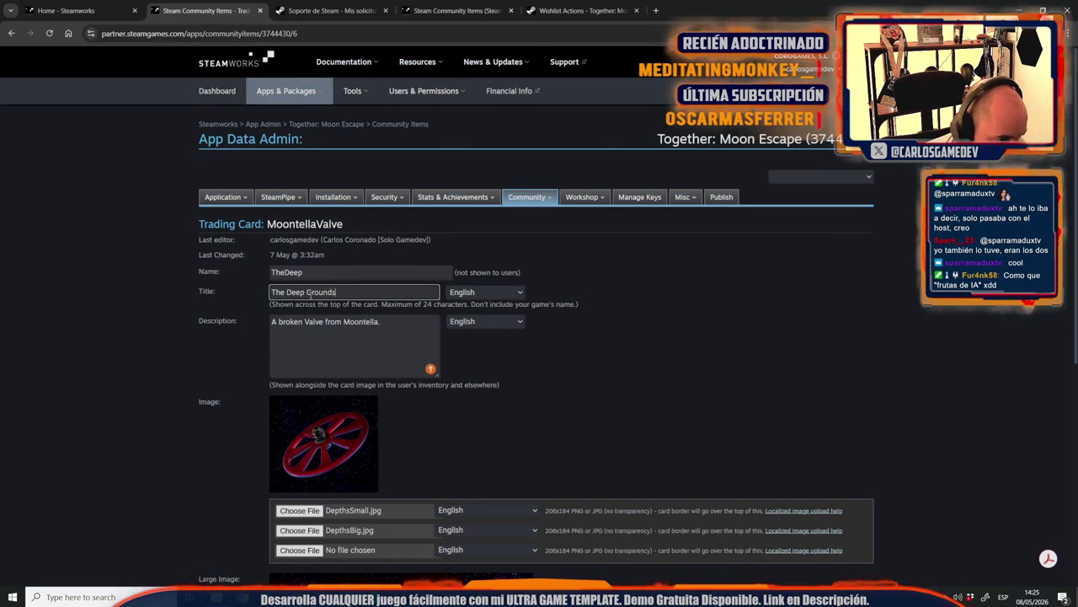
pyautogui.hotkey('ctrl', 'a')
pyautogui.hotkey('alt', 'Tab')
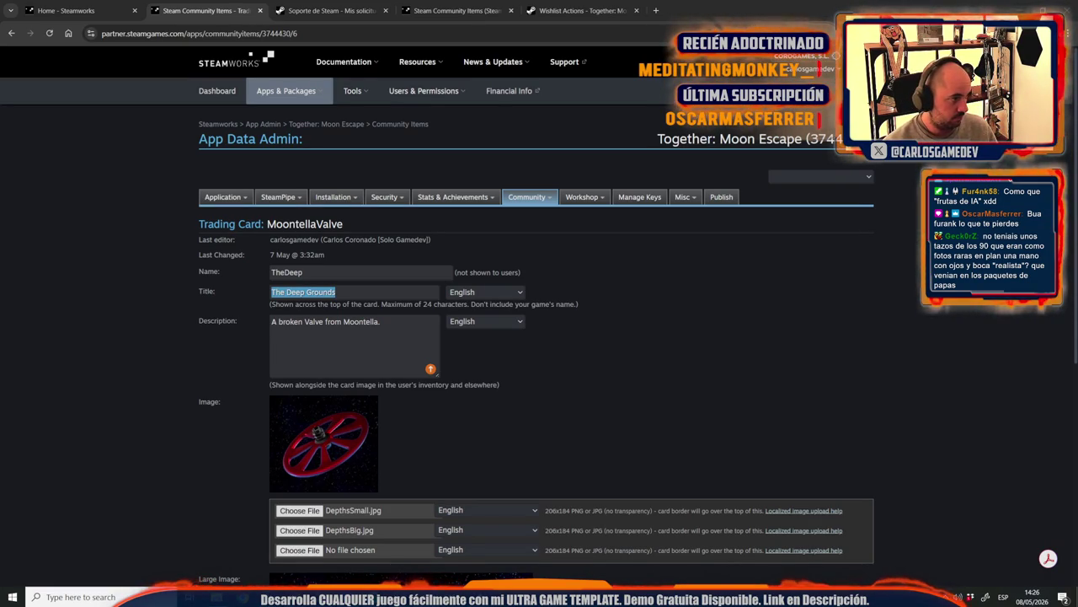
# Step: Set the card description to “Where the Moonfishers hide their secrets.”
pyautogui.click(399, 337)
pyautogui.hotkey('ctrl', 'a')
pyautogui.write('Where the Moon hides its secrets.')
pyautogui.click(148, 379)
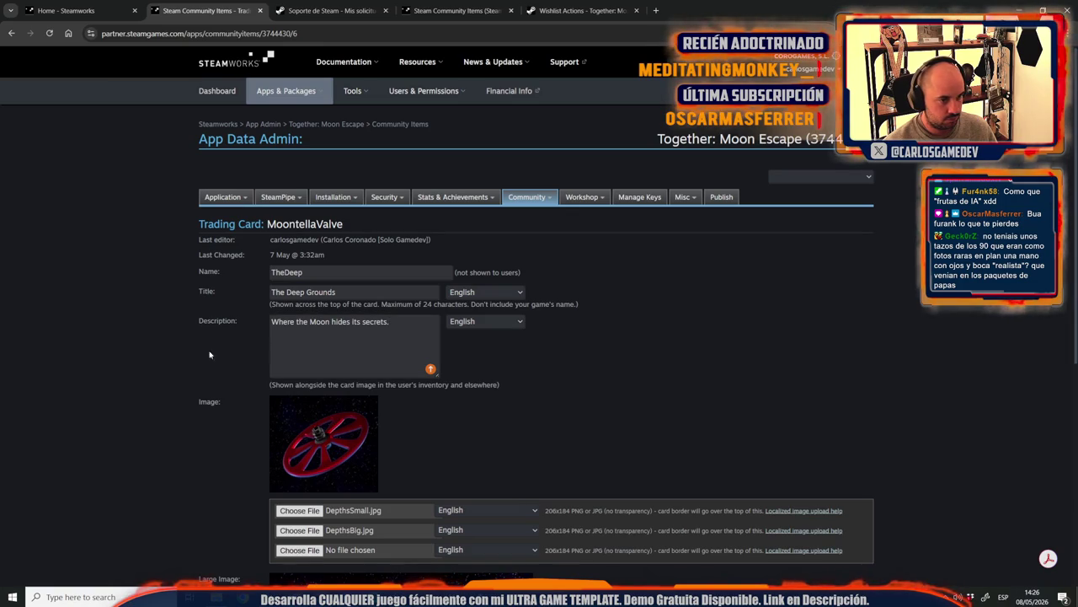
pyautogui.click(362, 324)
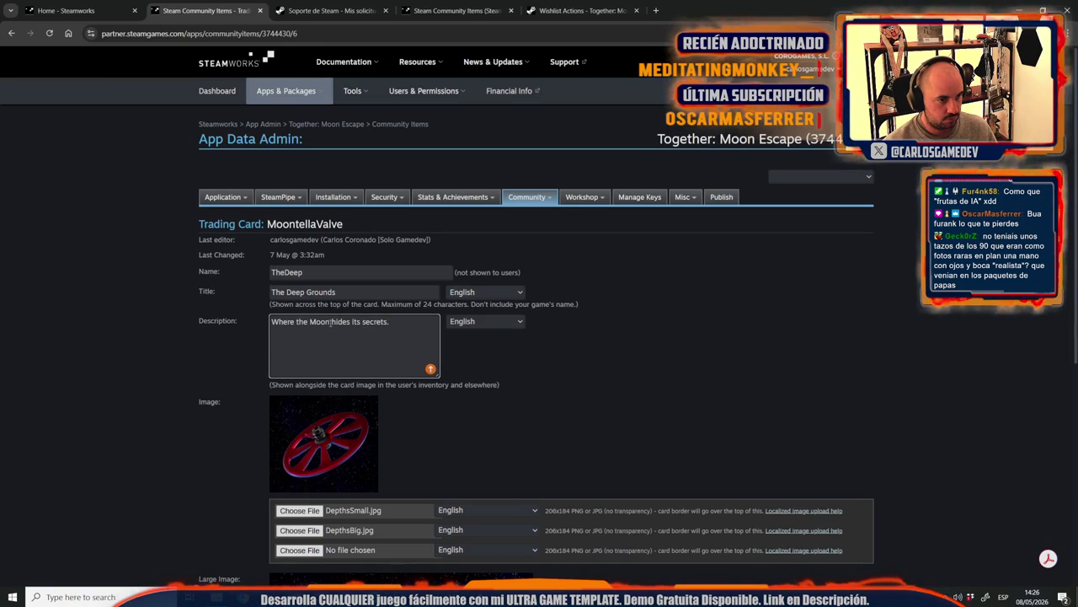
pyautogui.write('fishers')
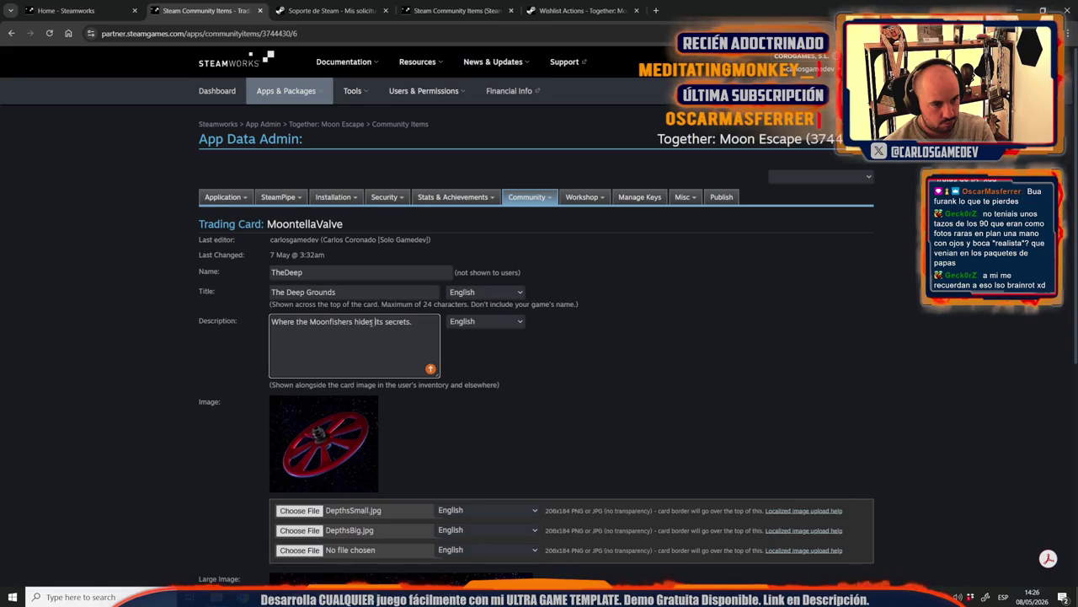
pyautogui.write(' hide th')
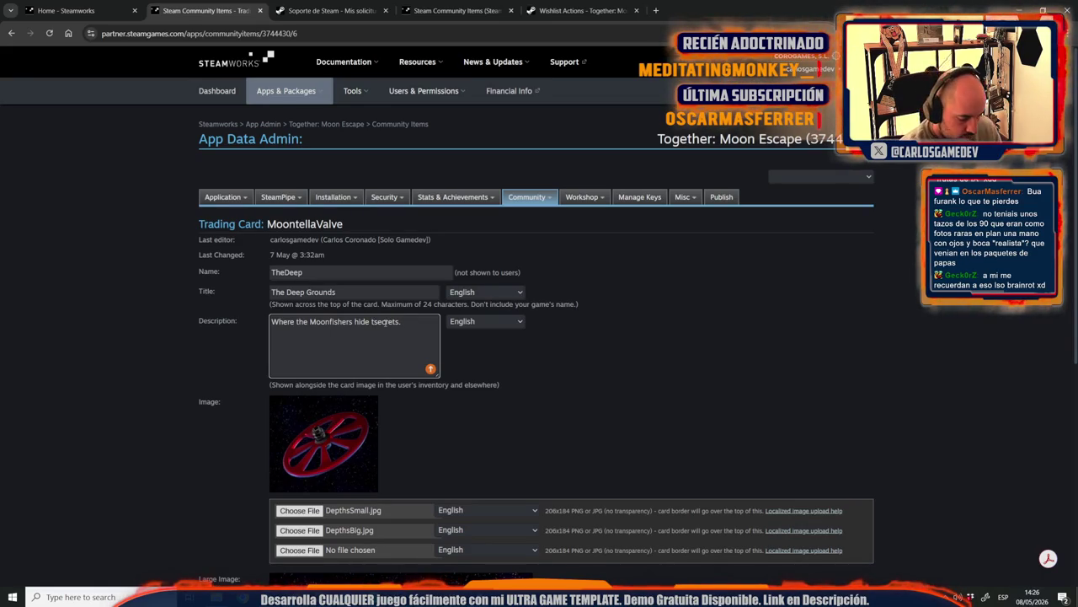
pyautogui.write('eir')
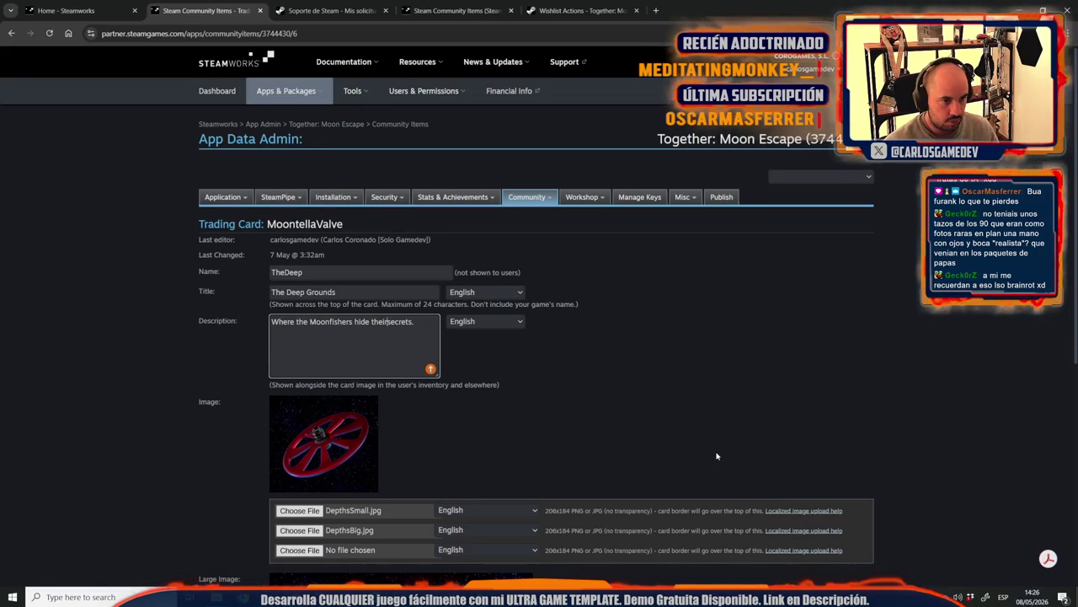
pyautogui.click(640, 430)
pyautogui.scroll(-2, 477, 470)
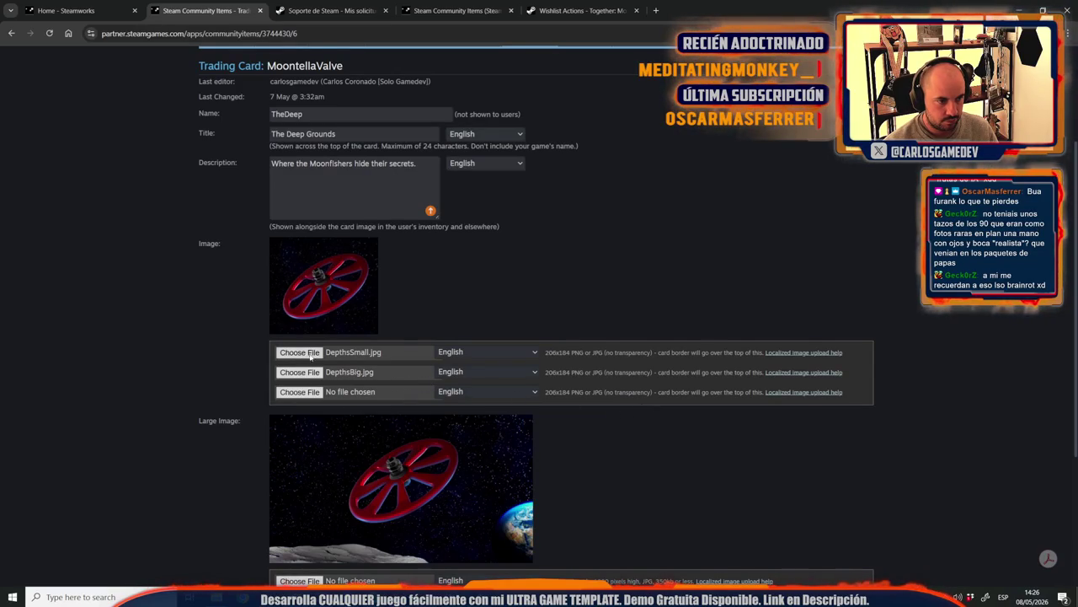
pyautogui.scroll(-2, 363, 386)
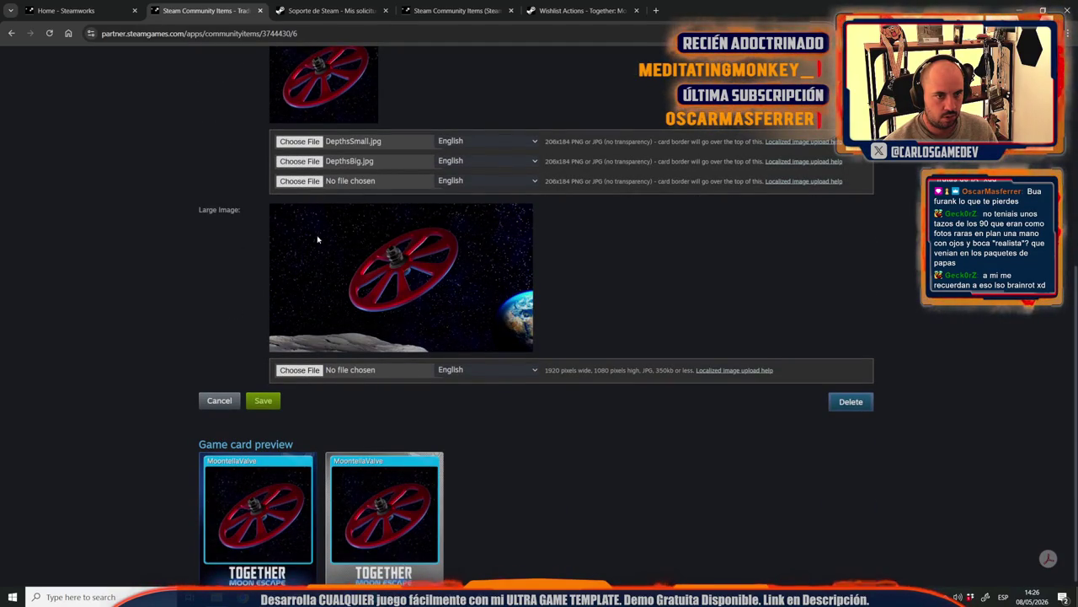
pyautogui.click(300, 370)
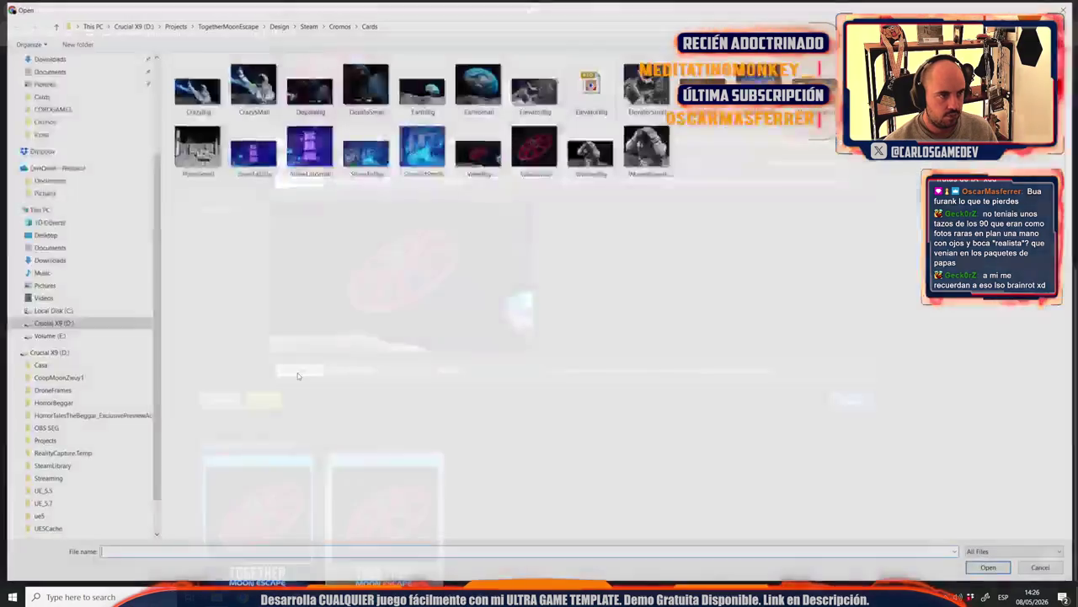
# Step: Use DepthsBig as the card's large image and DepthsSmall as its small image
pyautogui.doubleClick(308, 84)
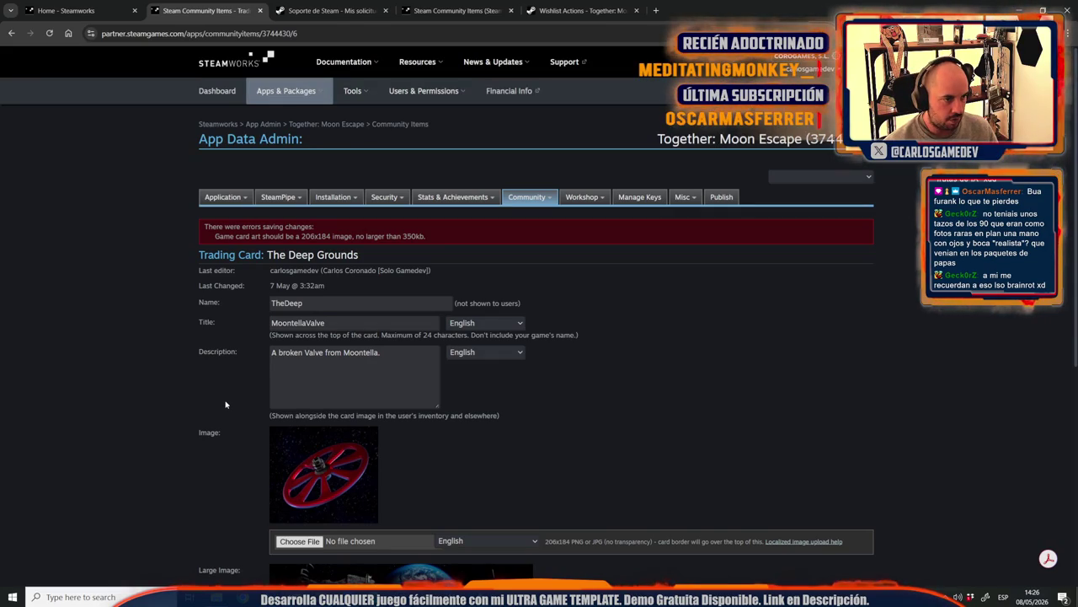
pyautogui.scroll(-3, 226, 405)
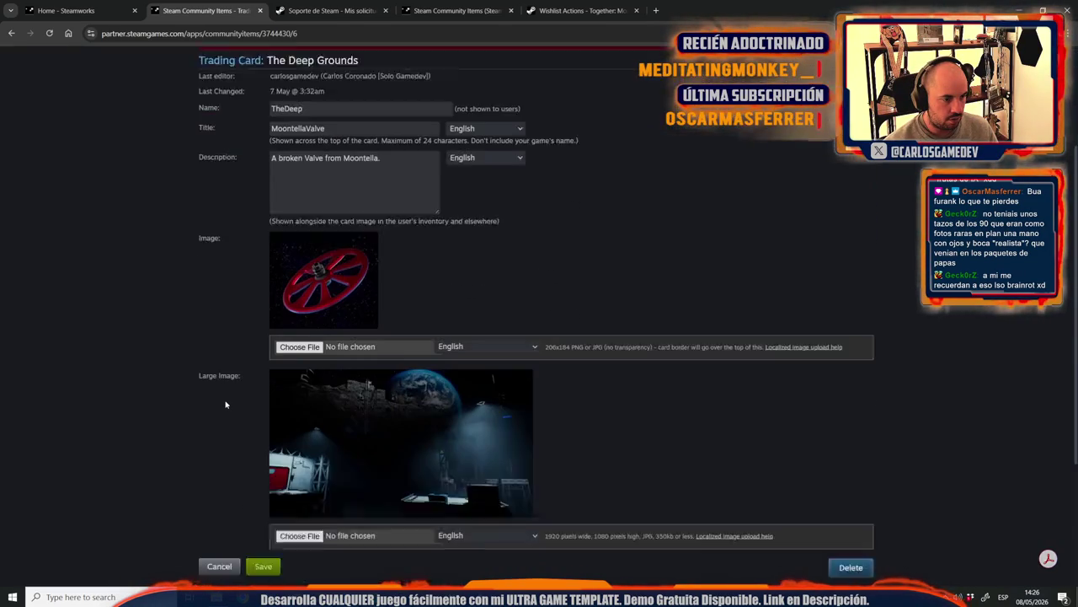
pyautogui.click(299, 277)
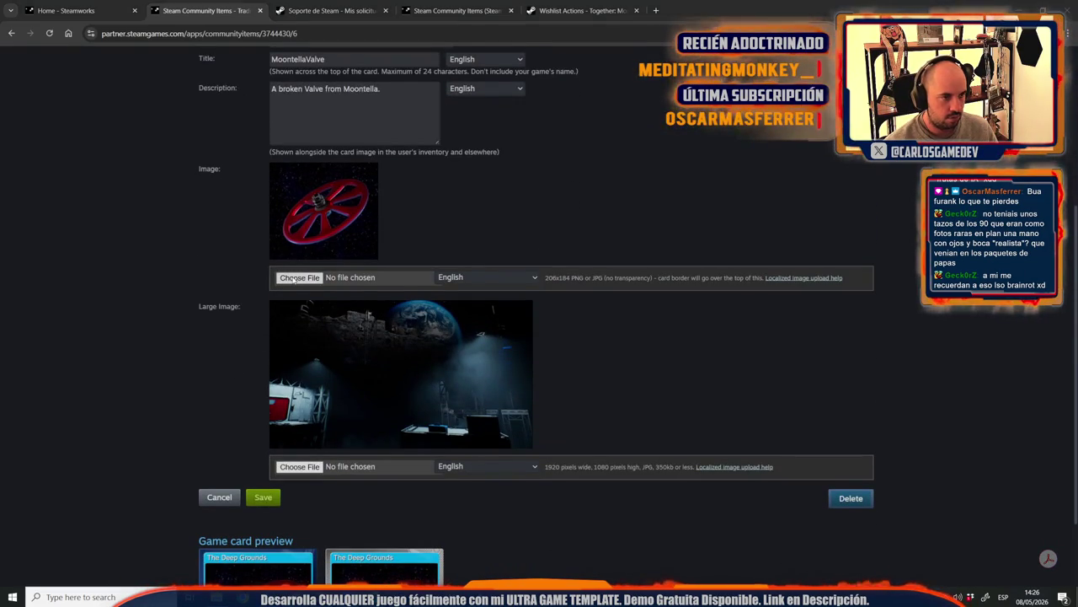
pyautogui.doubleClick(379, 85)
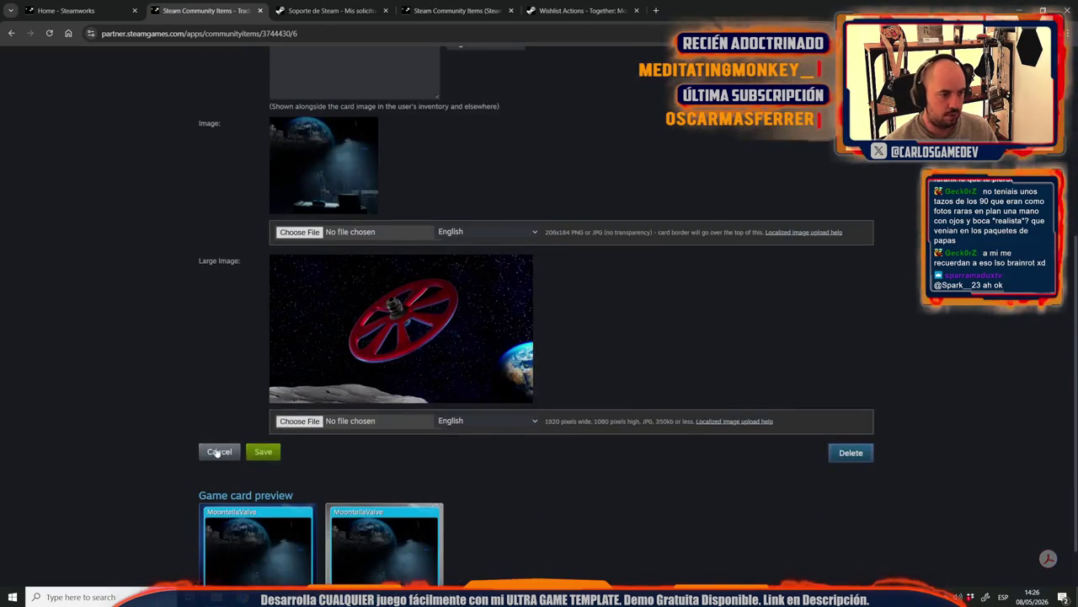
# Step: Save the card and return to the Trading Card Items list
pyautogui.scroll(-1, 270, 472)
pyautogui.click(265, 398)
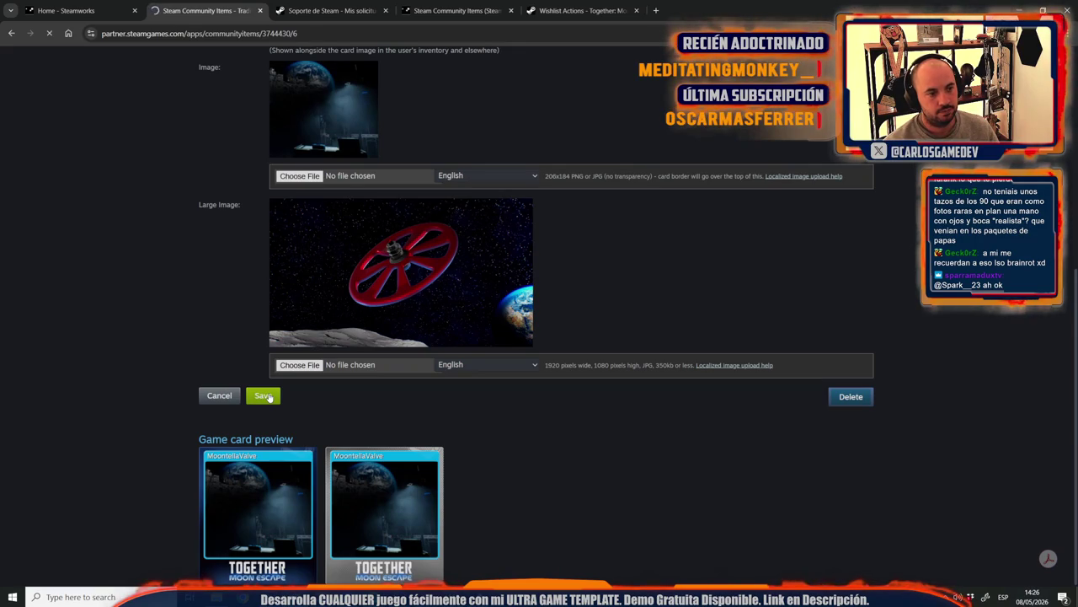
pyautogui.click(242, 245)
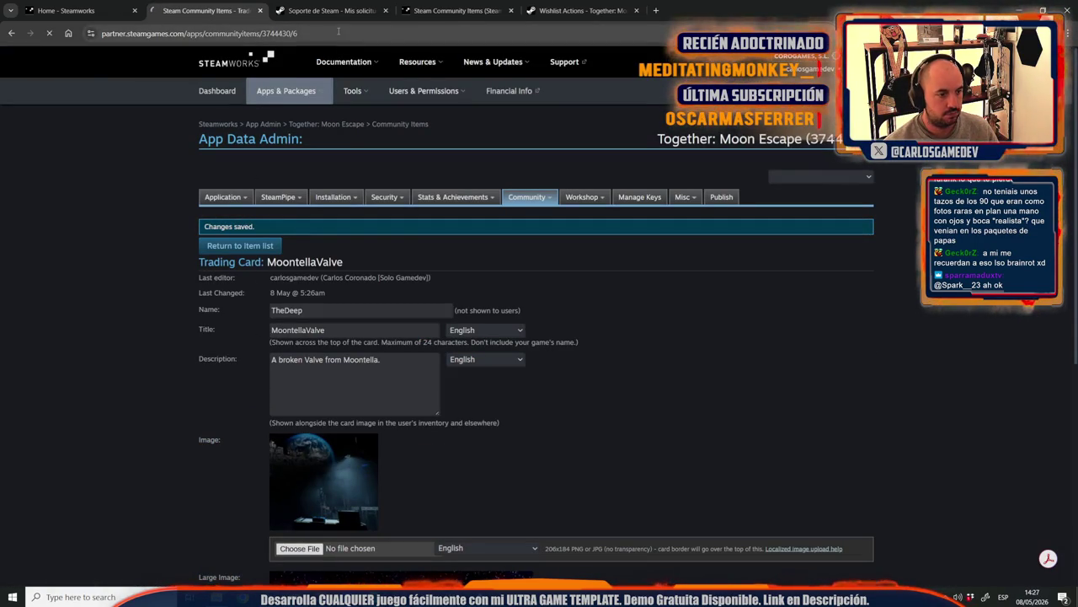
pyautogui.scroll(-4, 217, 314)
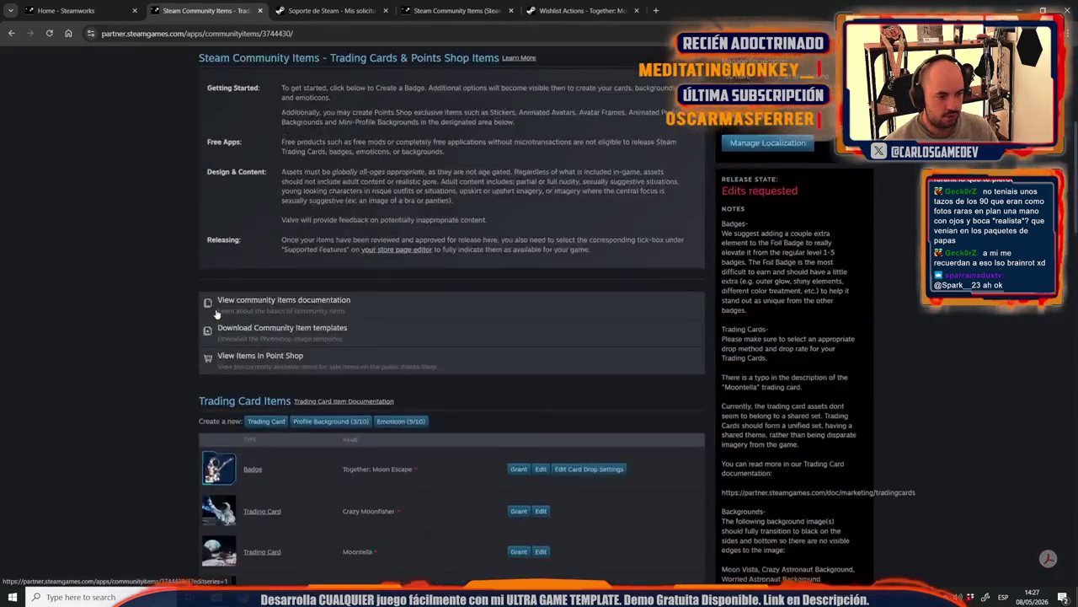
# Step: Retitle the MoontellaValve card 'Deep Fishing Grounds', then start a new browser tab
pyautogui.scroll(-3, 217, 314)
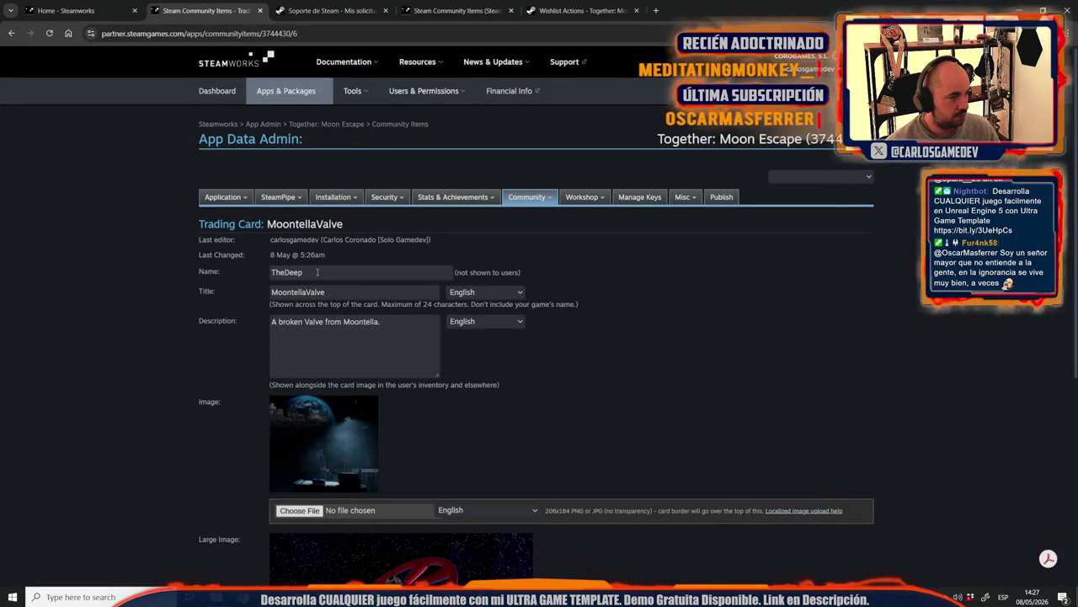
pyautogui.doubleClick(337, 295)
pyautogui.write('D')
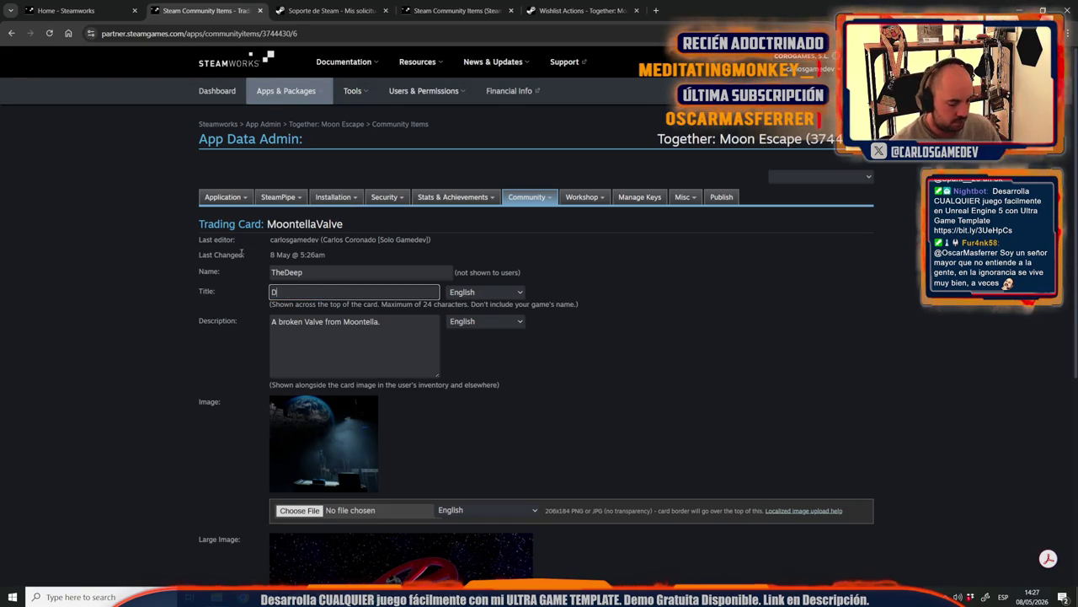
pyautogui.write('eep Fishing Grounds')
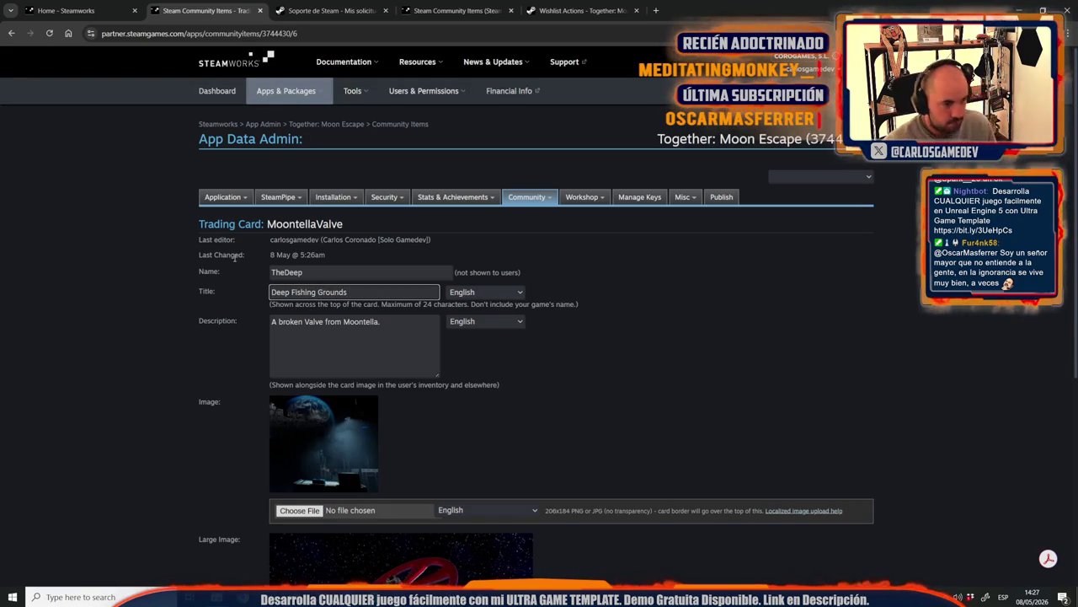
pyautogui.scroll(-4, 235, 337)
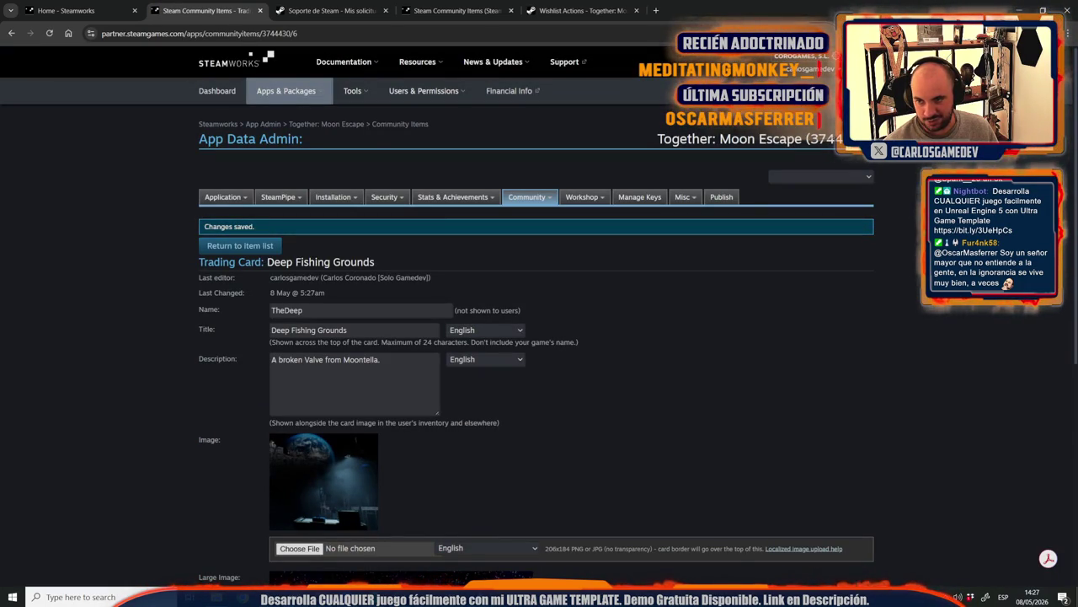
pyautogui.click(657, 10)
pyautogui.write('ik')
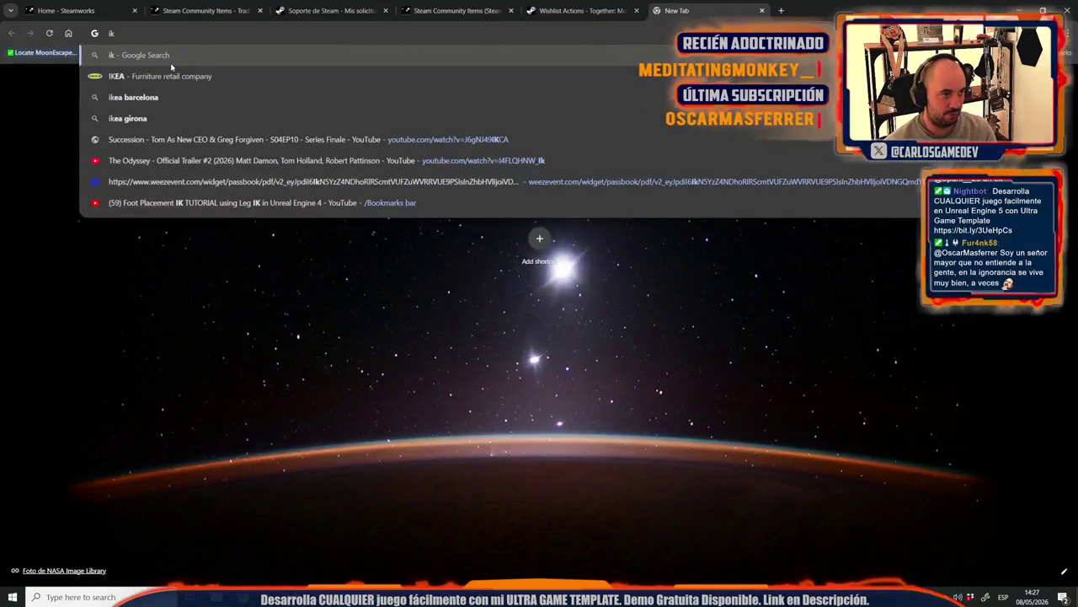
# Step: Load the TikTok website and search for 'ia frutas'
pyautogui.press('BackSpace')
pyautogui.press('BackSpace')
pyautogui.write('tiktok')
pyautogui.press('Return')
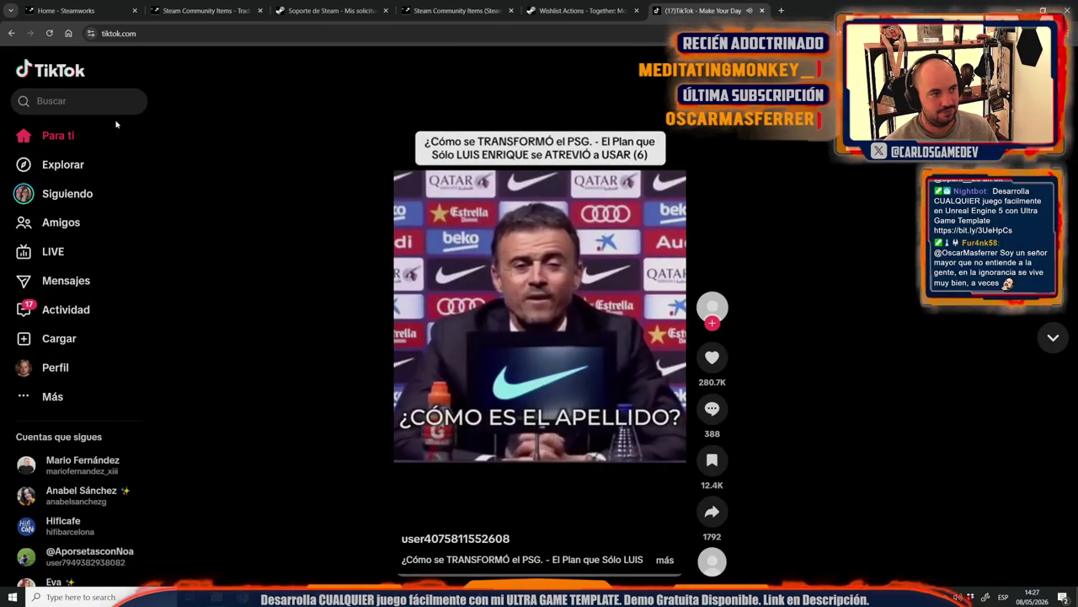
pyautogui.click(96, 101)
pyautogui.write('ia frutas')
pyautogui.press('Return')
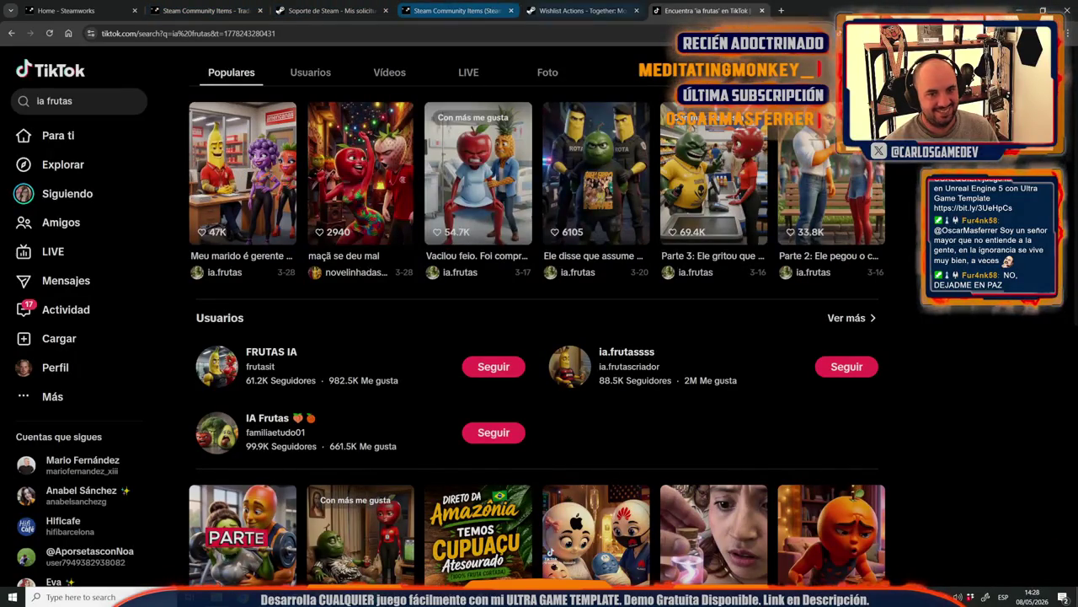
# Step: Browse the 'ia frutas' results and briefly watch the apple and green character video
pyautogui.scroll(-3, 856, 289)
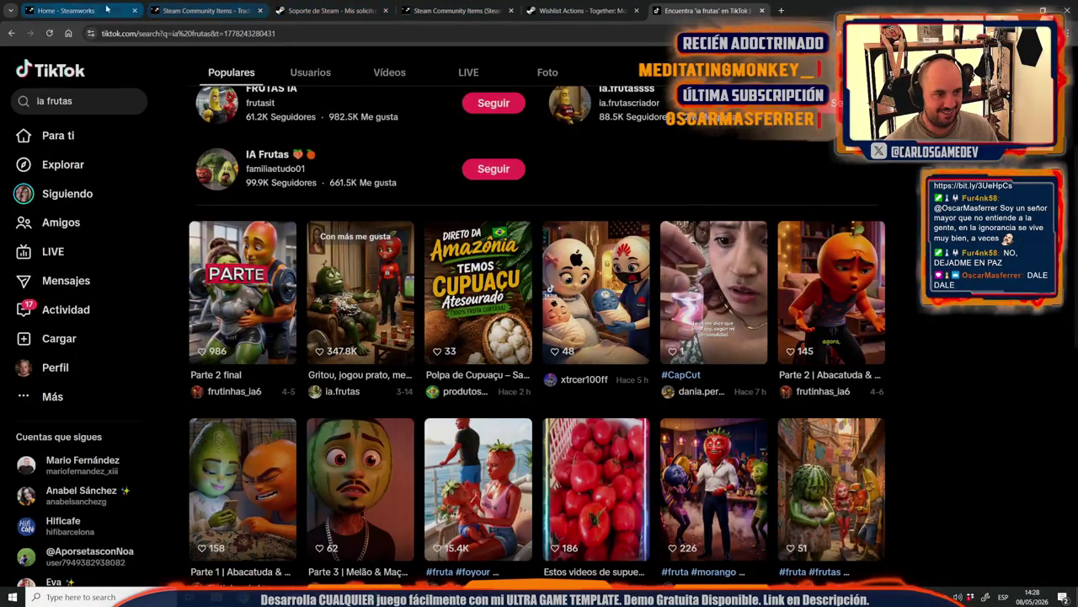
pyautogui.scroll(-1, 322, 161)
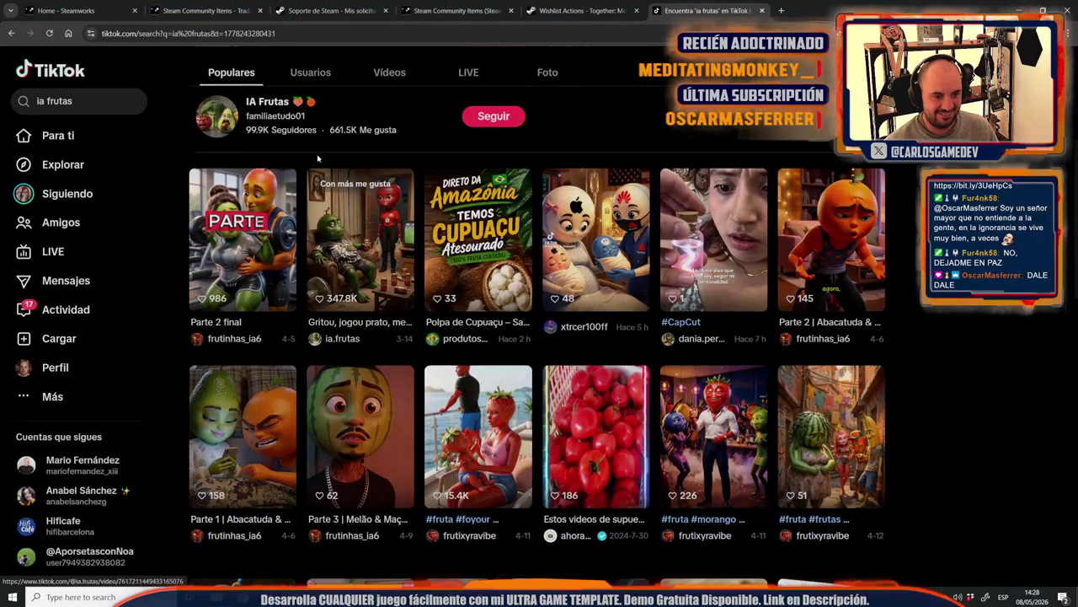
pyautogui.scroll(-3, 323, 253)
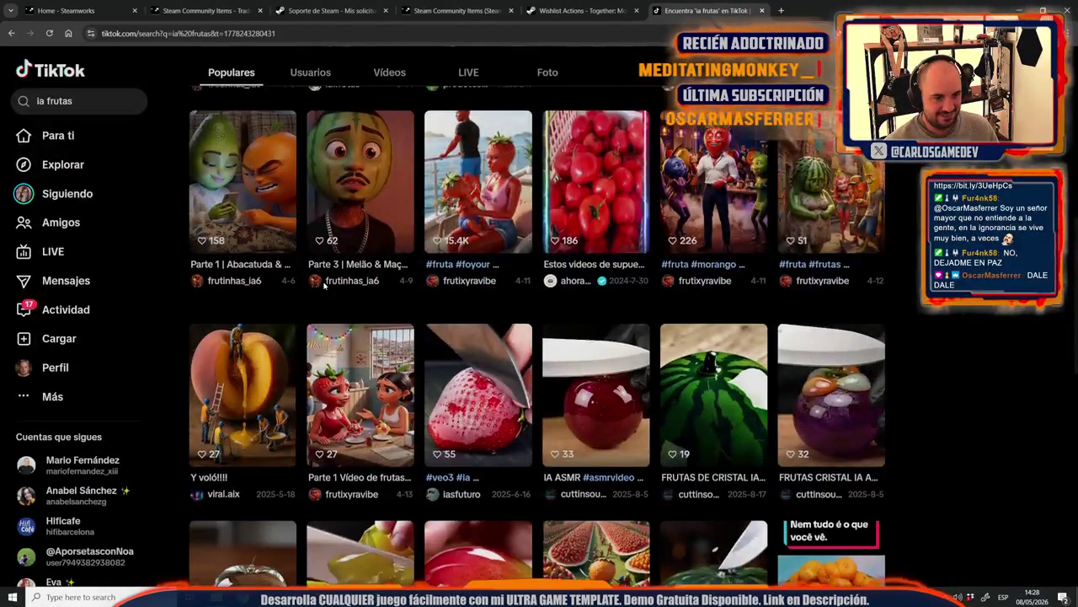
pyautogui.scroll(4, 337, 278)
pyautogui.click(367, 261)
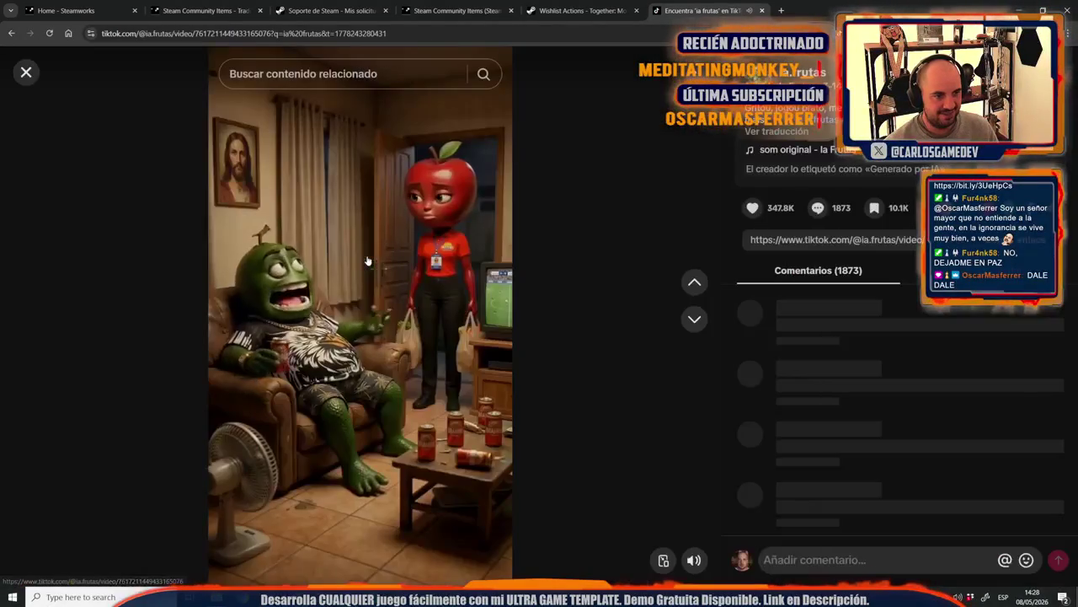
pyautogui.click(11, 34)
# Step: Scroll through the remaining results, then close the TikTok tab
pyautogui.scroll(-2, 333, 402)
pyautogui.scroll(-4, 333, 403)
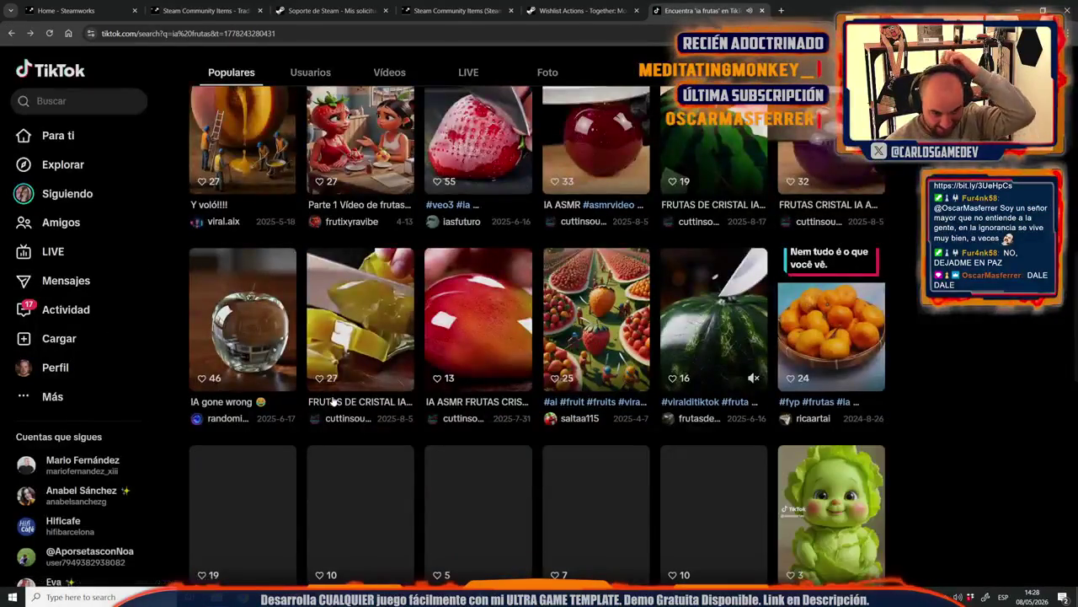
pyautogui.scroll(-4, 329, 406)
pyautogui.scroll(7, 329, 406)
pyautogui.scroll(5, 328, 406)
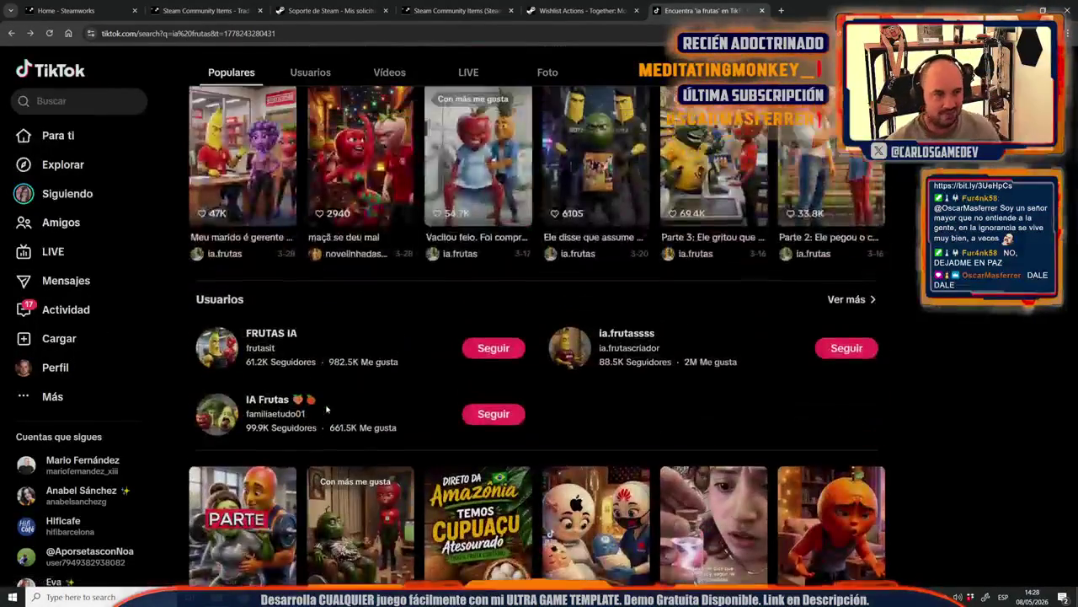
pyautogui.hotkey('ctrl', 'w')
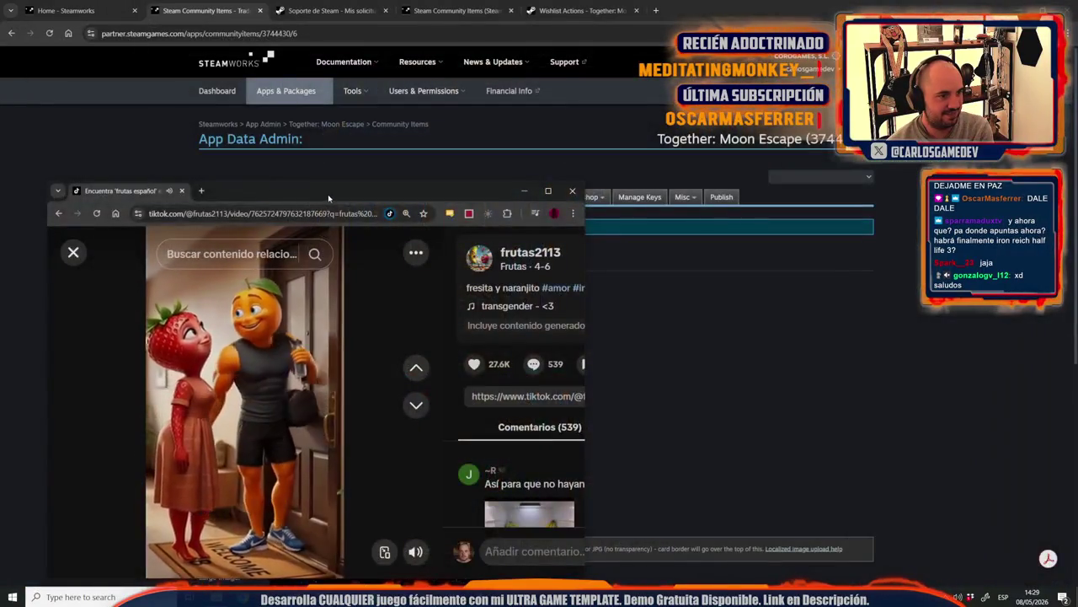
# Step: Maximize the 'frutas español' TikTok window and close the strawberry video
pyautogui.doubleClick(307, 204)
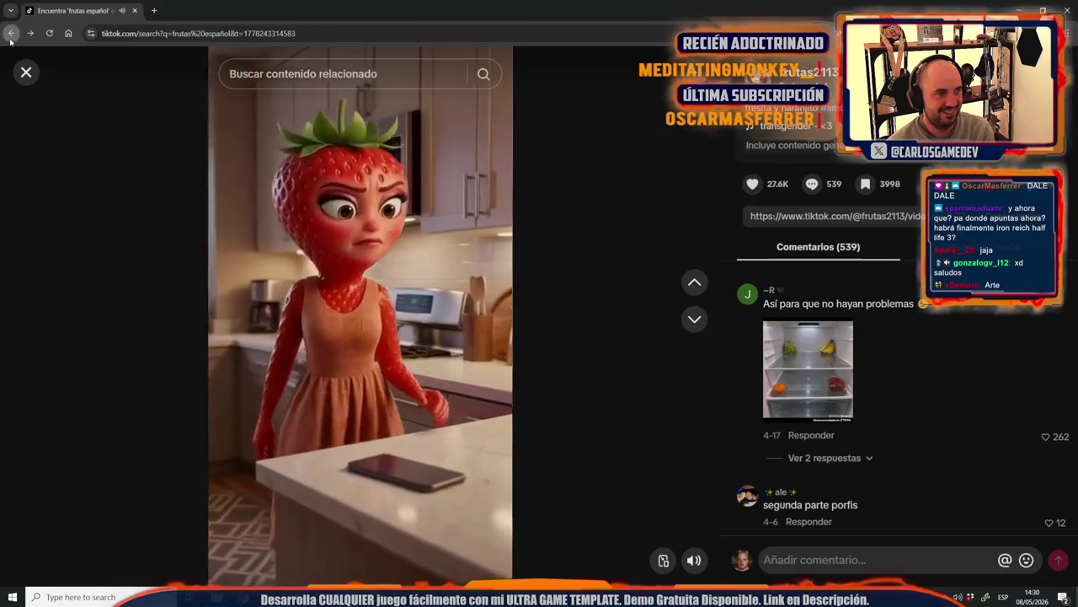
pyautogui.press('Escape')
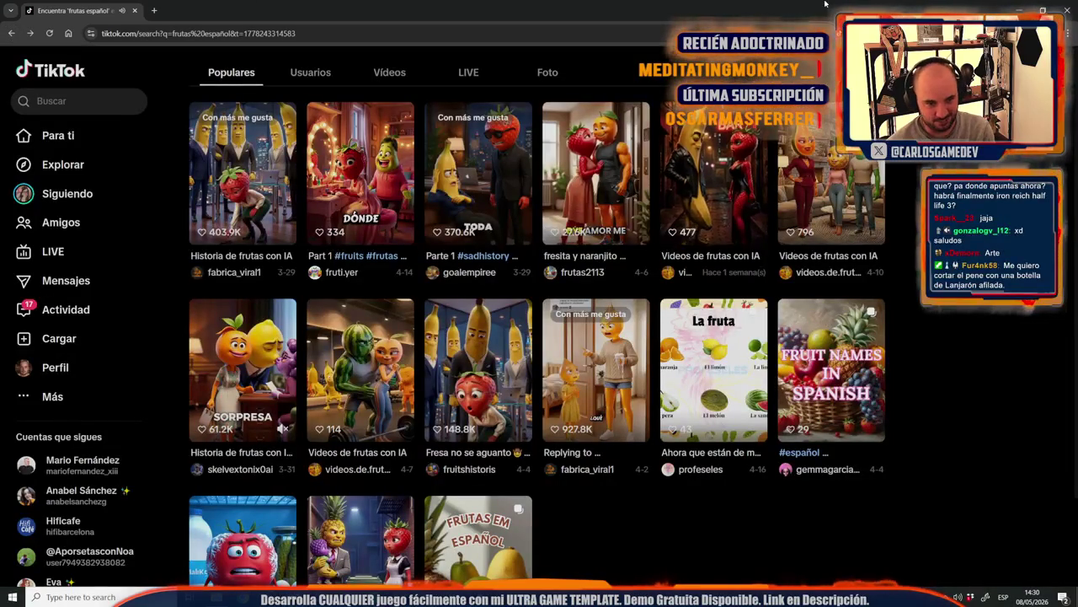
# Step: Watch the banana couple video, skipping ahead to 01:12, then close it
pyautogui.click(478, 176)
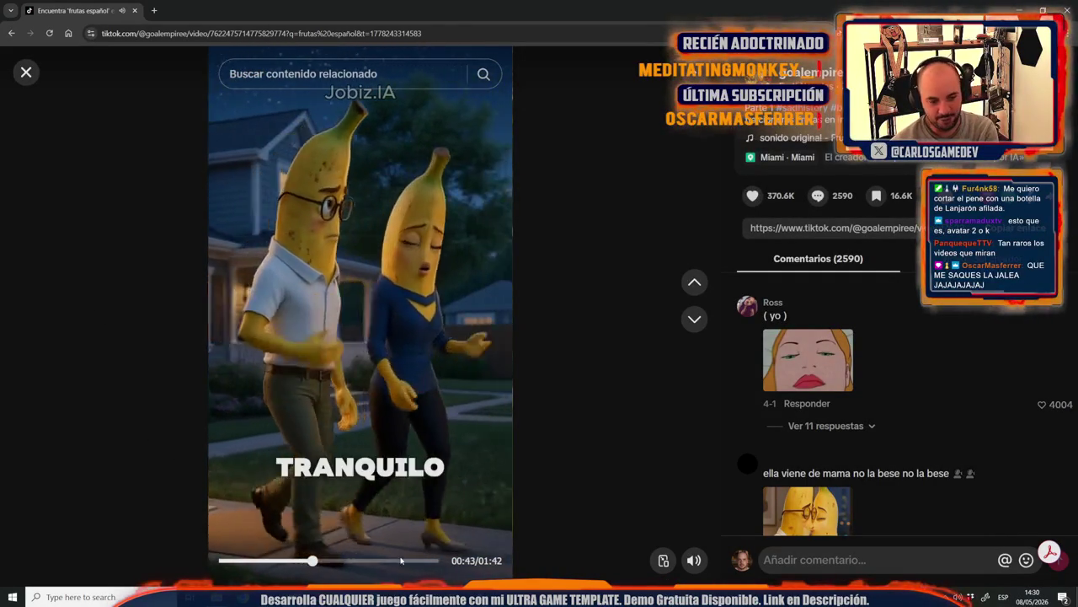
pyautogui.click(375, 560)
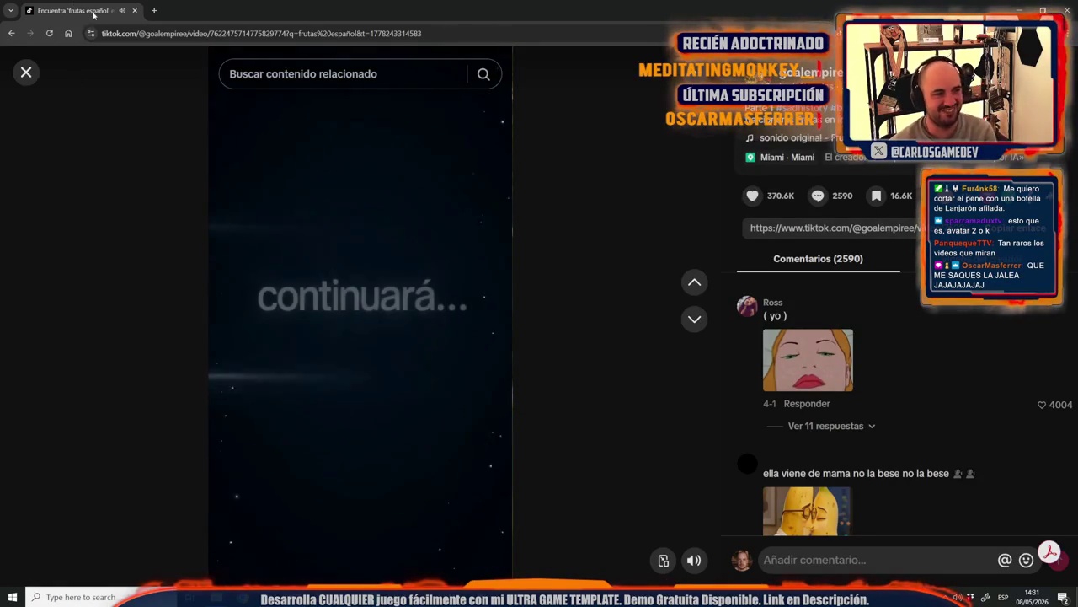
pyautogui.press('Escape')
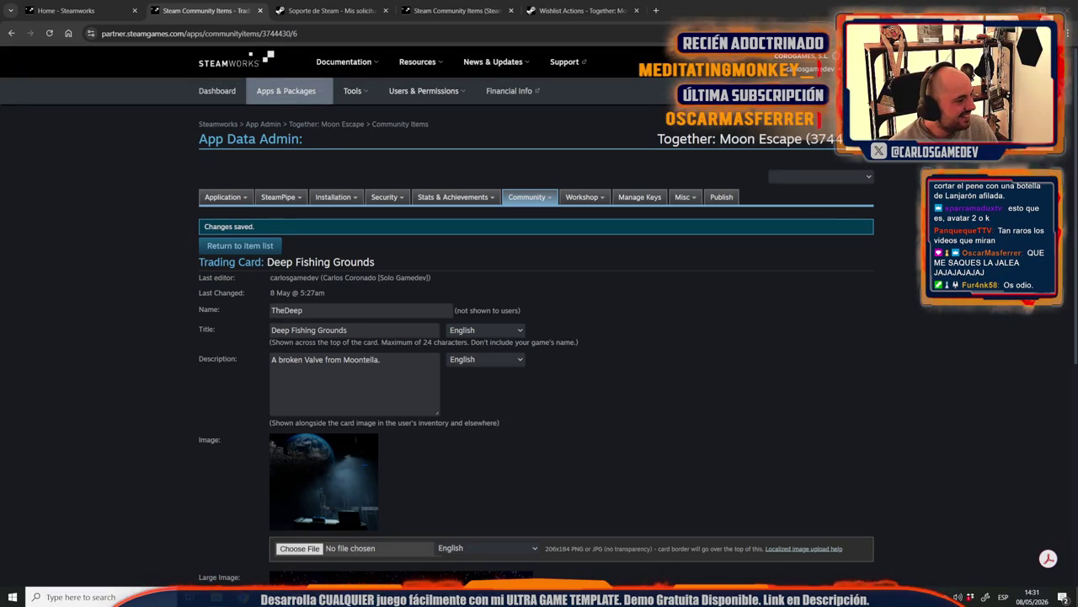
# Step: Bring the TikTok window back to the front and expand it to full screen
pyautogui.hotkey('alt', 'Tab')
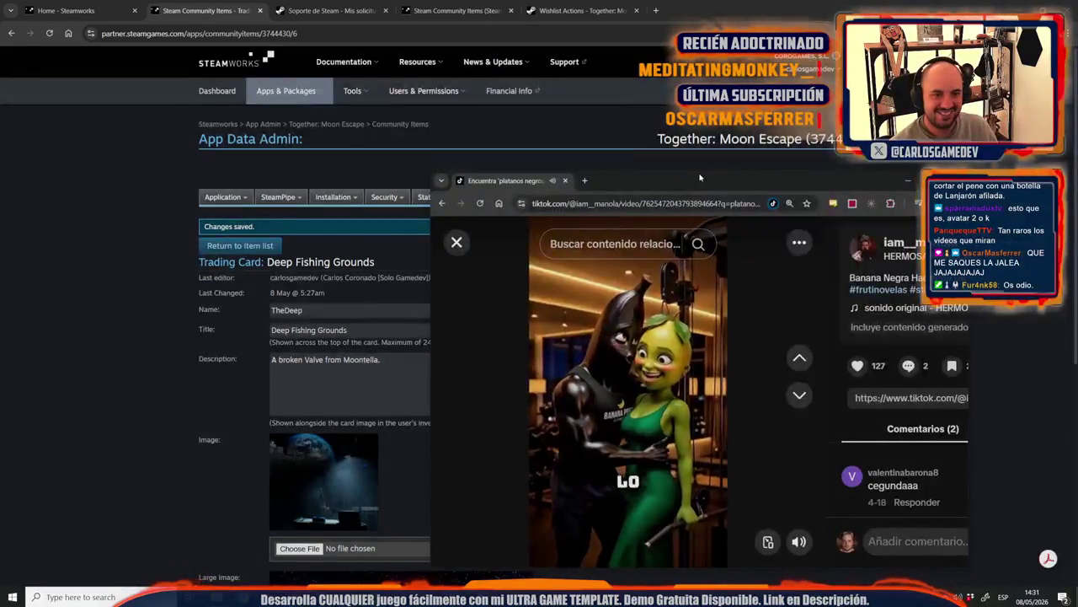
pyautogui.moveTo(657, 180); pyautogui.dragTo(597, 3)
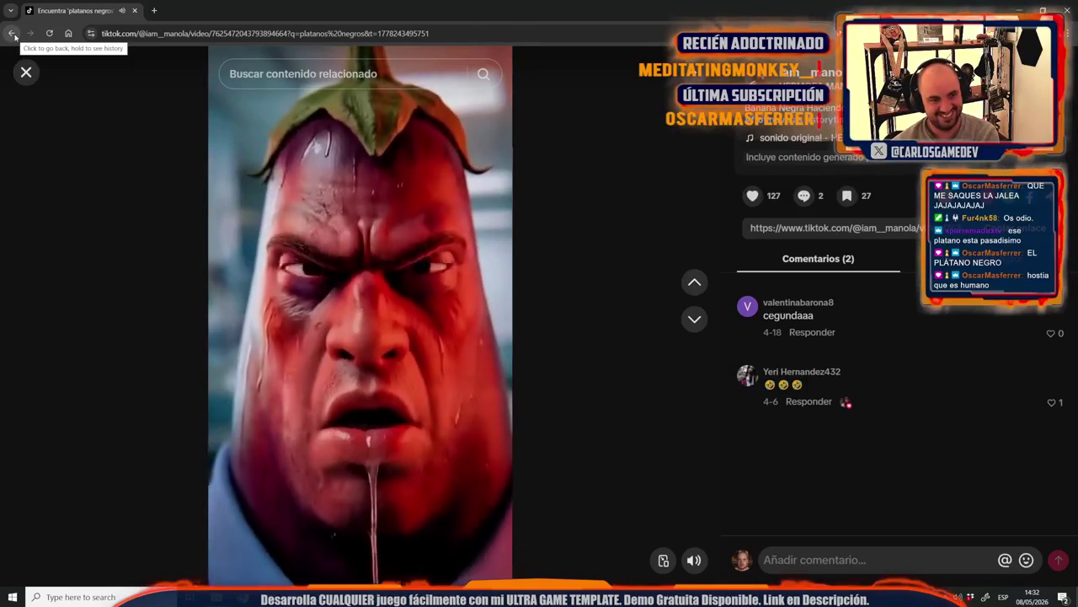
pyautogui.click(13, 36)
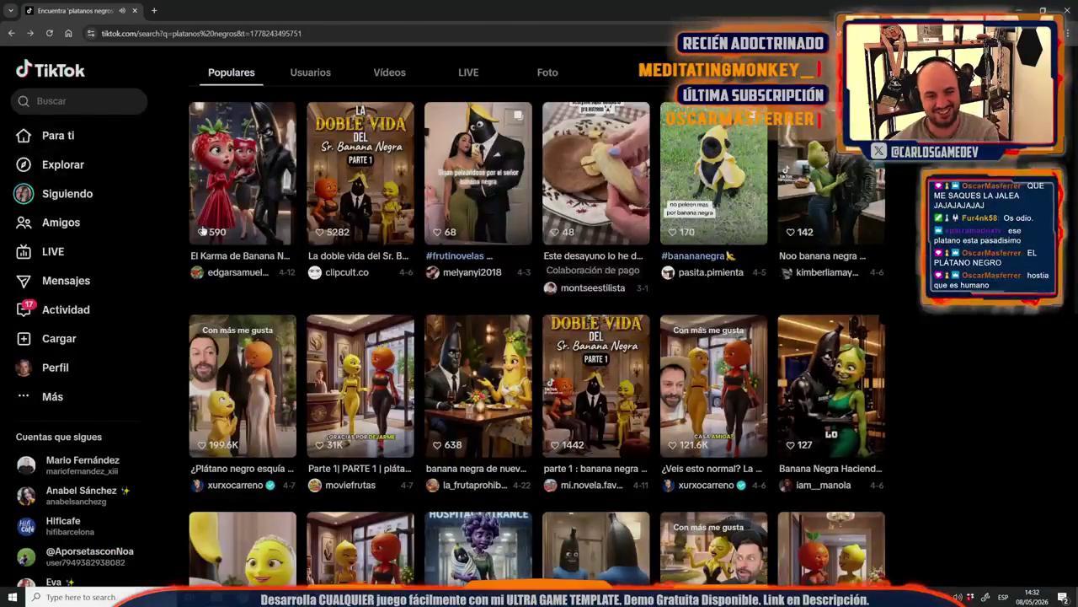
pyautogui.scroll(-1, 229, 235)
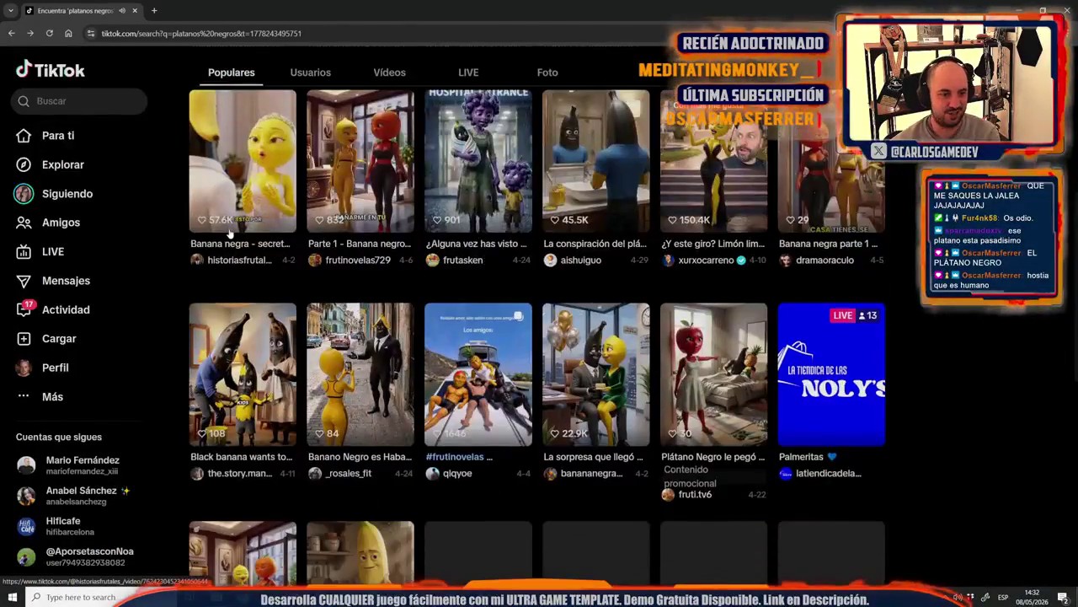
pyautogui.scroll(-2, 229, 235)
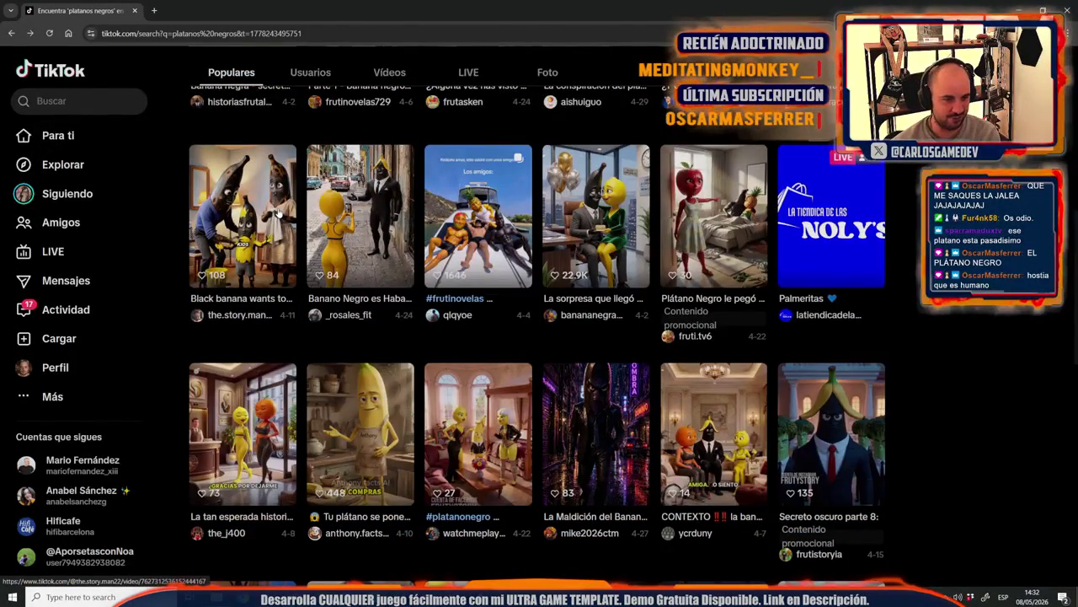
pyautogui.scroll(-3, 278, 213)
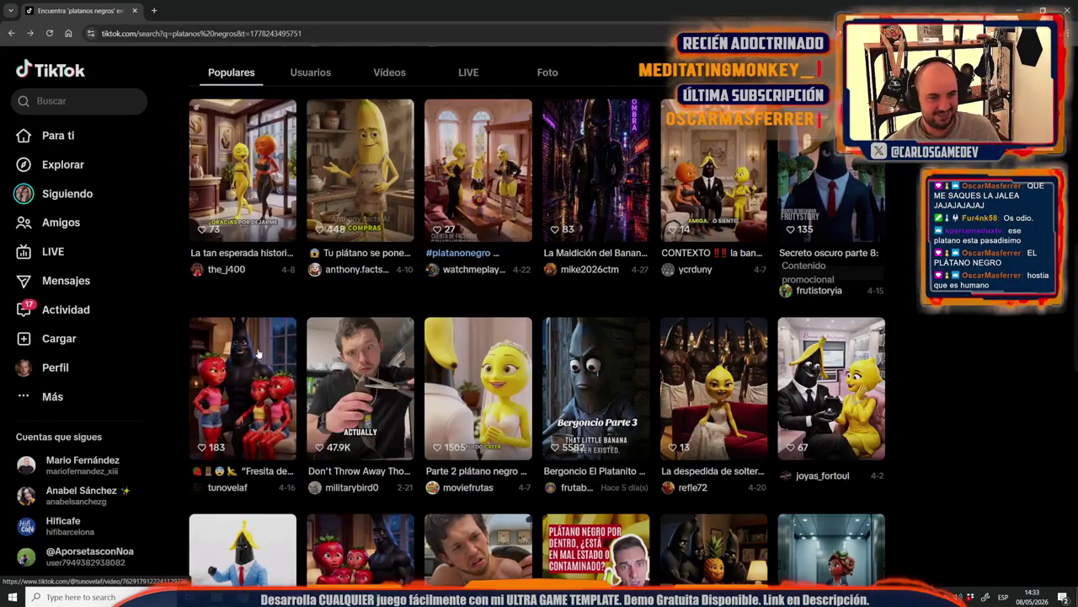
pyautogui.click(745, 360)
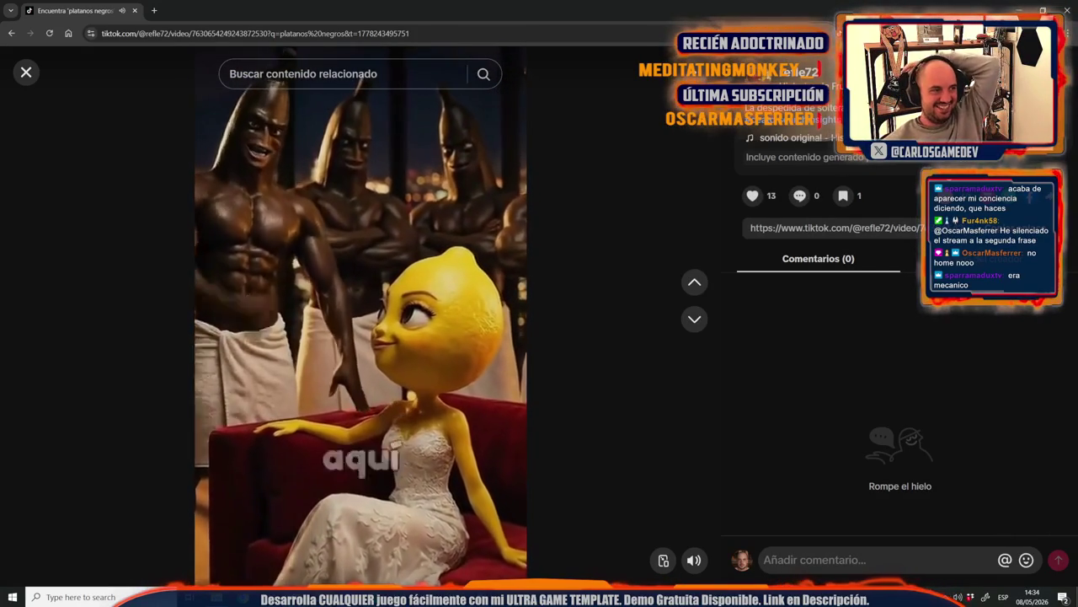
pyautogui.click(11, 33)
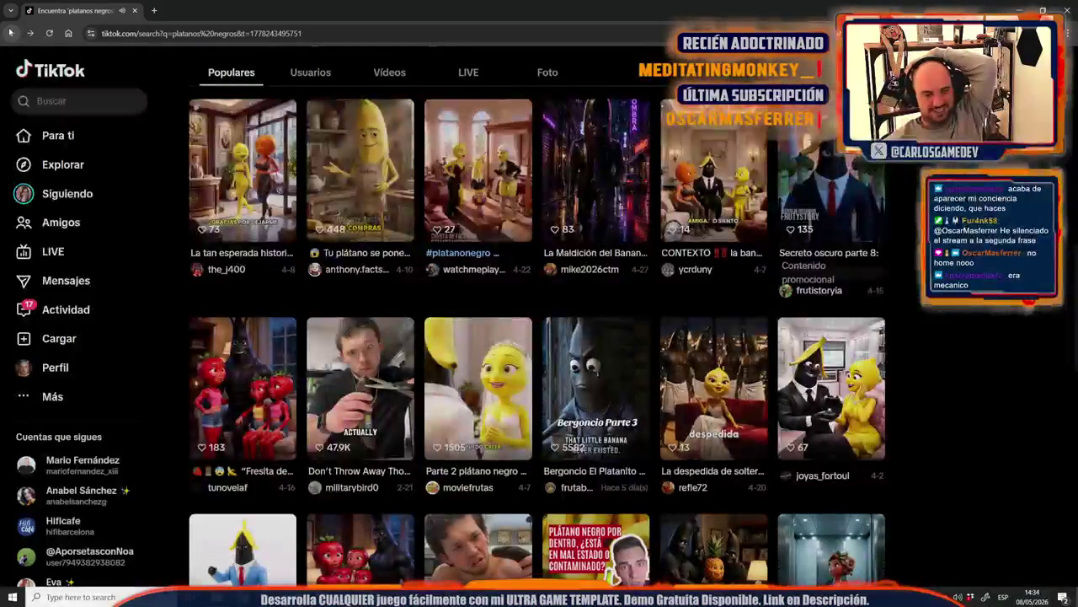
# Step: Scroll the 'platanos negros' results, then switch to another window
pyautogui.scroll(-3, 446, 256)
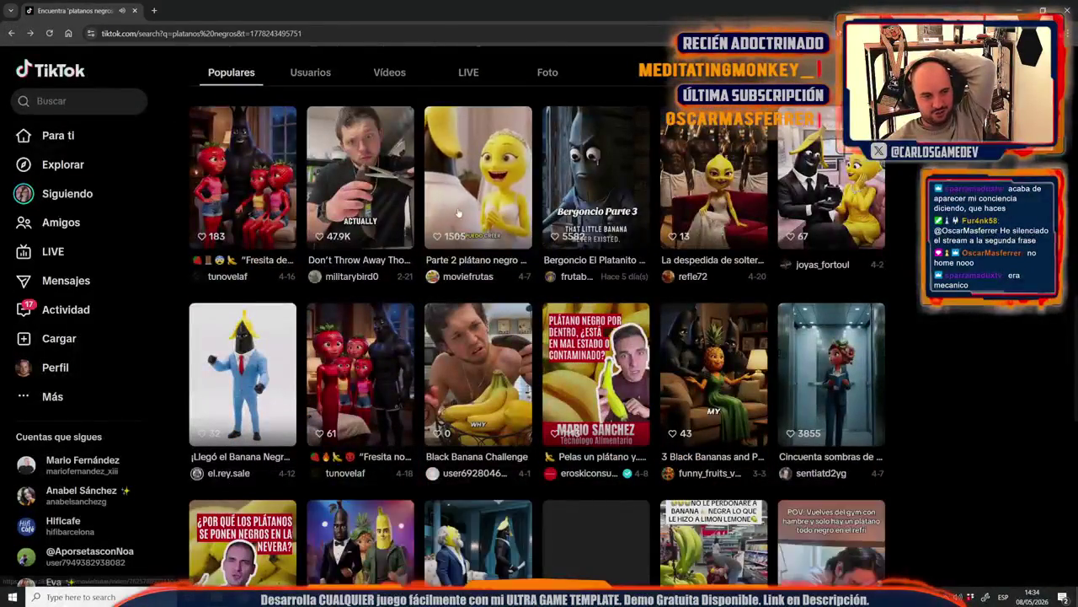
pyautogui.scroll(1, 451, 244)
pyautogui.scroll(1, 454, 227)
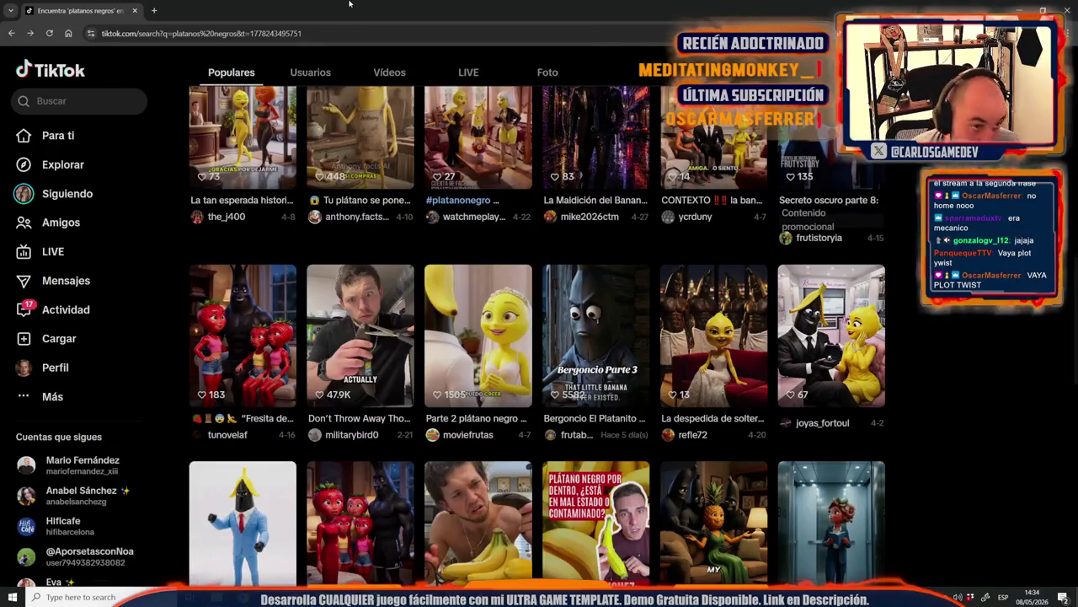
pyautogui.hotkey('alt', 'Tab')
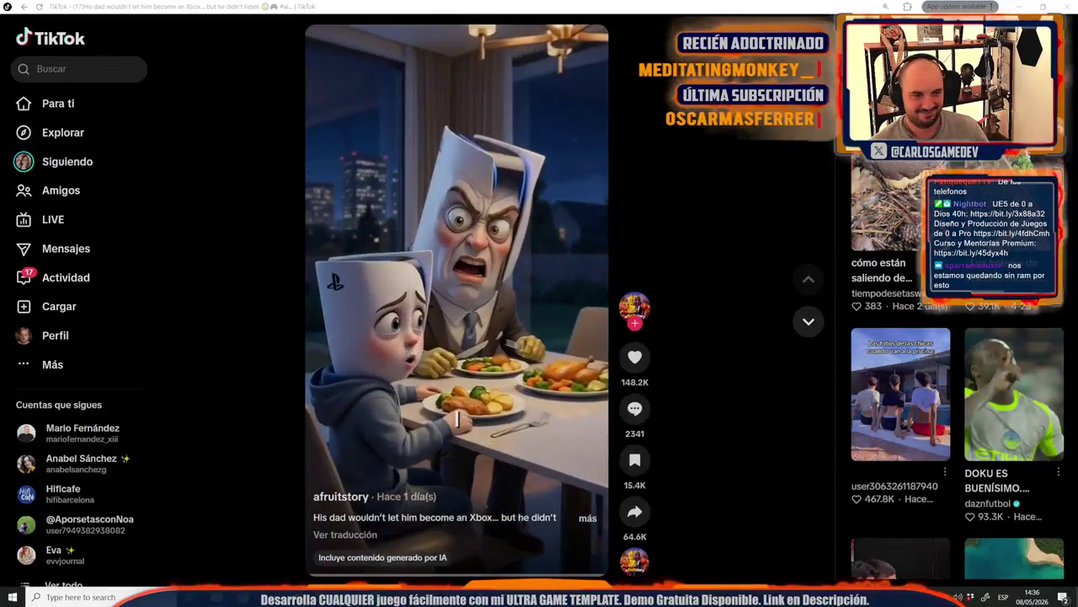
# Step: Play the recommended mushroom-foraging video, then close the TikTok window
pyautogui.click(901, 188)
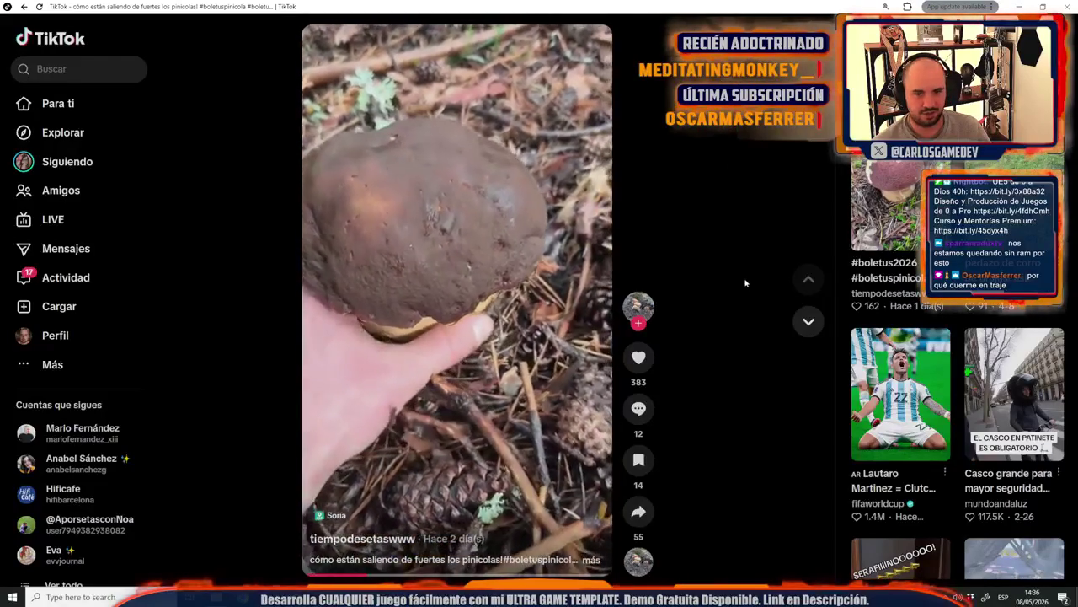
pyautogui.click(1061, 6)
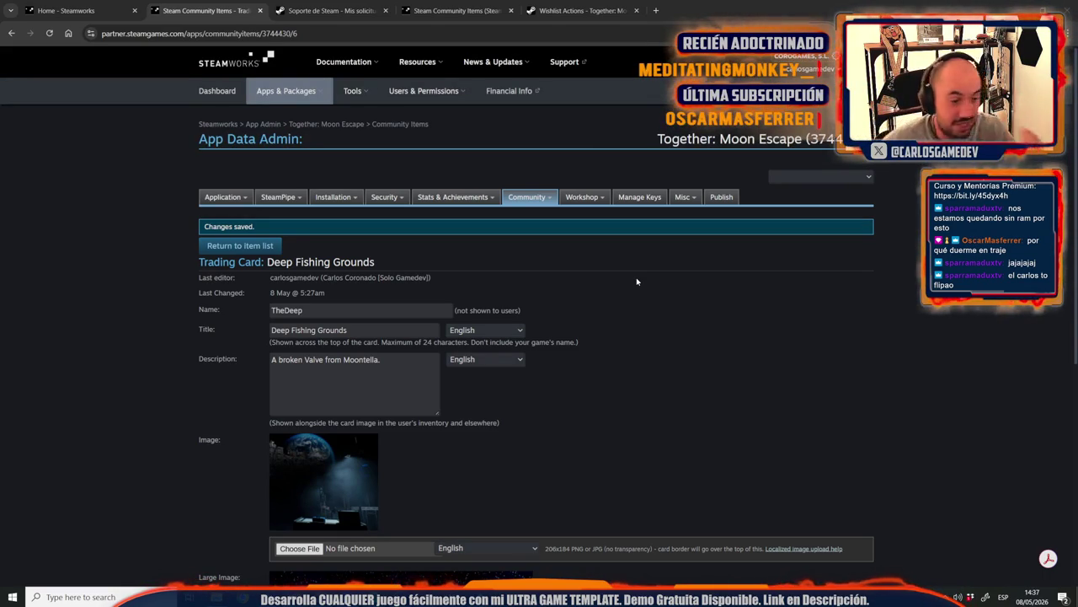
# Step: Set DepthsBig.jpg as the Deep Fishing Grounds card's large image and save
pyautogui.scroll(-4, 620, 481)
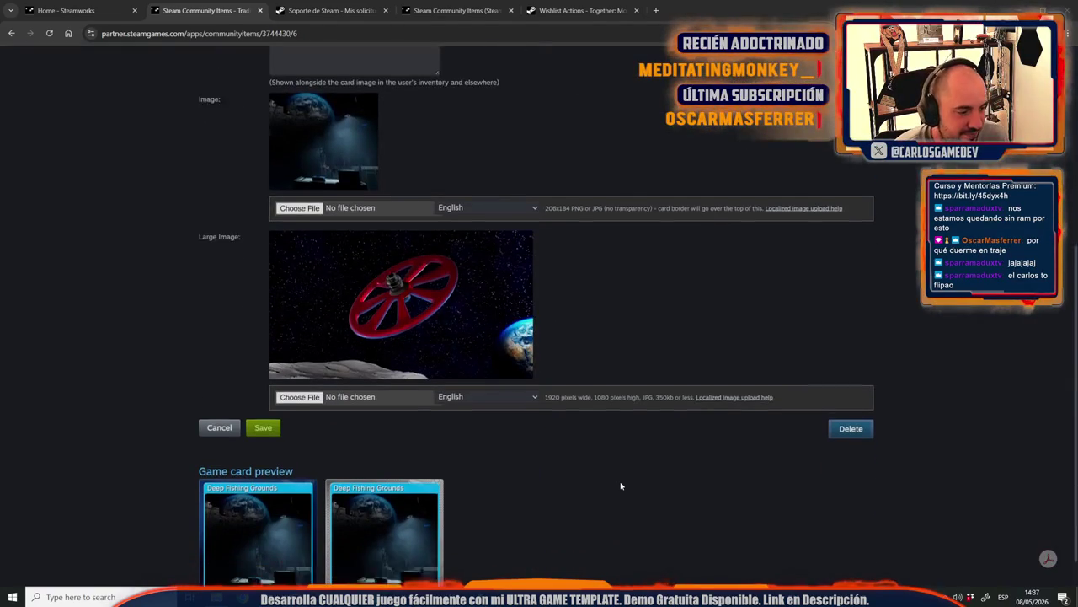
pyautogui.click(272, 399)
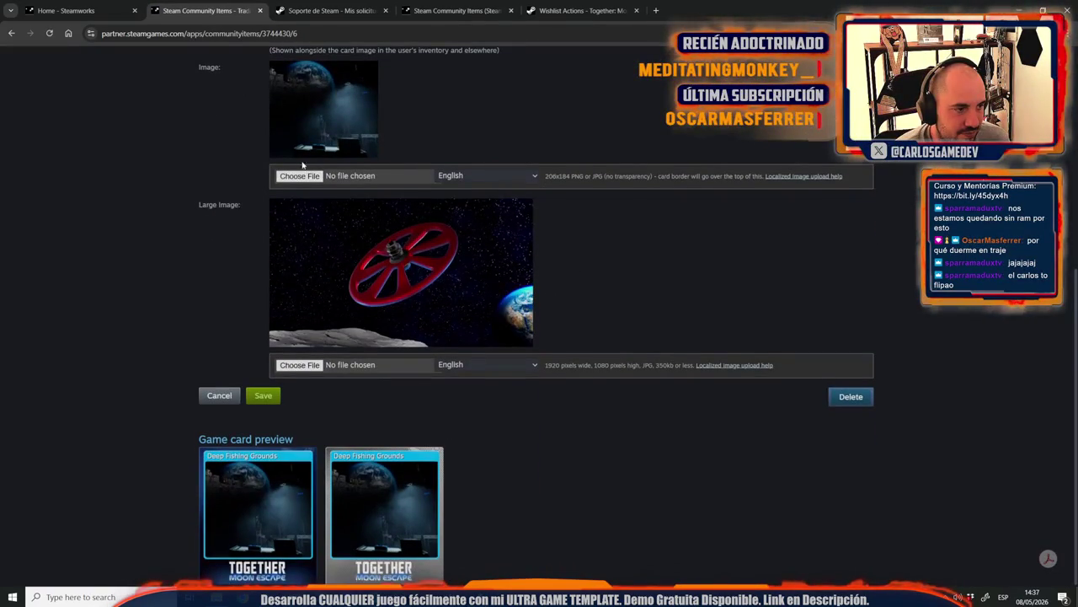
pyautogui.click(299, 365)
pyautogui.doubleClick(308, 88)
pyautogui.click(264, 418)
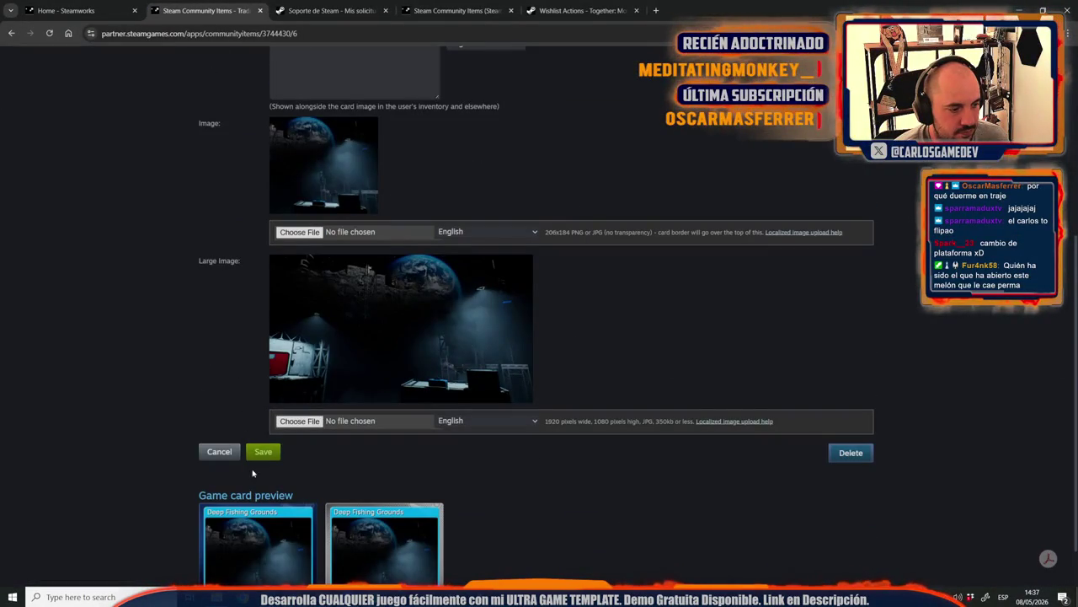
pyautogui.click(263, 452)
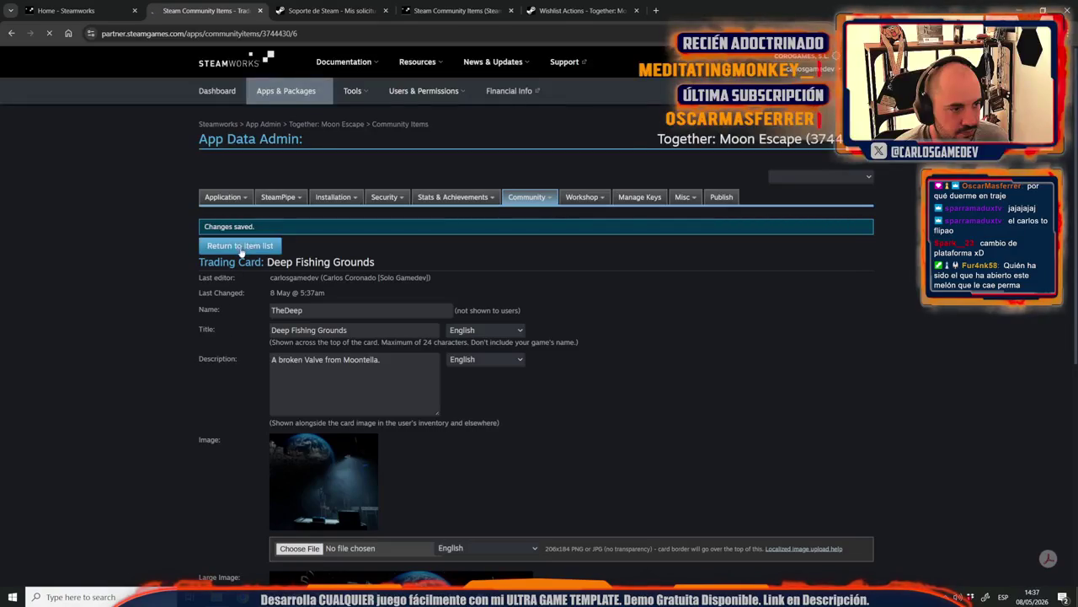
# Step: Return to the community items list
pyautogui.scroll(-2, 222, 327)
pyautogui.scroll(-2, 222, 329)
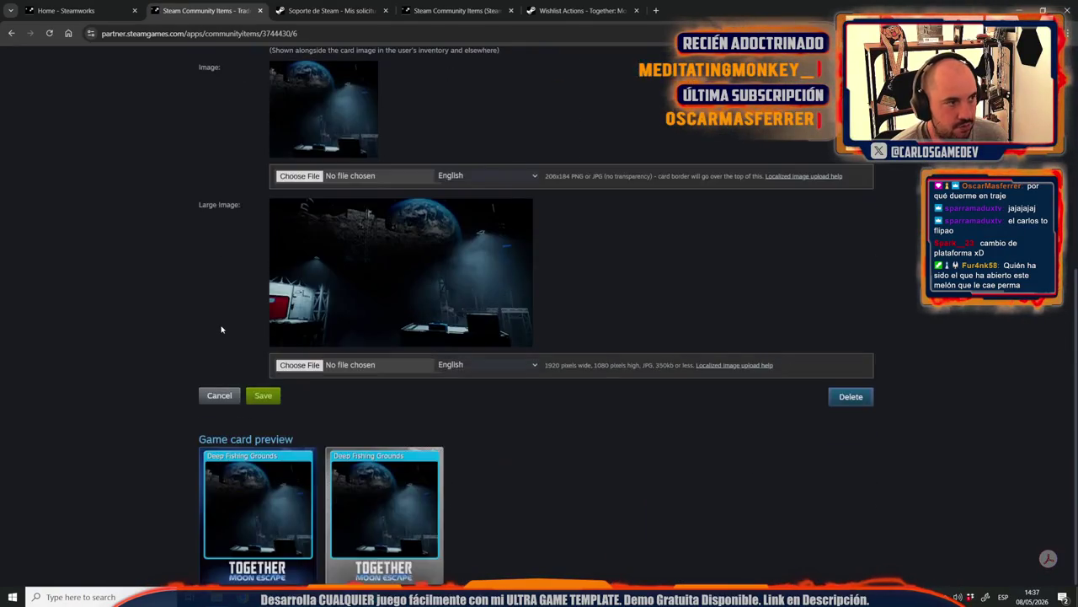
pyautogui.scroll(5, 211, 278)
pyautogui.click(220, 244)
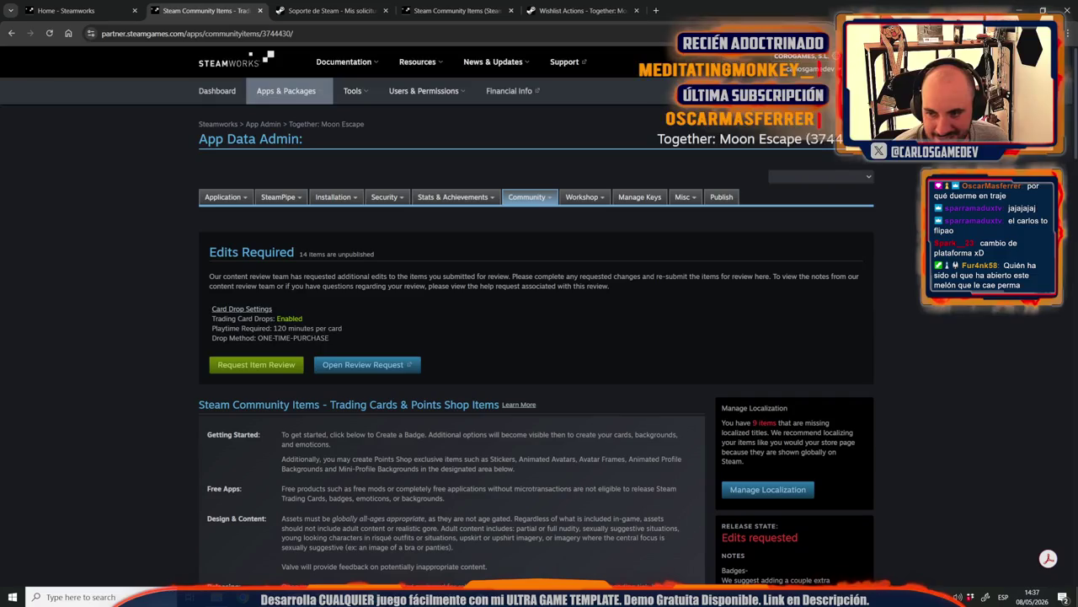
# Step: Open the Moontella card's edit page, go back, then open TheEarth card for editing
pyautogui.scroll(-3, 539, 337)
pyautogui.scroll(-3, 525, 345)
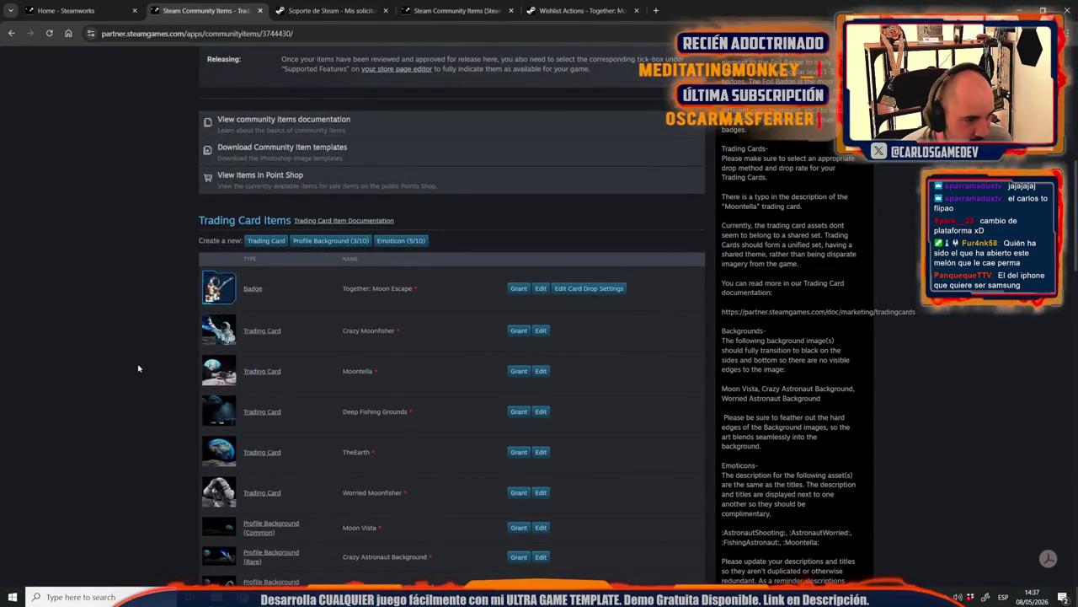
pyautogui.scroll(-1, 127, 389)
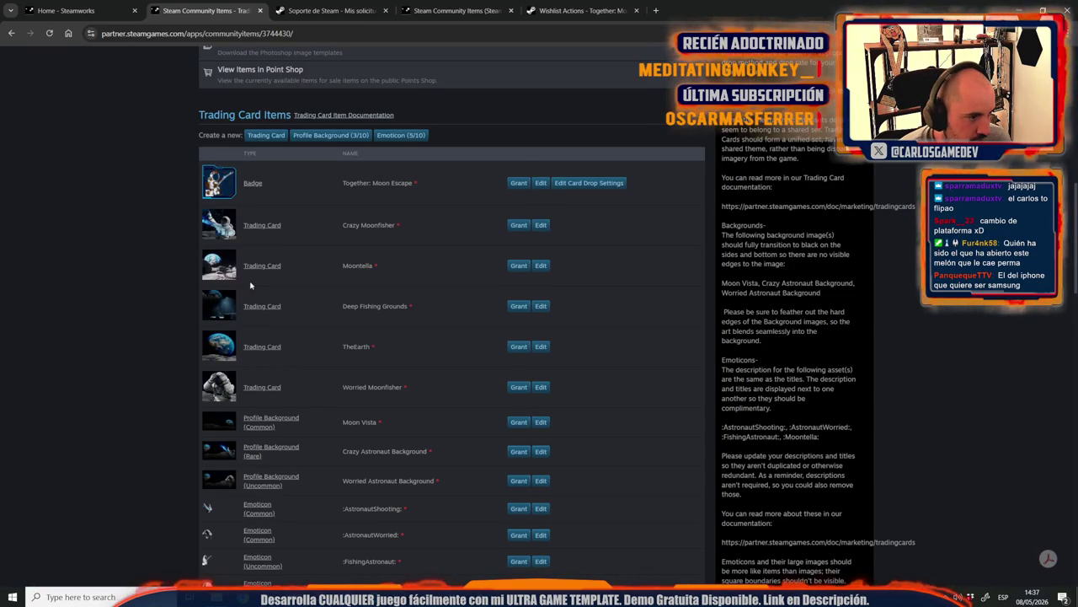
pyautogui.click(541, 267)
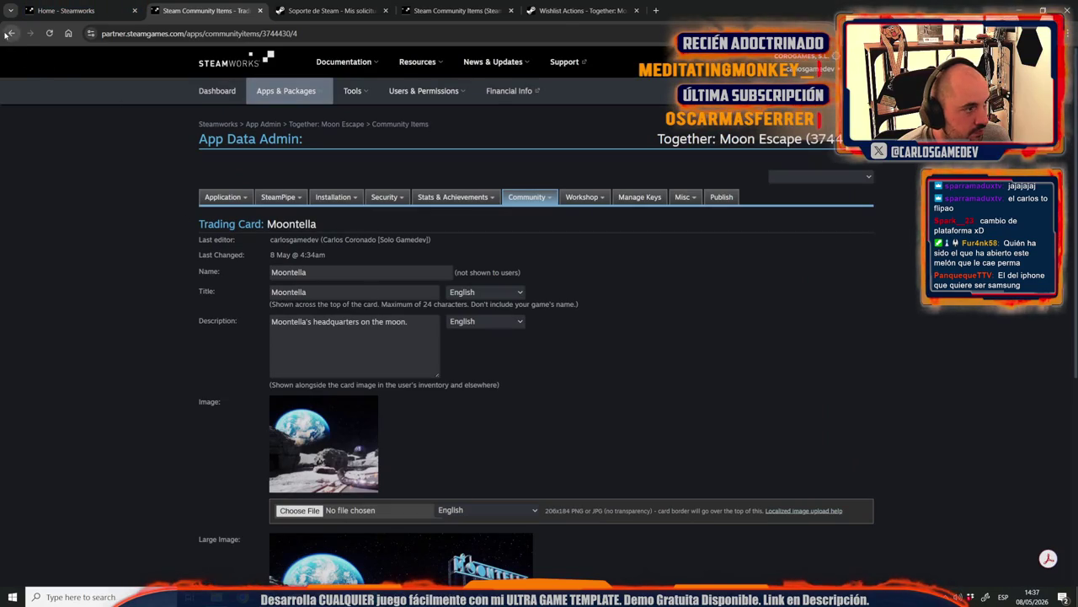
pyautogui.click(7, 34)
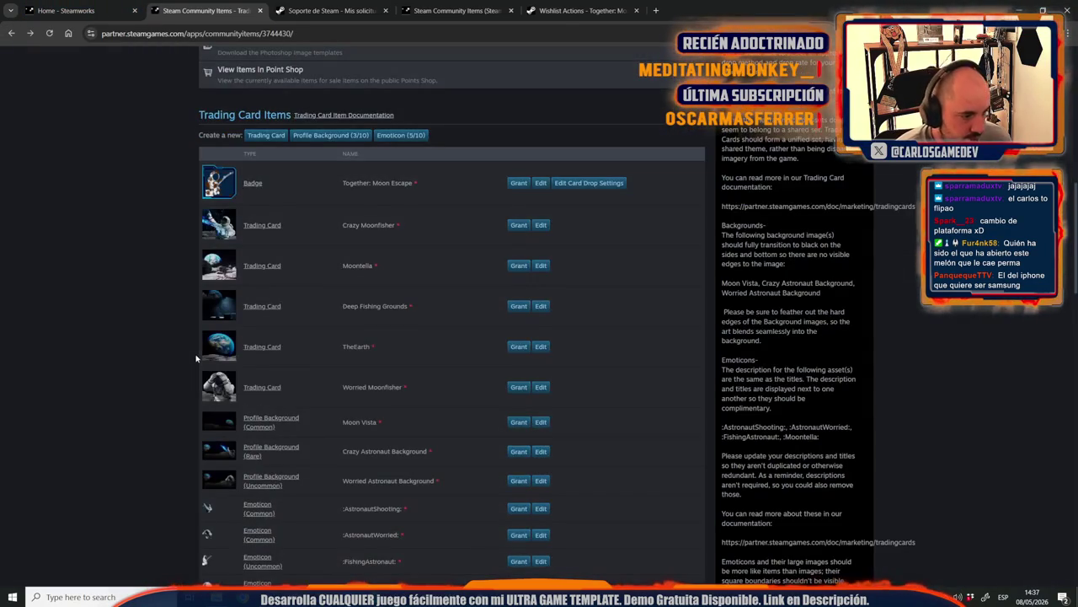
pyautogui.click(548, 347)
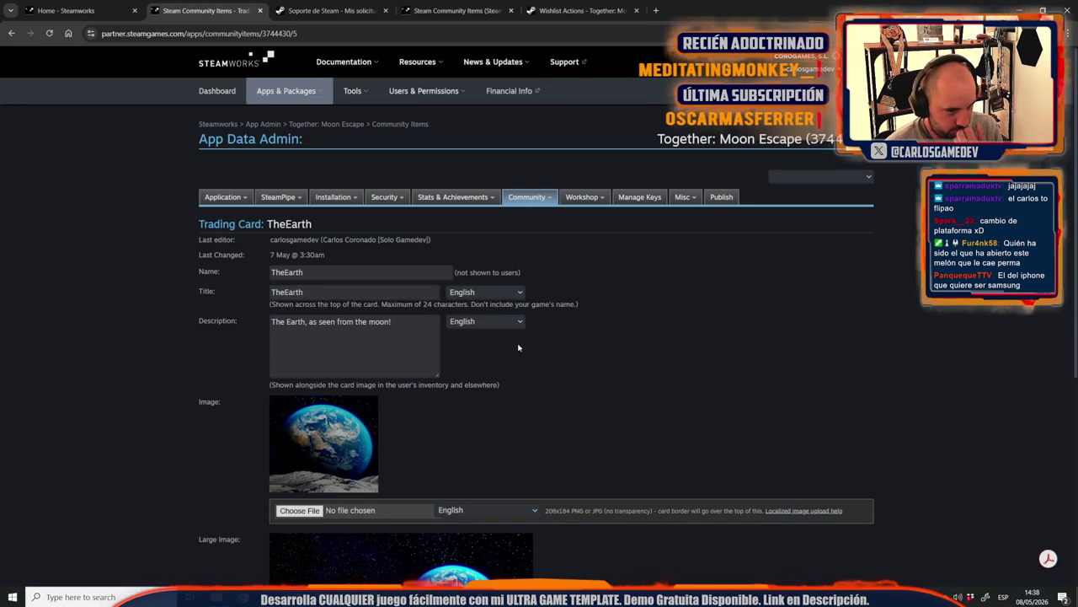
# Step: Retitle the Earth card to 'The Earth' and save it
pyautogui.click(286, 291)
pyautogui.scroll(-2, 269, 404)
pyautogui.scroll(-2, 266, 417)
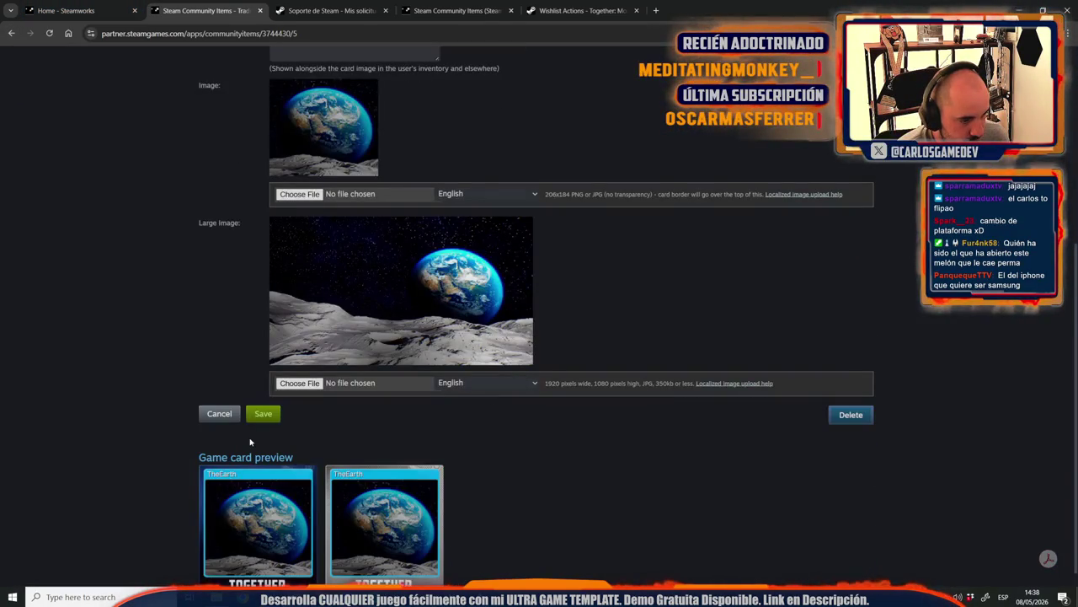
pyautogui.click(263, 421)
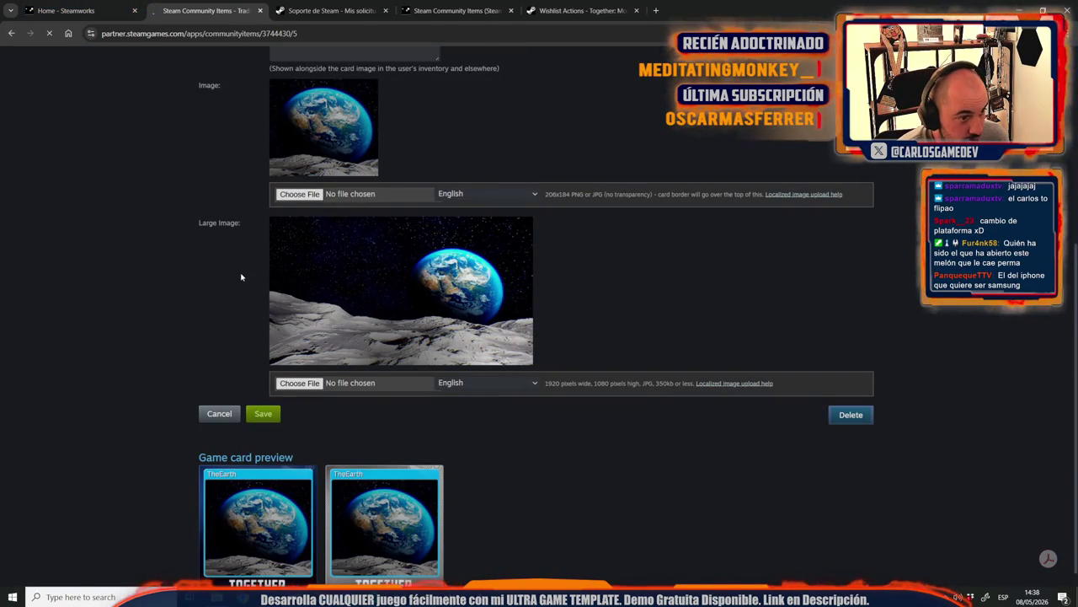
# Step: Go back to the community items list and scroll to Trading Card Items
pyautogui.scroll(-5, 110, 282)
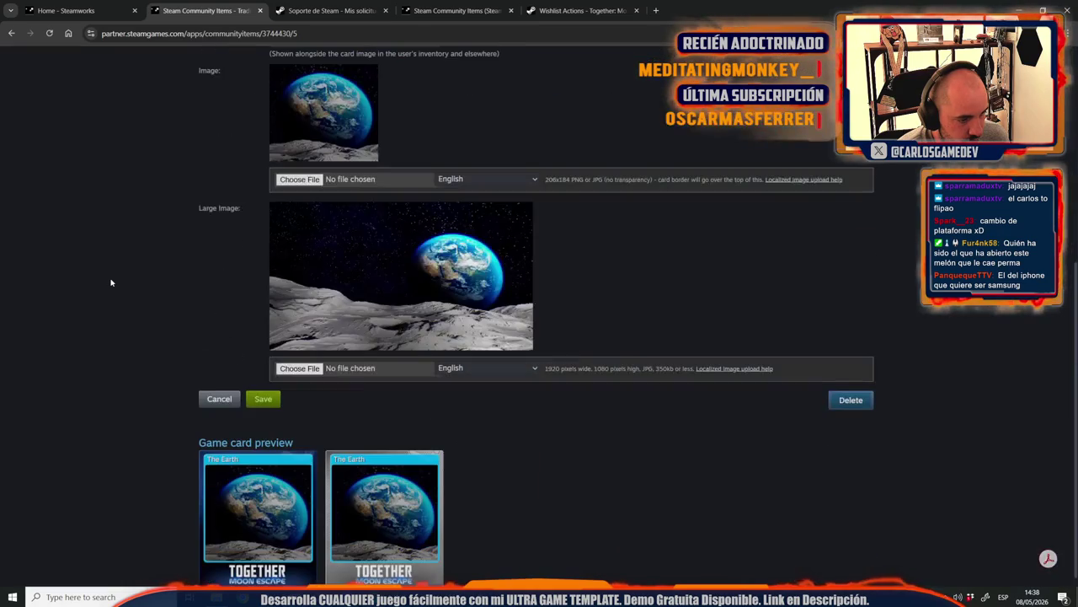
pyautogui.scroll(3, 111, 282)
pyautogui.scroll(2, 231, 233)
pyautogui.click(248, 252)
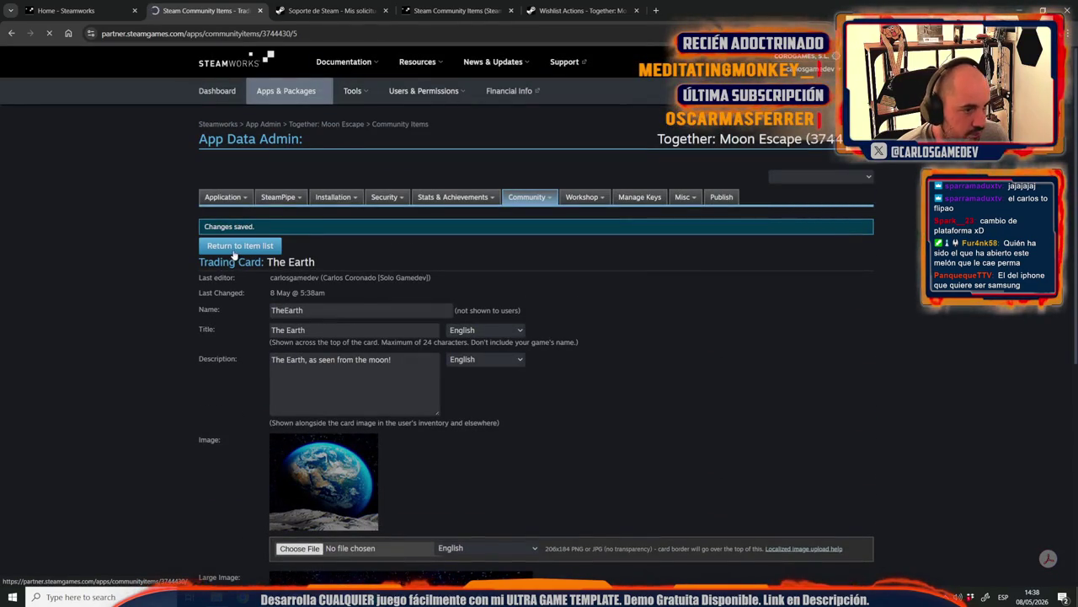
pyautogui.scroll(-3, 132, 310)
pyautogui.scroll(-4, 132, 310)
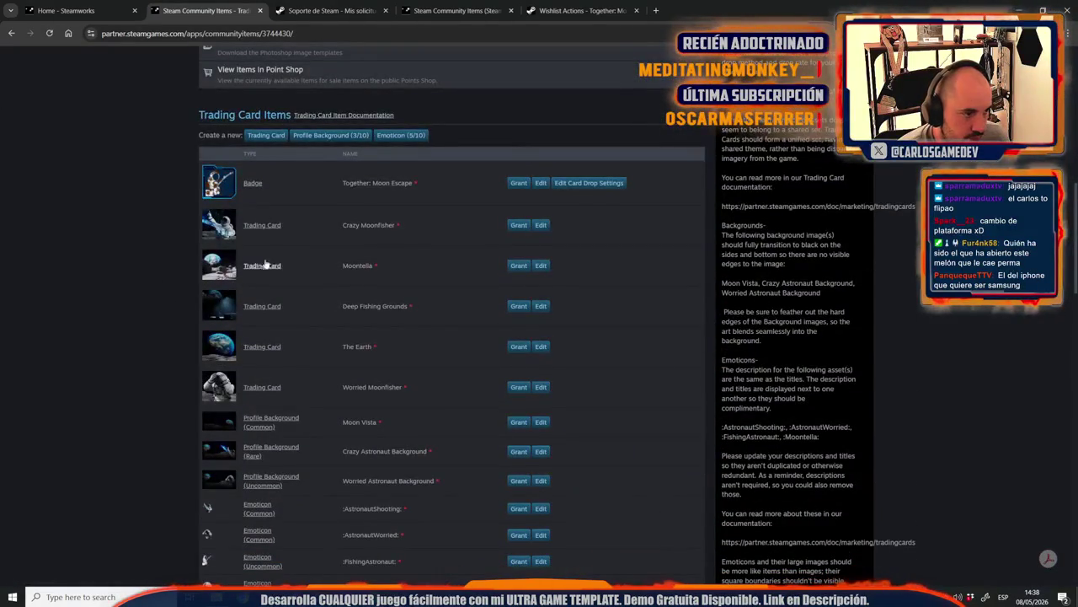
pyautogui.click(516, 227)
pyautogui.moveTo(225, 197)
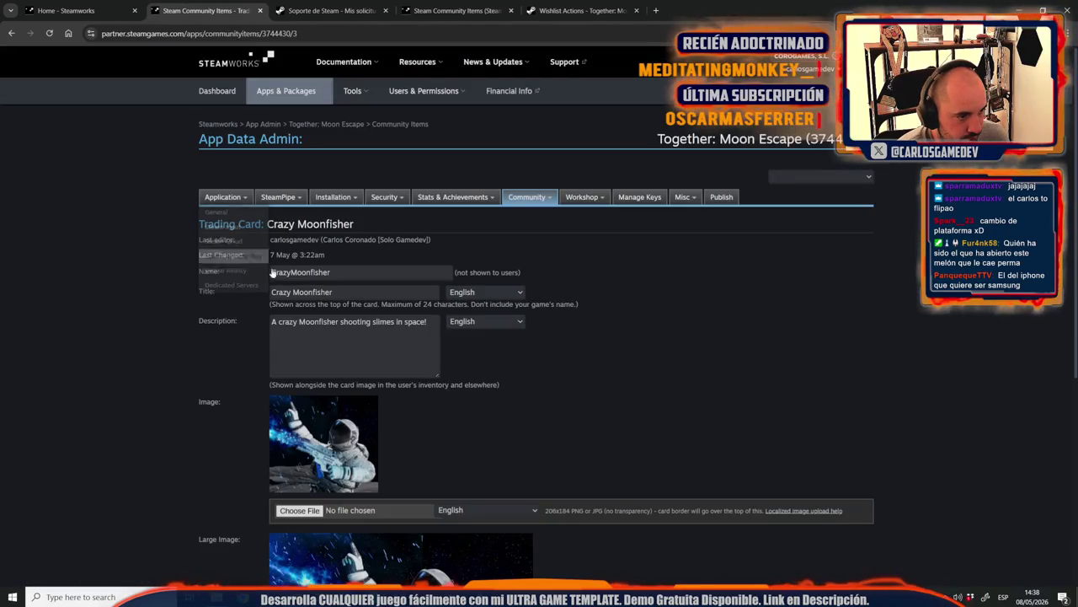
pyautogui.click(10, 34)
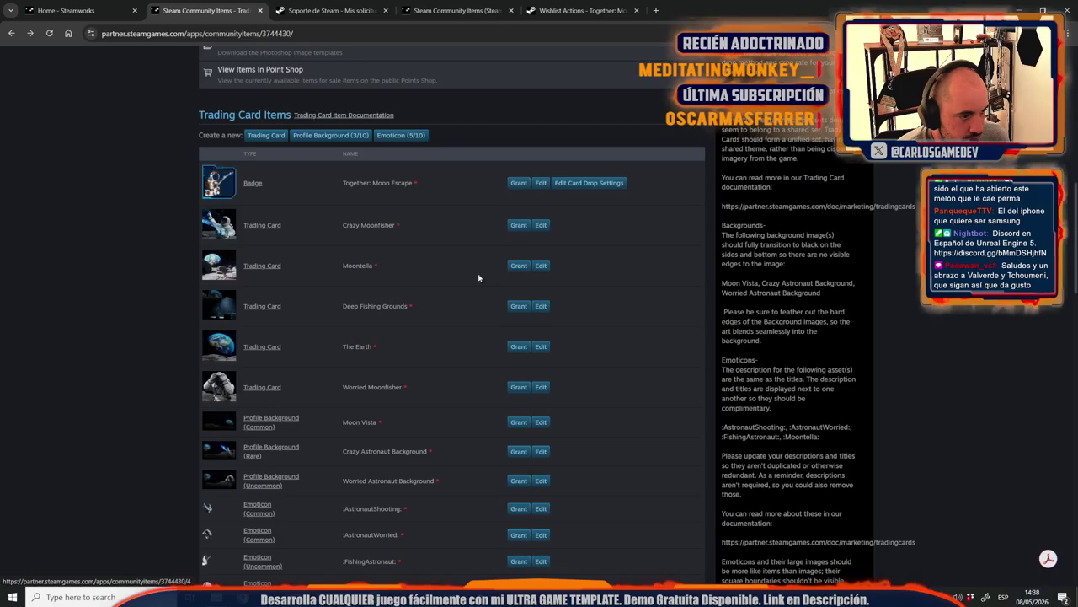
pyautogui.click(541, 389)
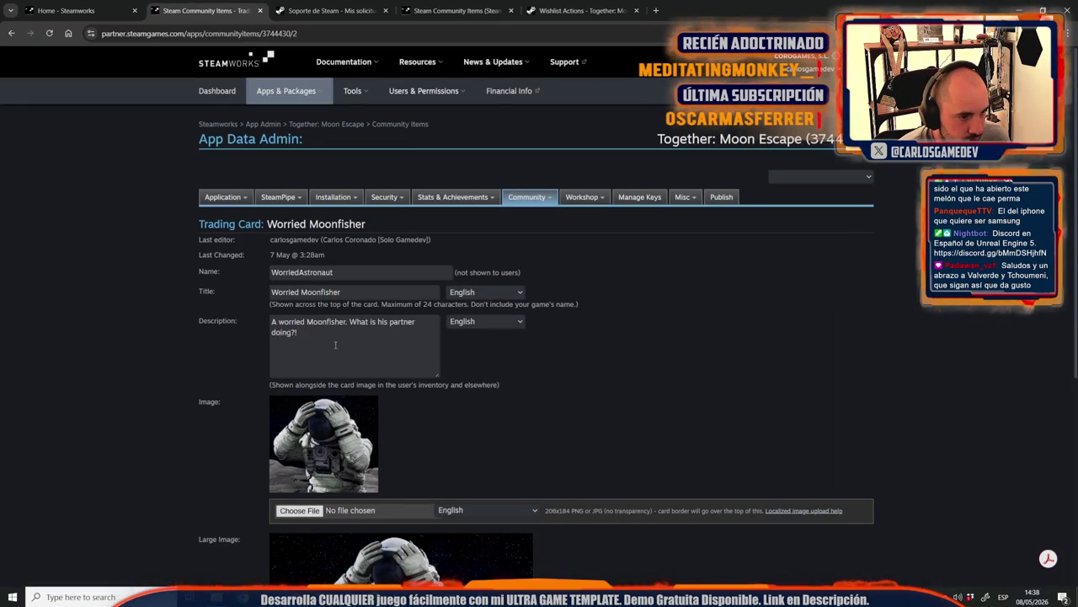
pyautogui.click(12, 34)
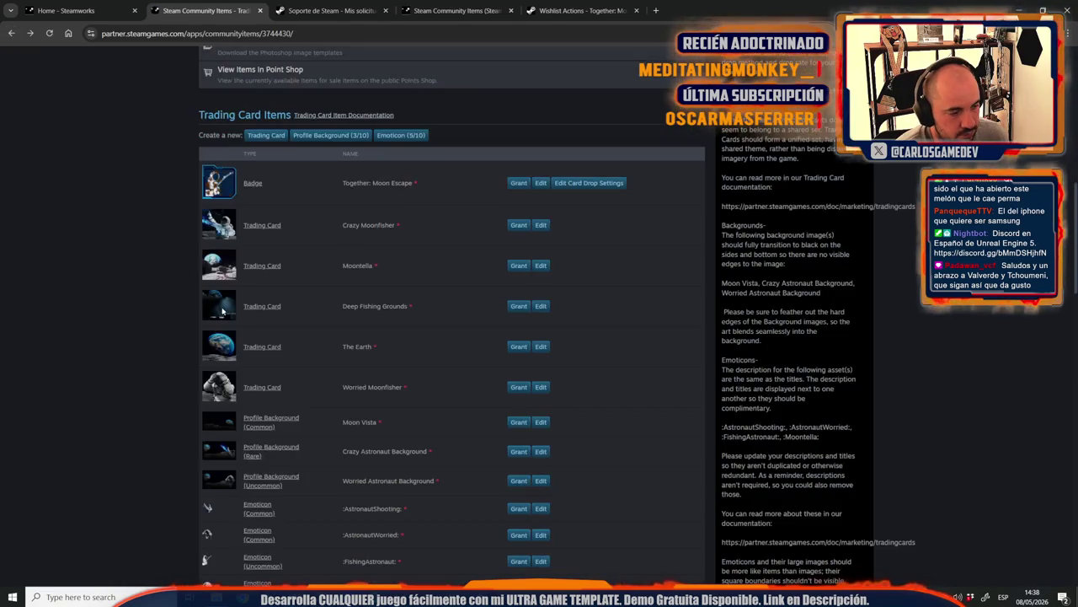
pyautogui.click(267, 136)
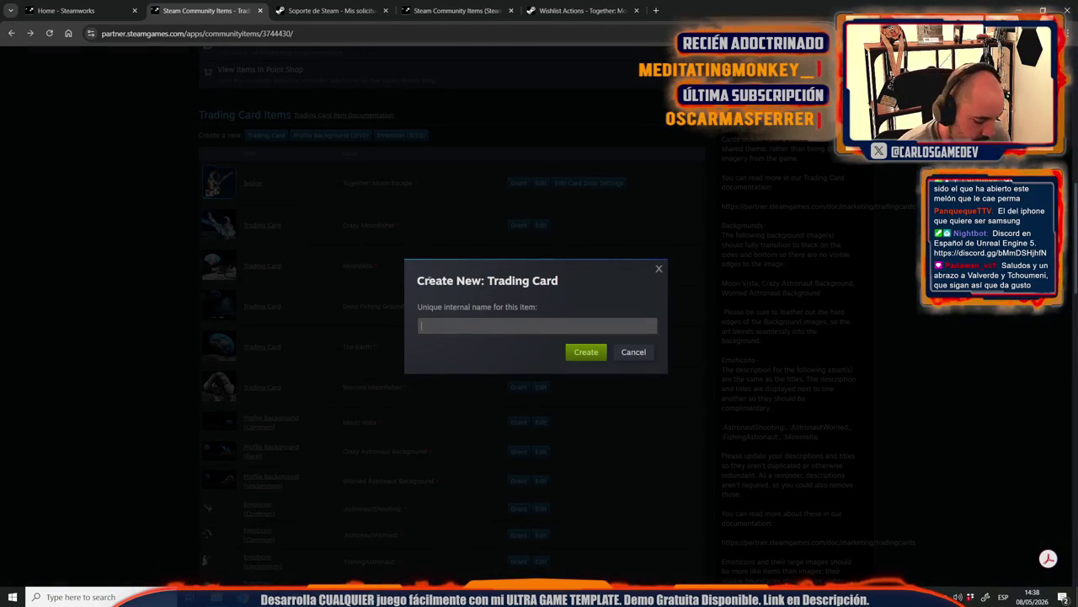
# Step: Create a new trading card with the internal name Old Base
pyautogui.write('Old Base')
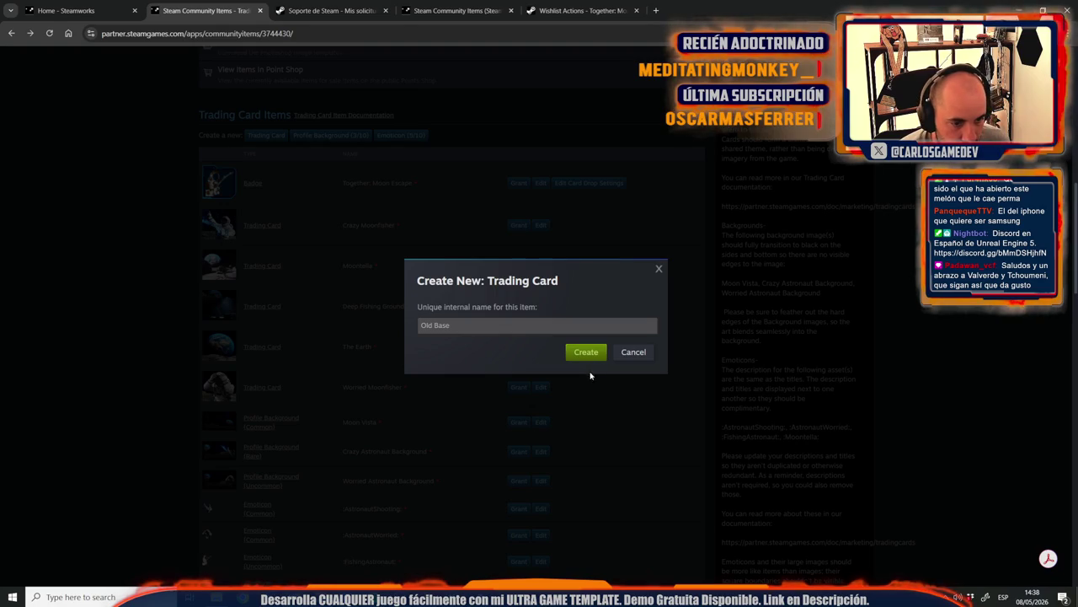
pyautogui.click(589, 353)
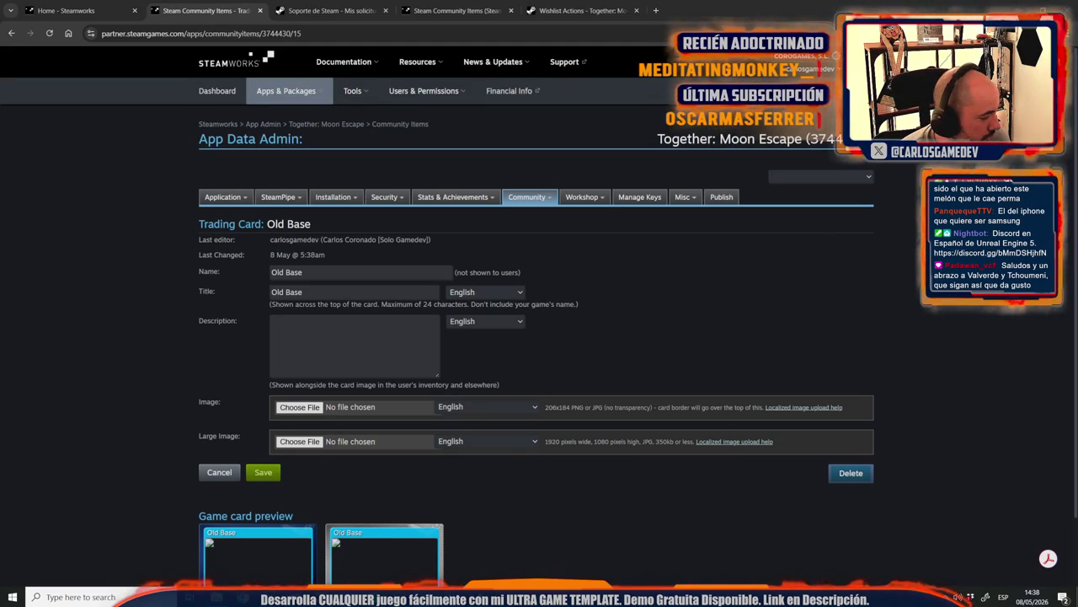
# Step: Attach OldBaseSmall.jpg as the Old Base card image
pyautogui.click(299, 407)
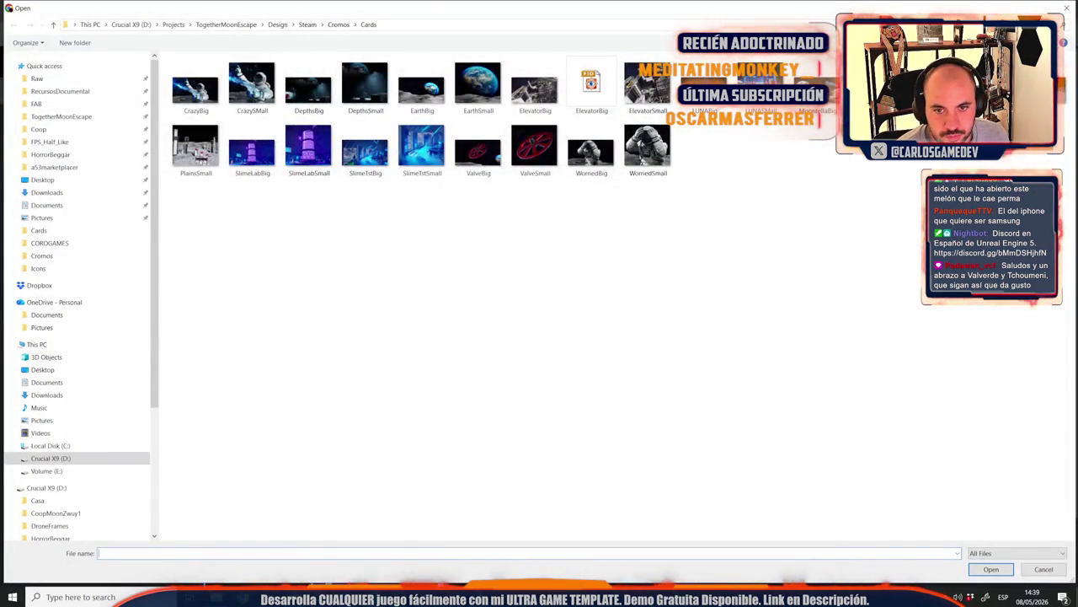
pyautogui.doubleClick(986, 84)
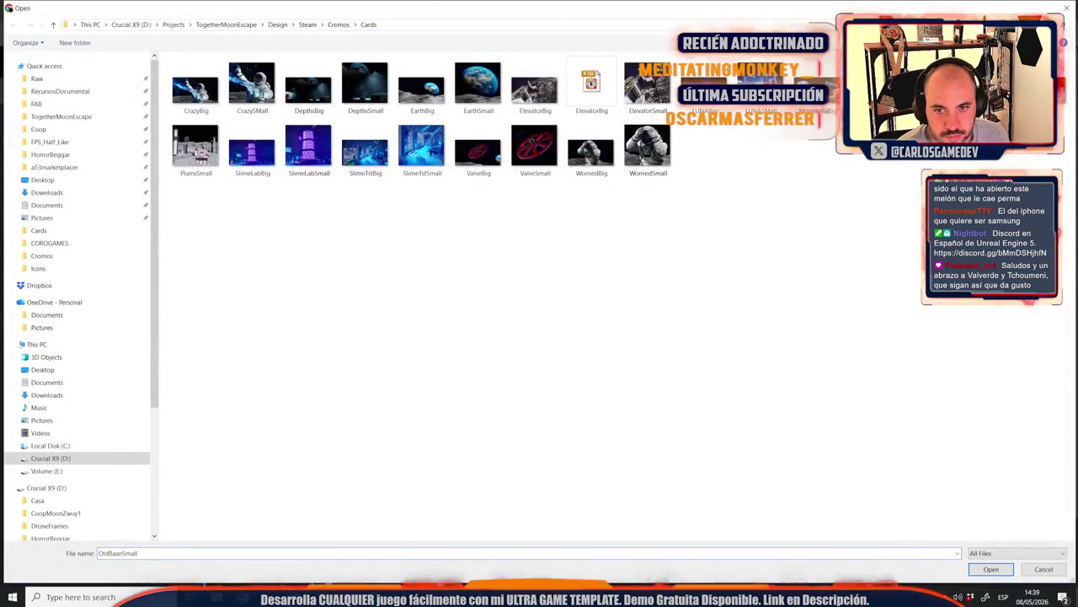
pyautogui.click(354, 432)
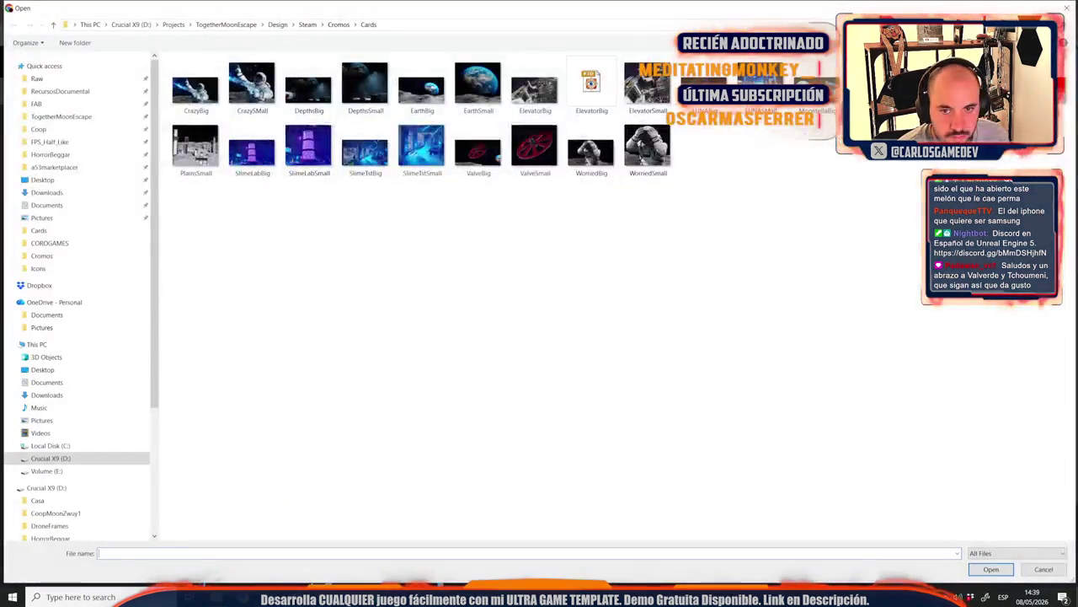
pyautogui.press('Escape')
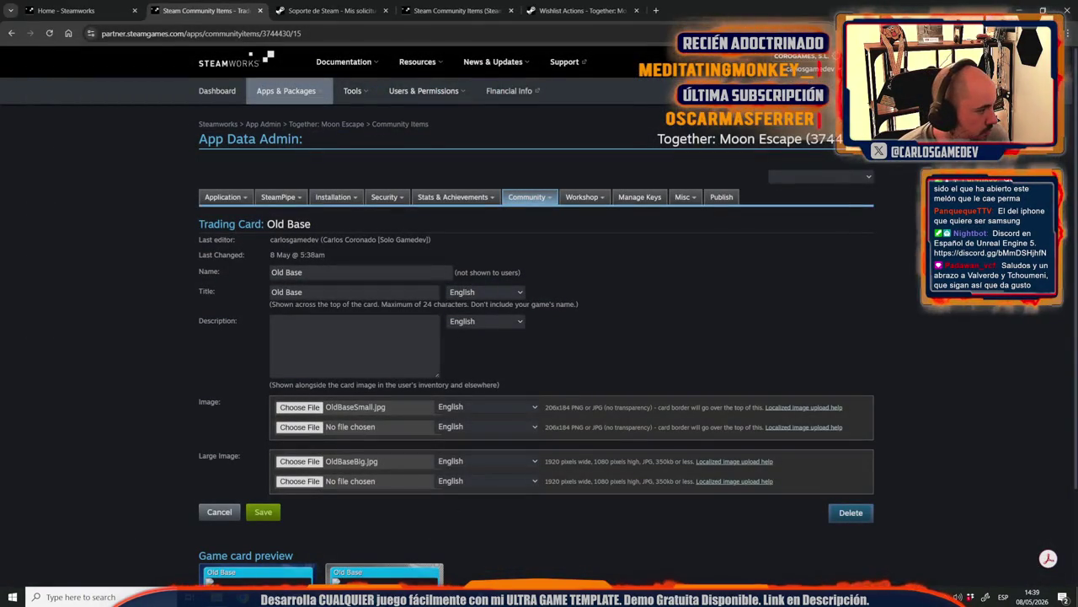
# Step: Paste the description 'Abandoned, but not forgotten.' and save the Old Base card
pyautogui.click(295, 337)
pyautogui.write('Abandoned, but not forgotten.')
pyautogui.scroll(-2, 117, 372)
pyautogui.click(263, 397)
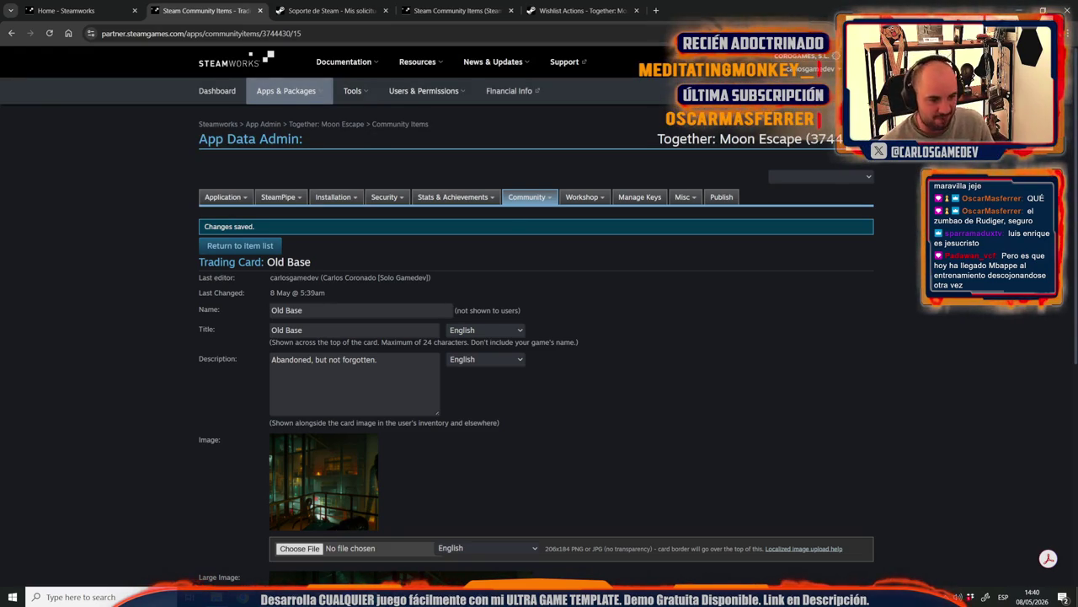
# Step: Scroll through the saved Old Base card to review it
pyautogui.scroll(-5, 487, 314)
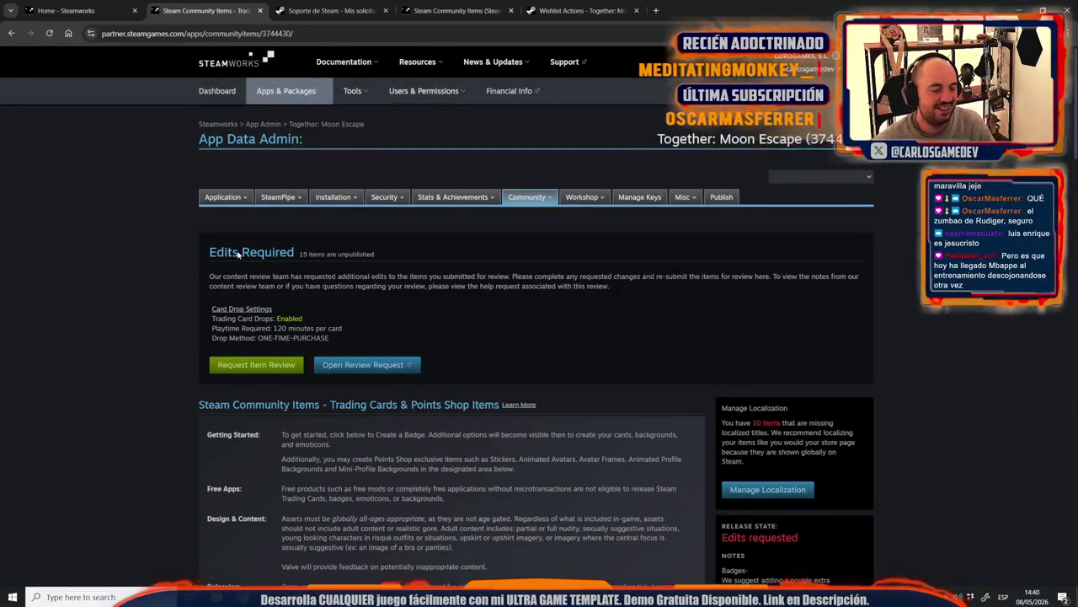
# Step: Scroll the community items page to check Old Base in the trading card list
pyautogui.scroll(-5, 168, 320)
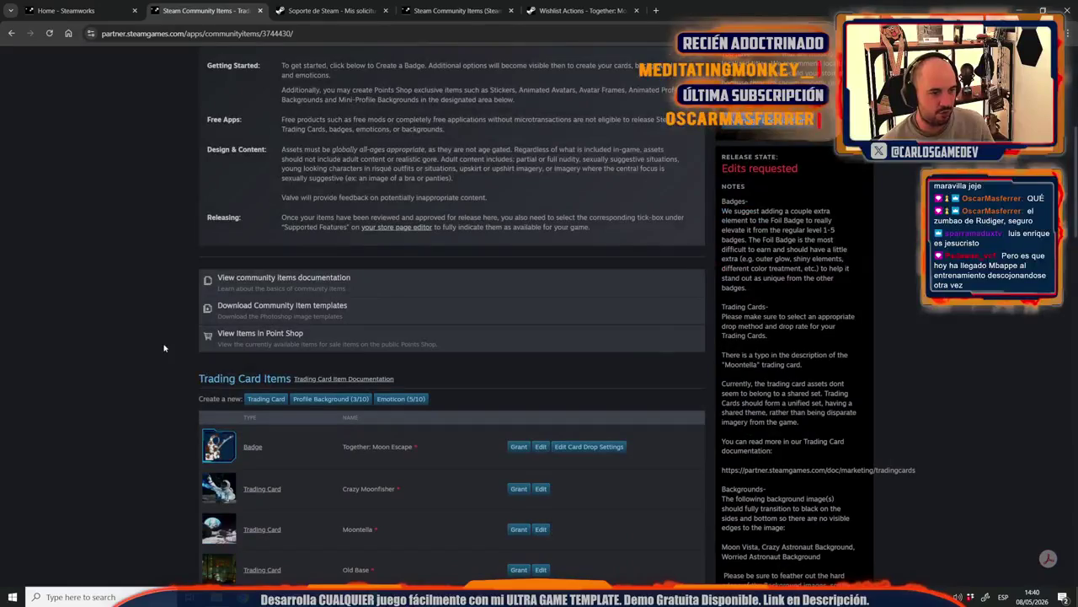
pyautogui.scroll(4, 140, 323)
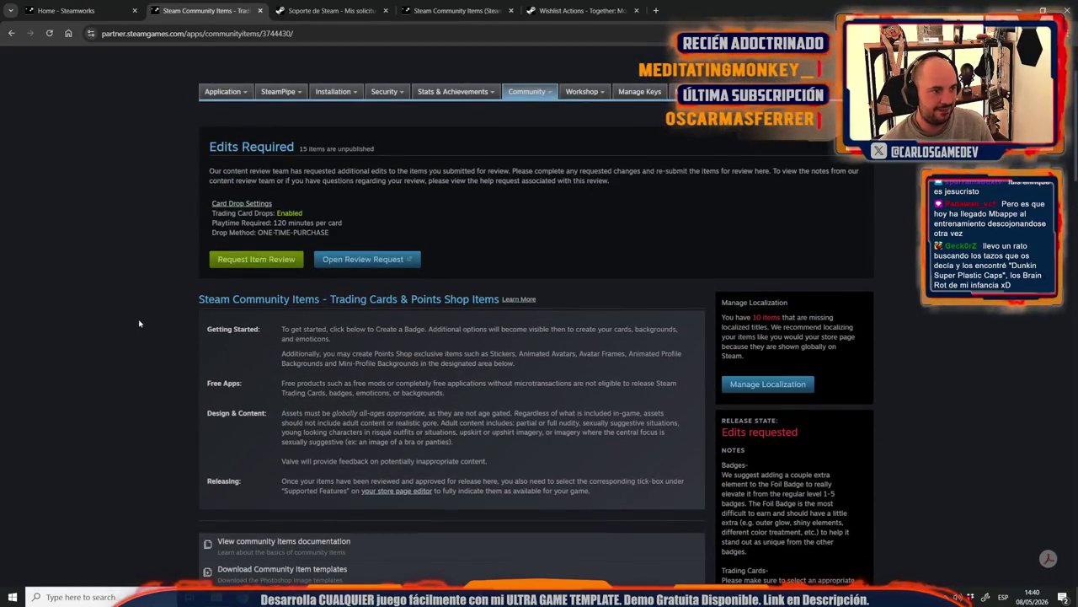
pyautogui.scroll(-5, 139, 322)
pyautogui.scroll(3, 140, 323)
pyautogui.scroll(1, 140, 322)
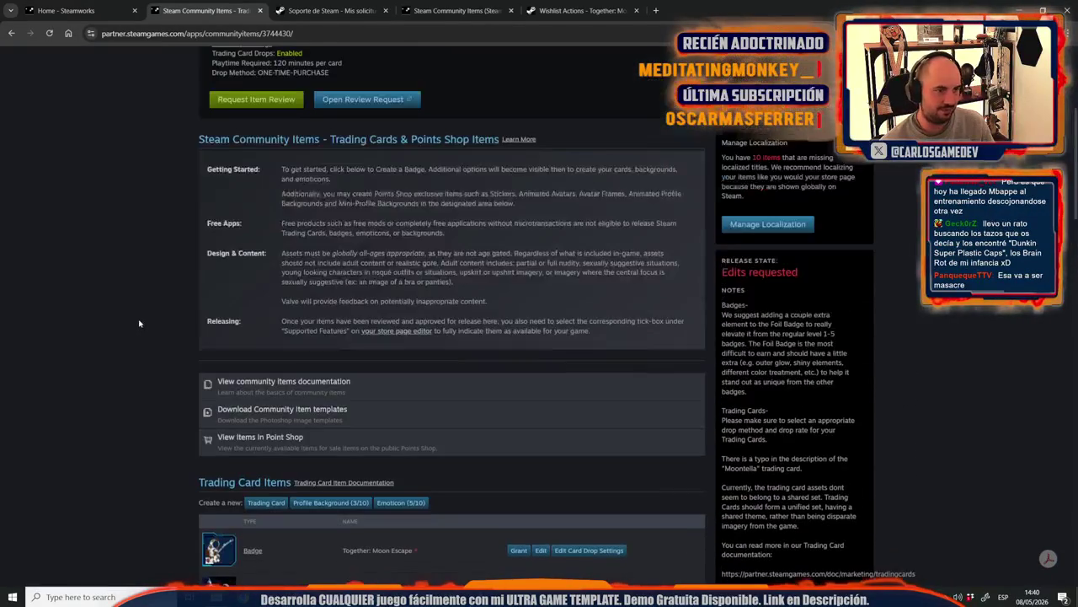
pyautogui.scroll(-3, 140, 323)
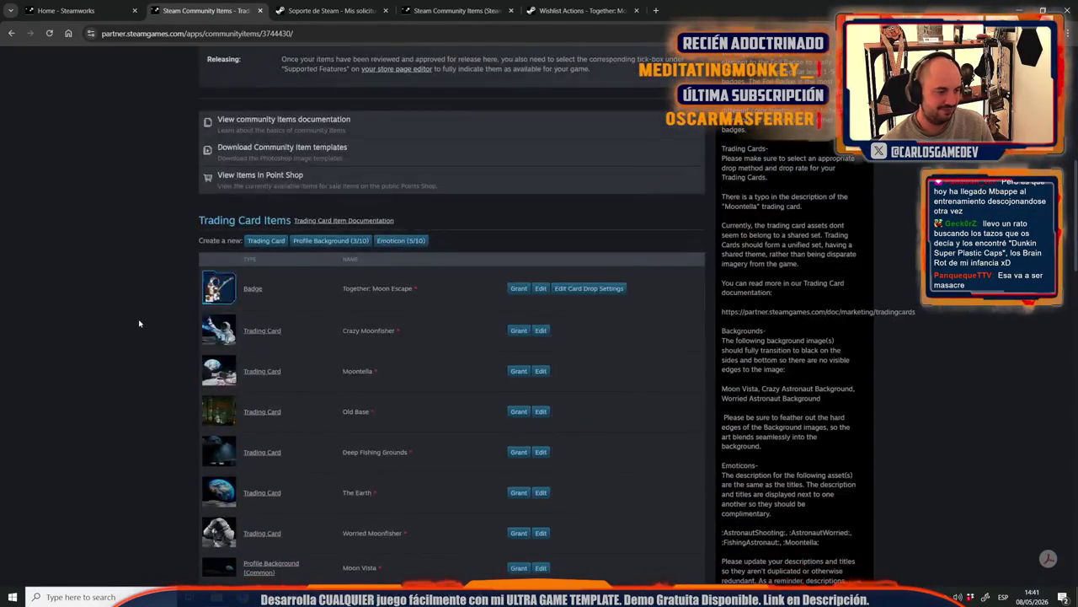
pyautogui.scroll(-2, 138, 320)
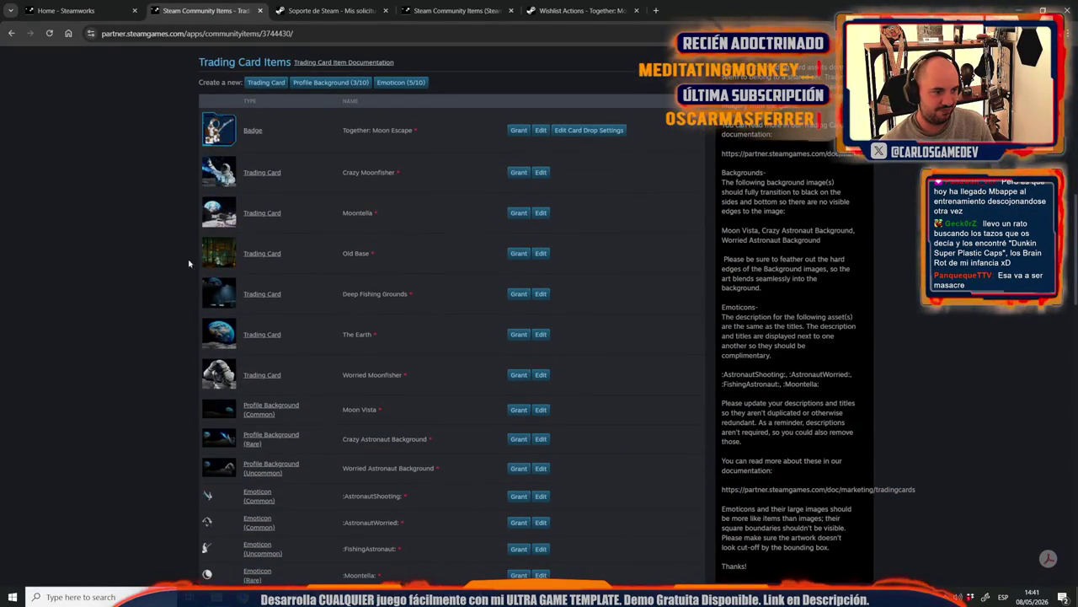
# Step: Create a new trading card named Vertical Drop
pyautogui.click(265, 82)
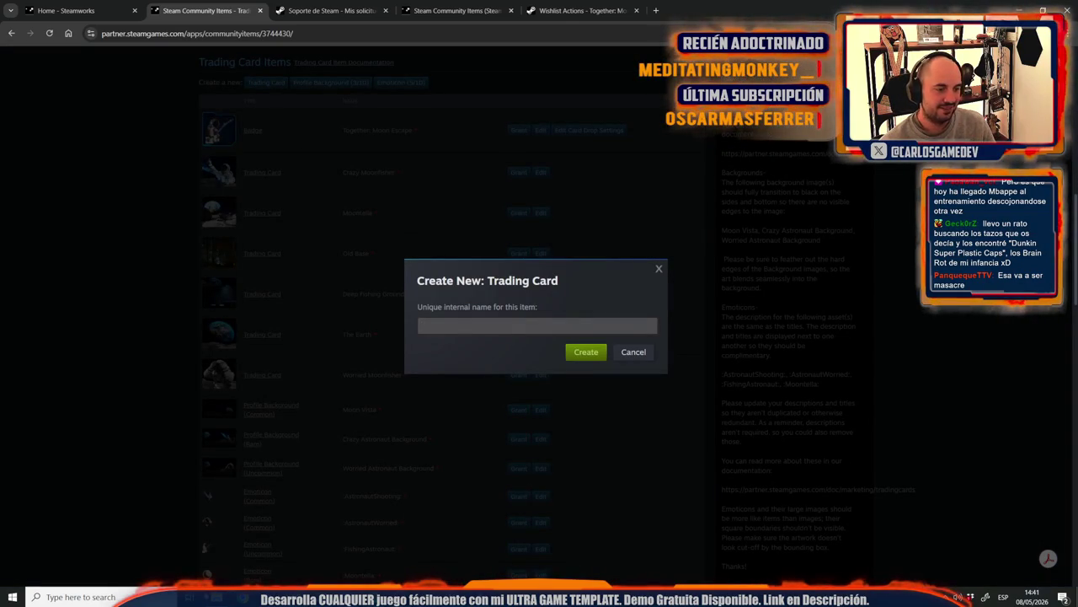
pyautogui.write('Vertical Drop')
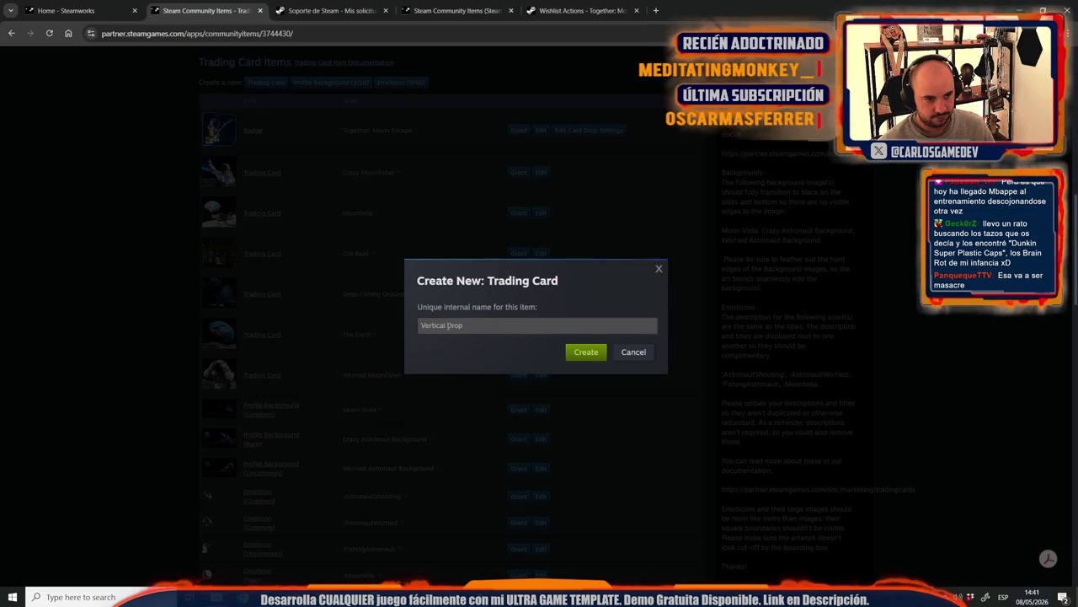
pyautogui.click(588, 352)
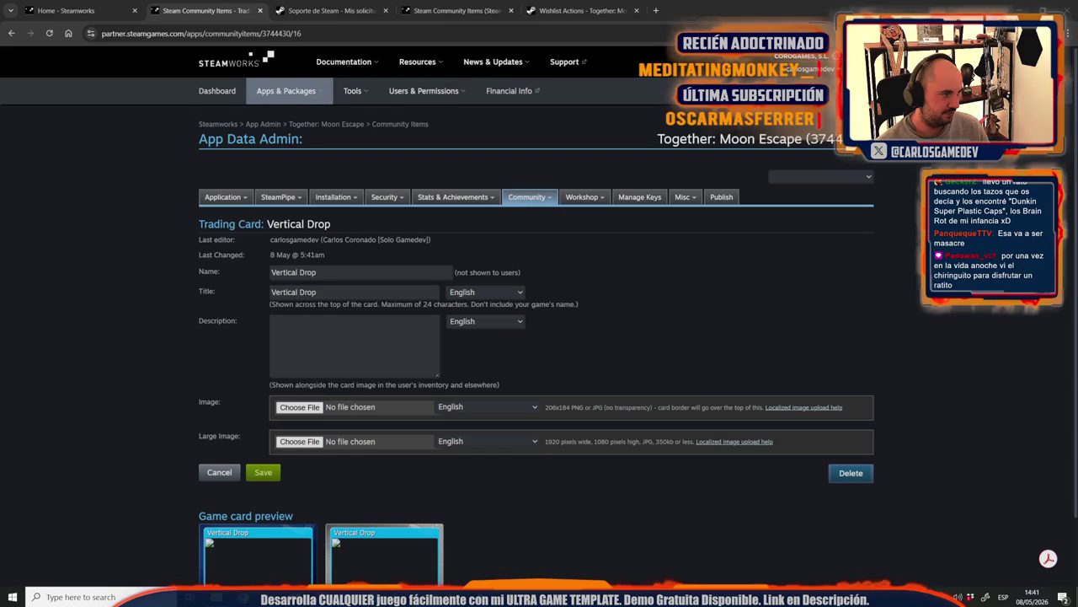
# Step: Enter the description 'Up is the only way forward.' and attach ElevatorSmall.jpg and ElevatorBig.jpg
pyautogui.click(354, 341)
pyautogui.write('Down is the only way forward.')
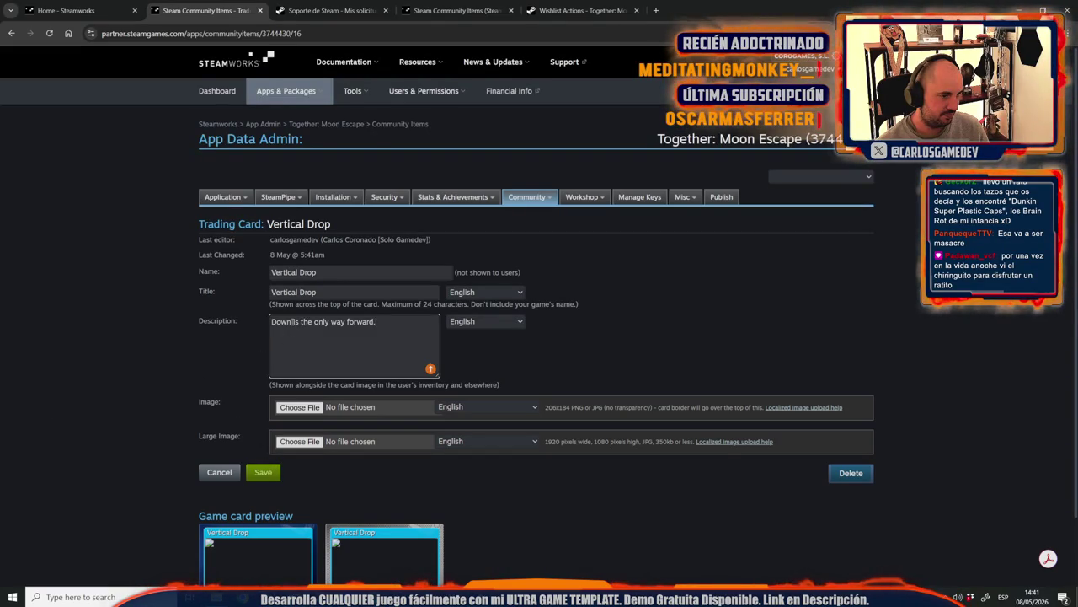
pyautogui.write('Up')
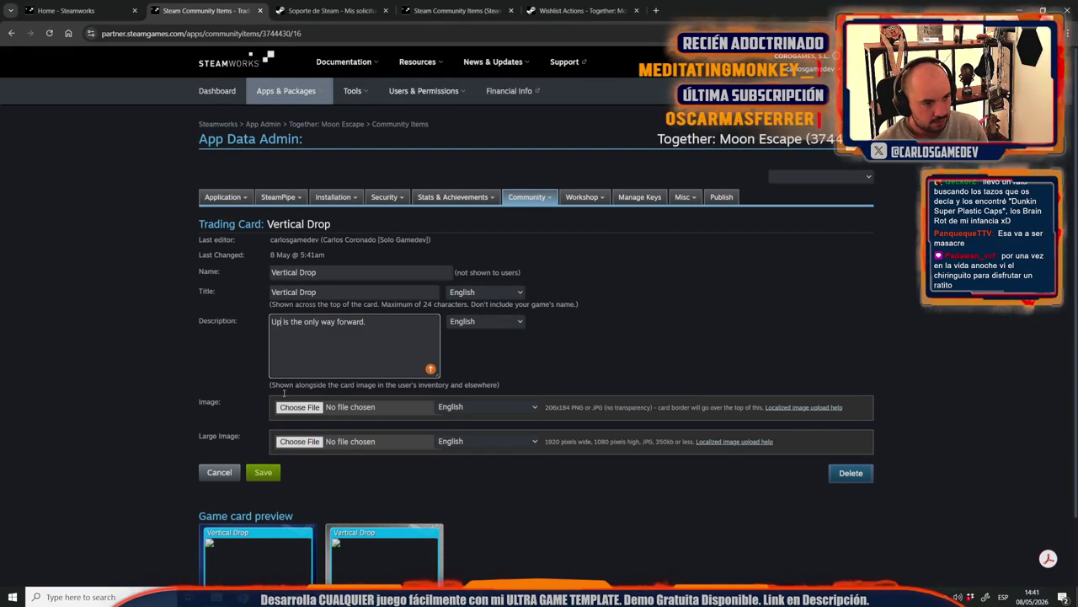
pyautogui.click(299, 407)
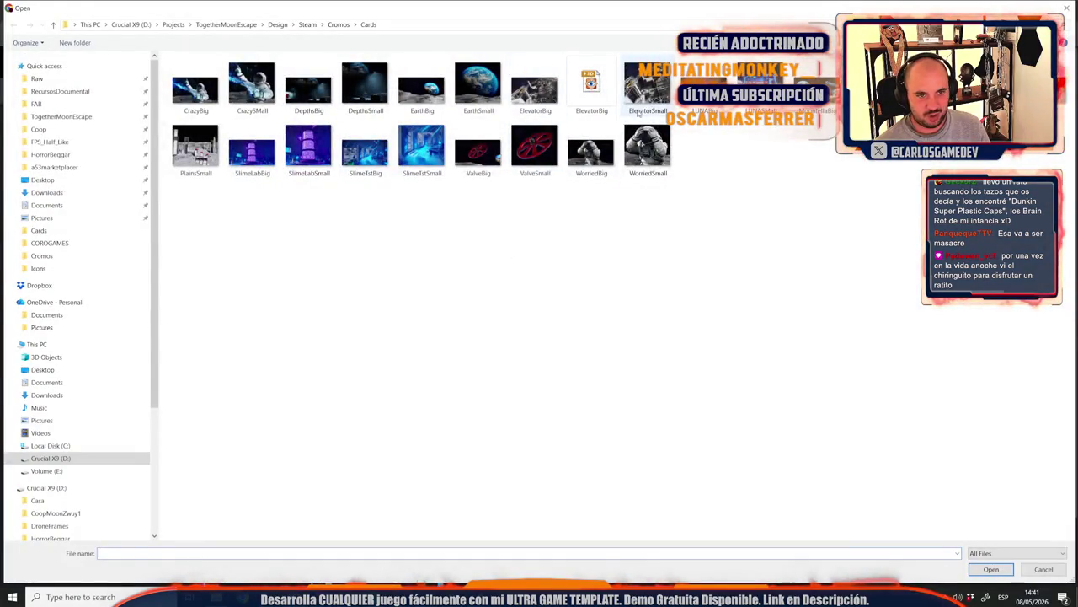
pyautogui.doubleClick(647, 89)
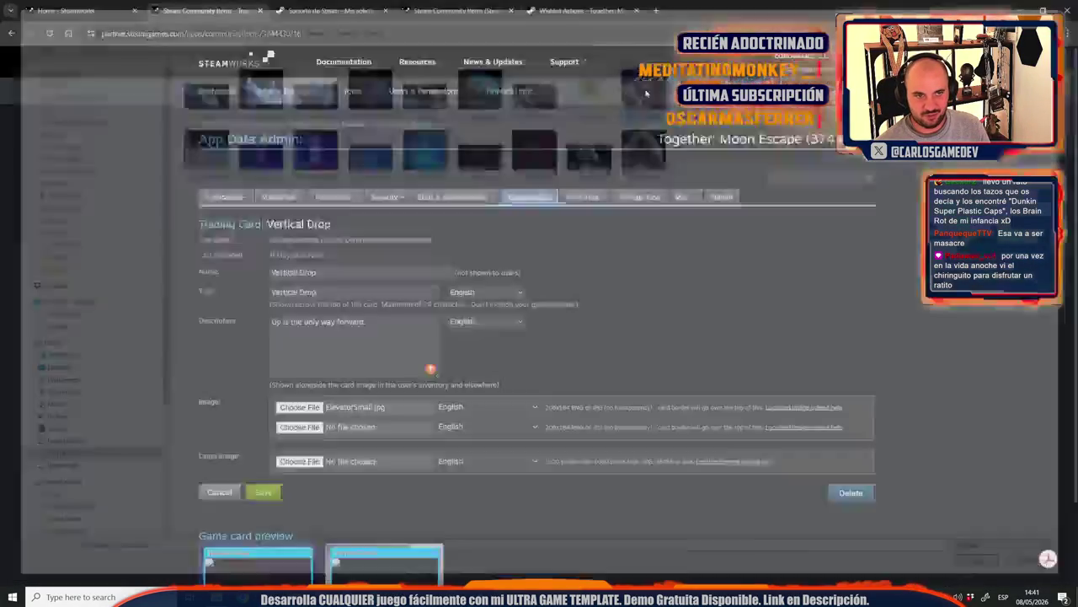
pyautogui.click(299, 460)
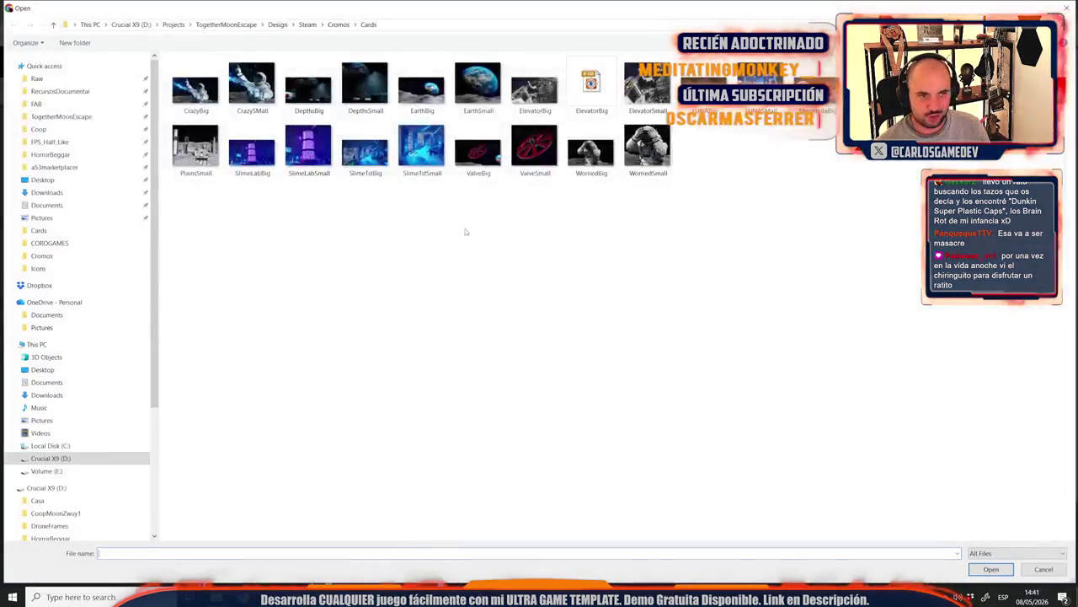
pyautogui.doubleClick(534, 85)
# Step: Save the Vertical Drop card and return to the community items list
pyautogui.click(262, 519)
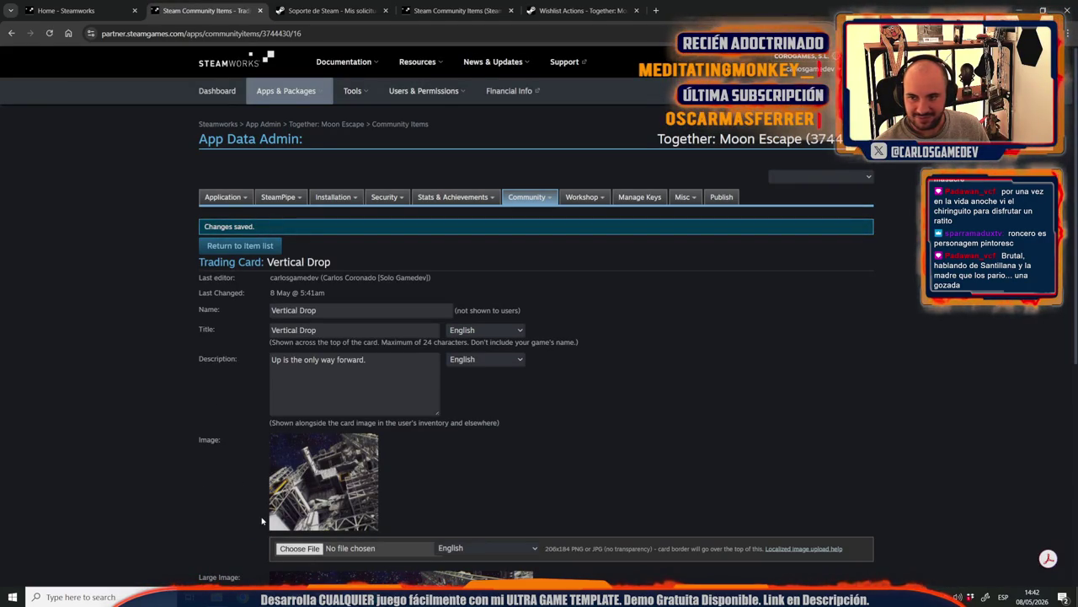
pyautogui.scroll(-4, 219, 517)
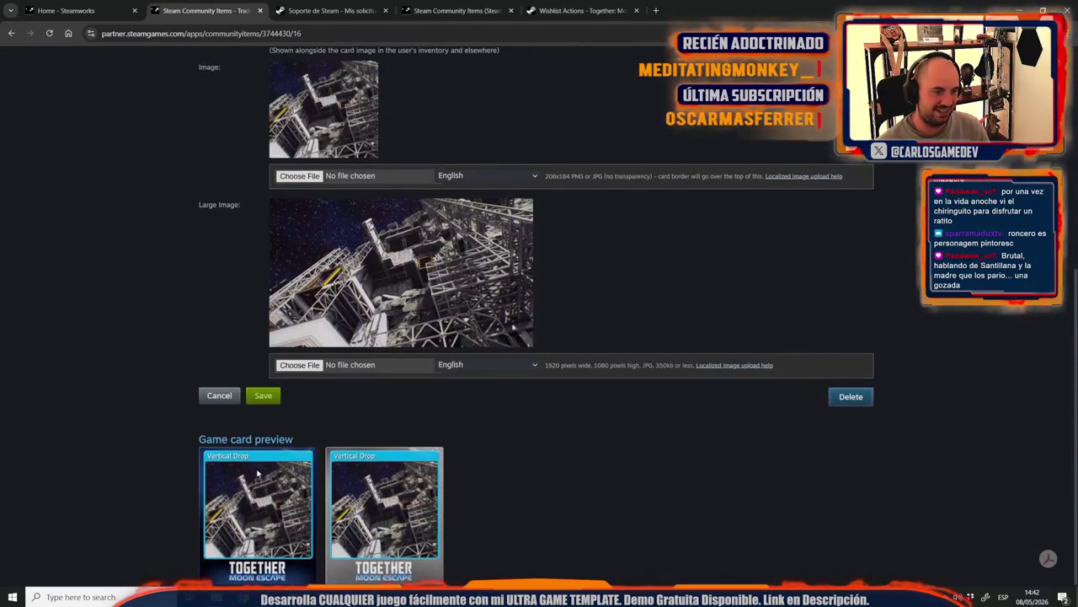
pyautogui.click(267, 405)
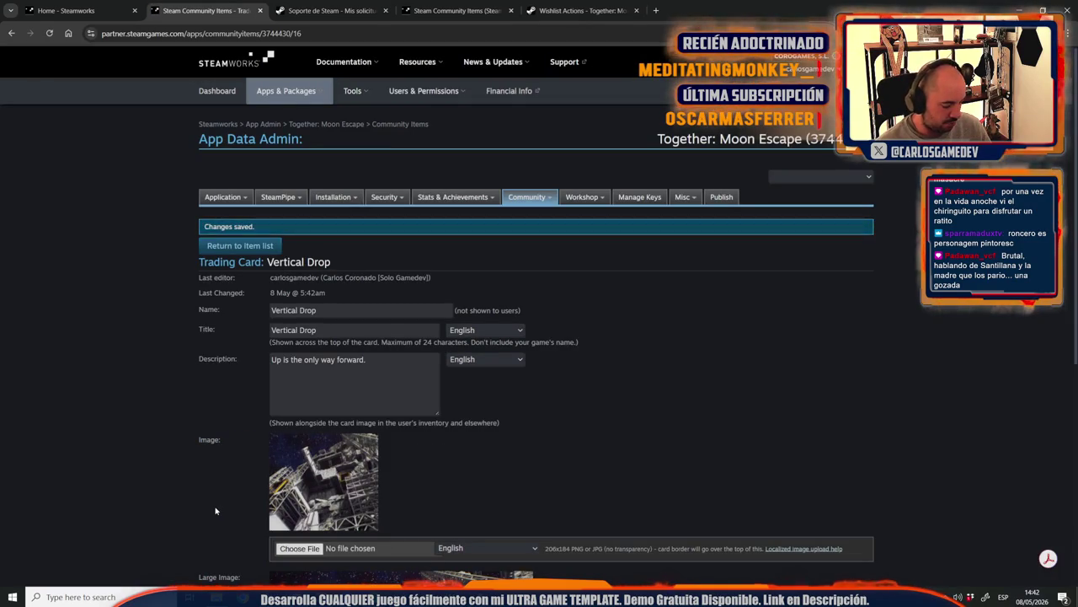
pyautogui.scroll(-3, 215, 510)
pyautogui.scroll(-1, 218, 463)
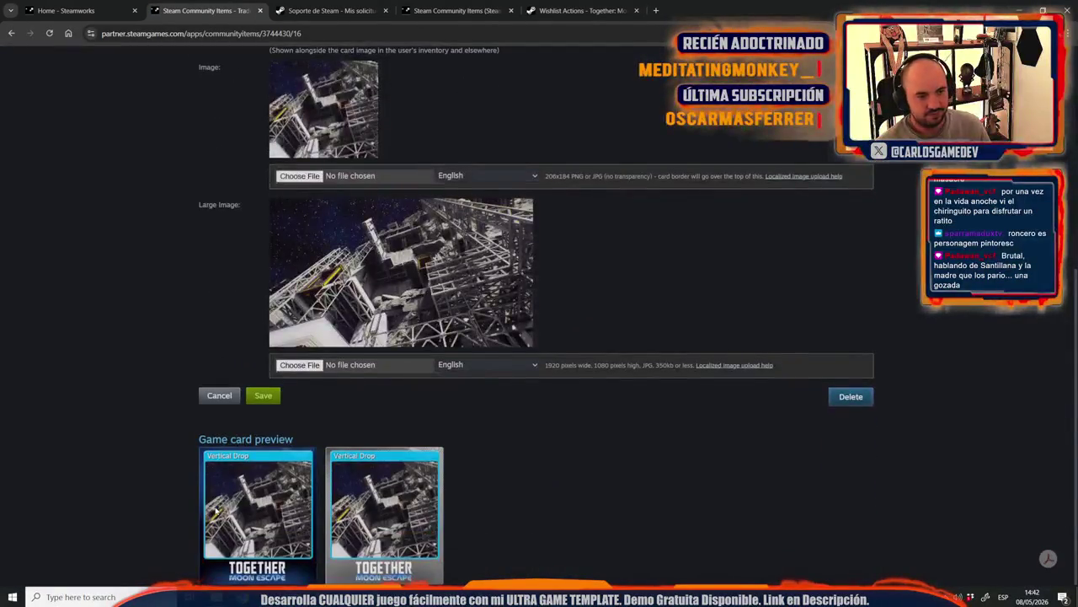
pyautogui.scroll(4, 223, 379)
pyautogui.click(258, 245)
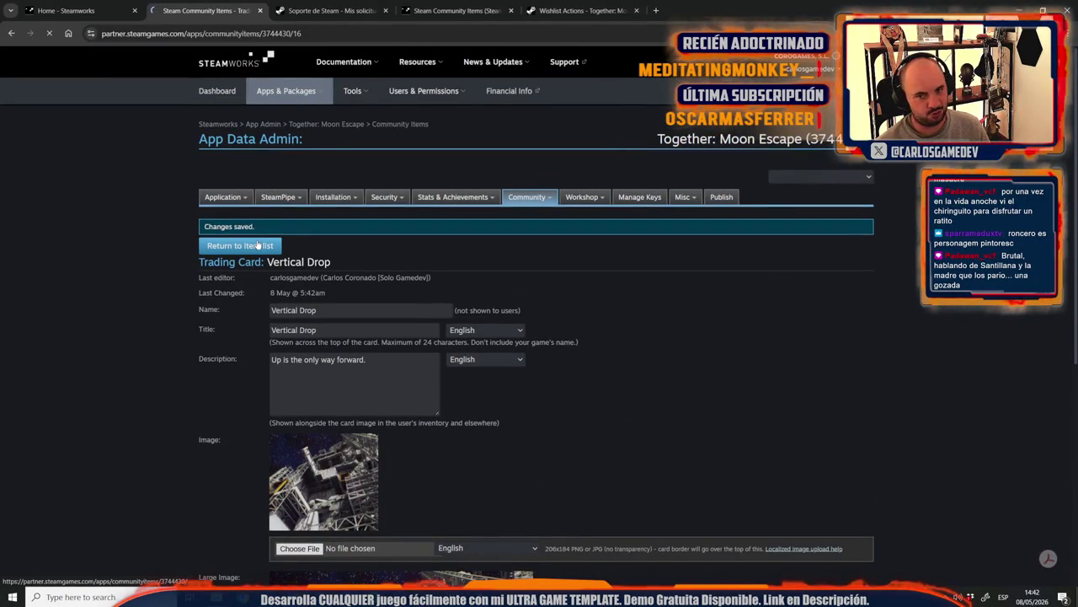
# Step: Create a new trading card with the internal name Lunar Plains
pyautogui.scroll(-5, 245, 579)
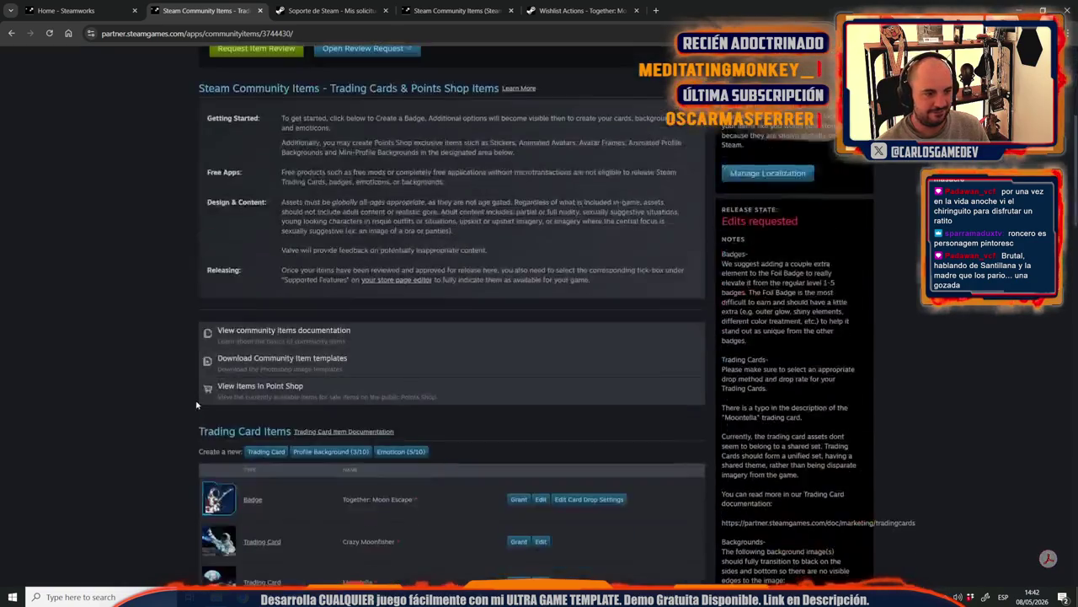
pyautogui.scroll(-6, 219, 405)
pyautogui.scroll(-2, 216, 337)
pyautogui.scroll(3, 216, 333)
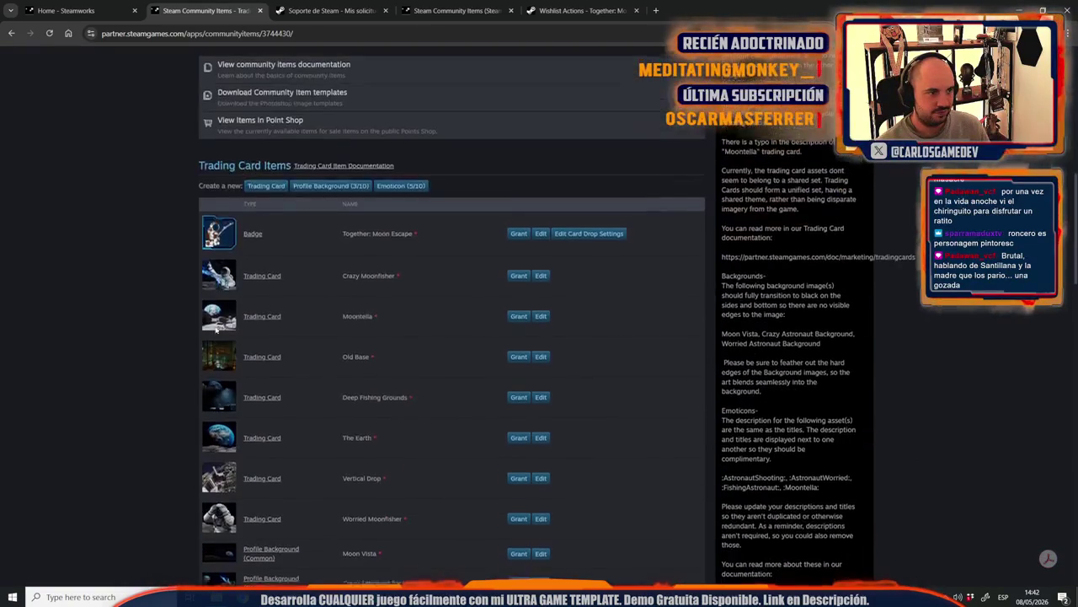
pyautogui.click(266, 187)
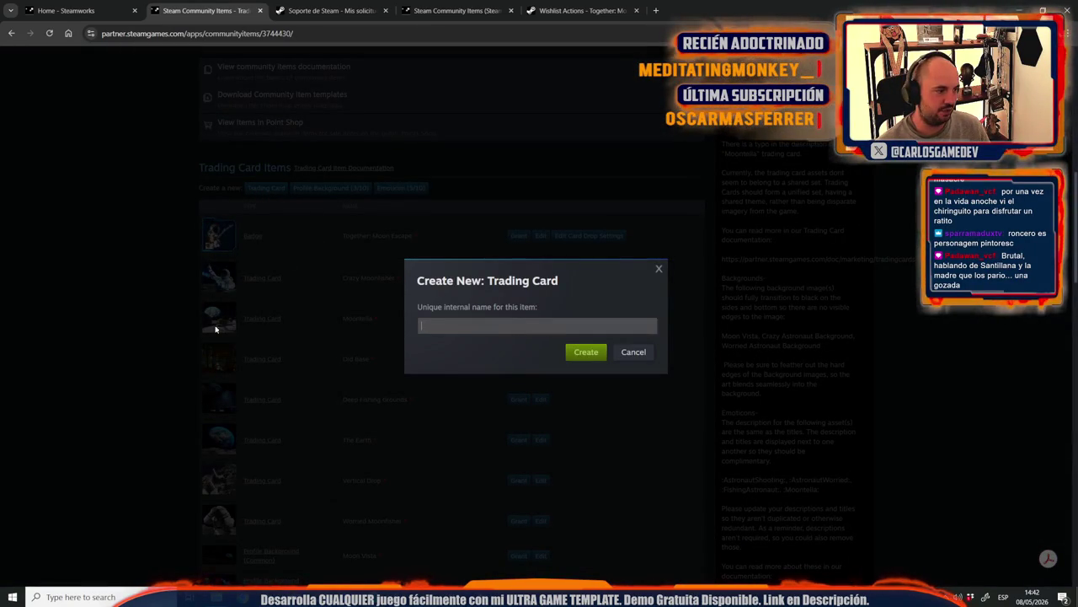
pyautogui.hotkey('alt', 'Tab')
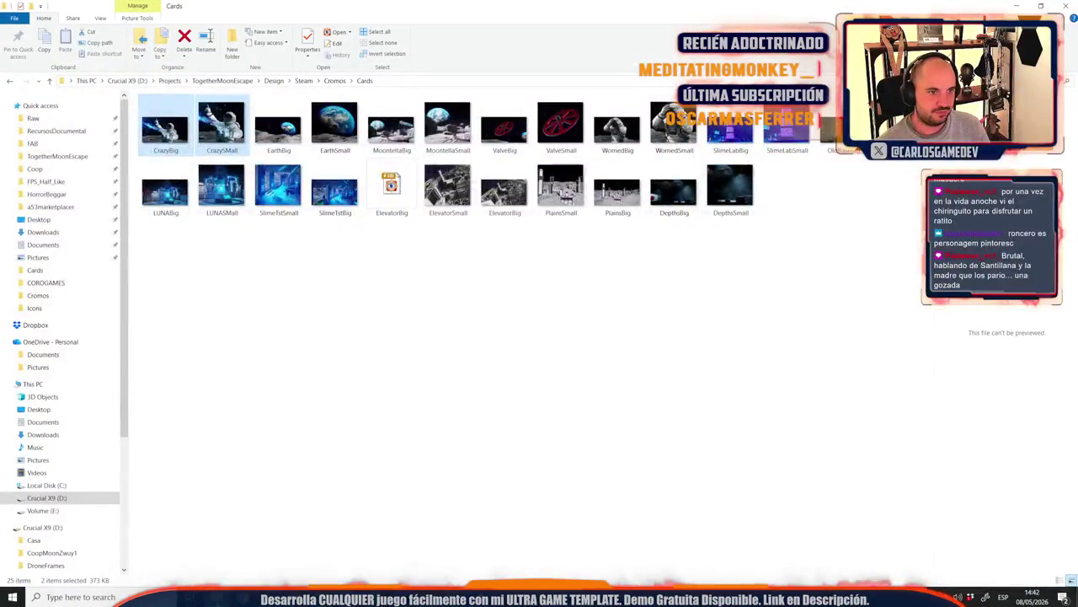
pyautogui.hotkey('alt', 'Tab')
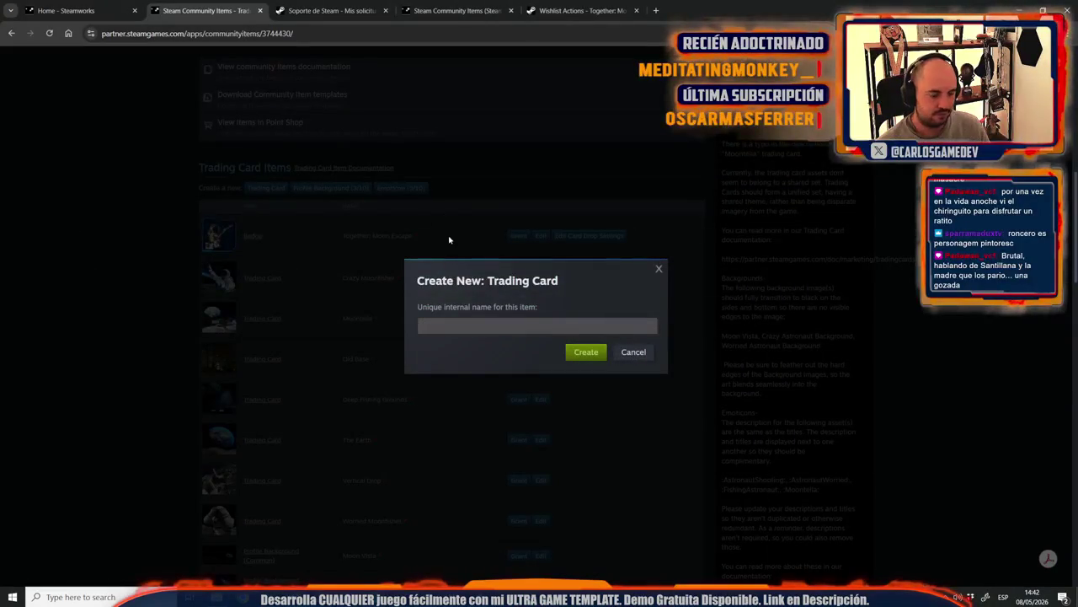
pyautogui.write('Lunar Plains')
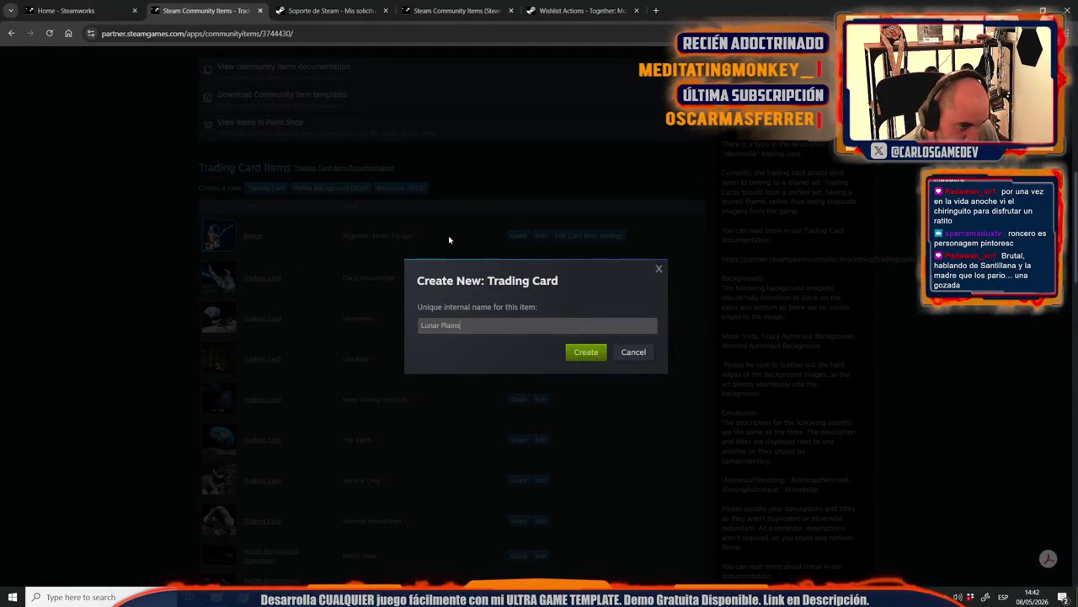
pyautogui.click(587, 352)
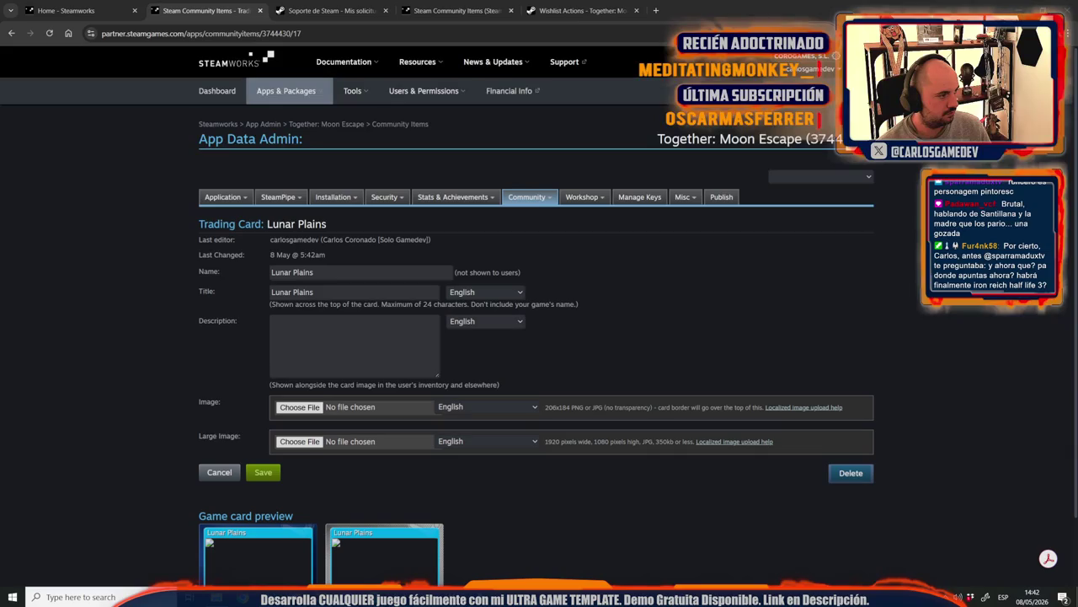
# Step: Give Lunar Plains the description 'Endless silence, endless dust.' with PlainsSmall and PlainsBig images
pyautogui.write('Endless silence, endless dust.')
pyautogui.click(299, 407)
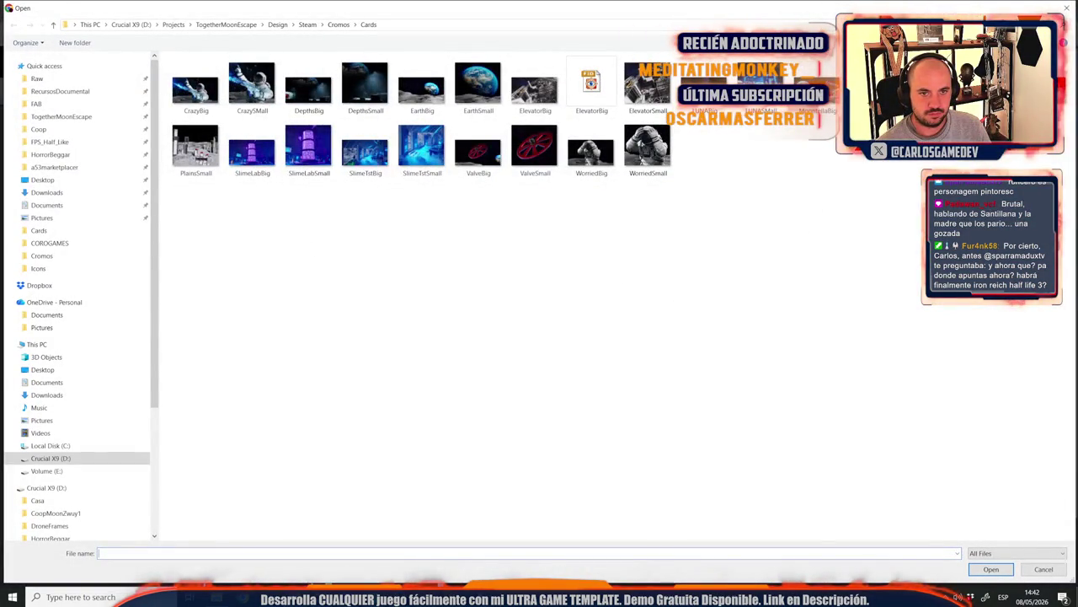
pyautogui.doubleClick(195, 152)
pyautogui.click(300, 461)
pyautogui.doubleClick(645, 81)
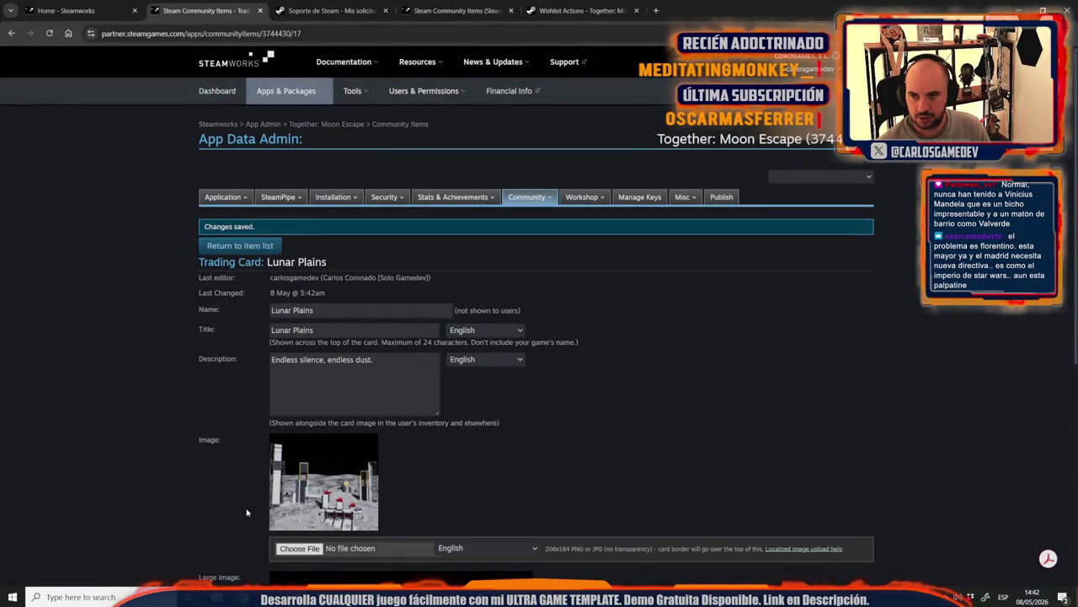
pyautogui.scroll(-5, 247, 512)
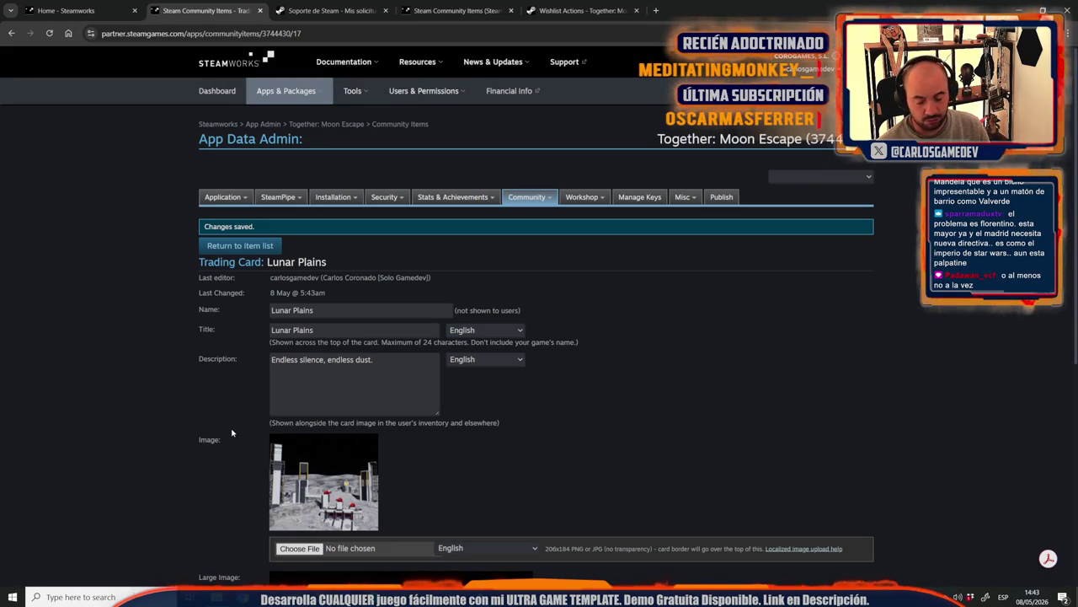
pyautogui.scroll(-1, 232, 432)
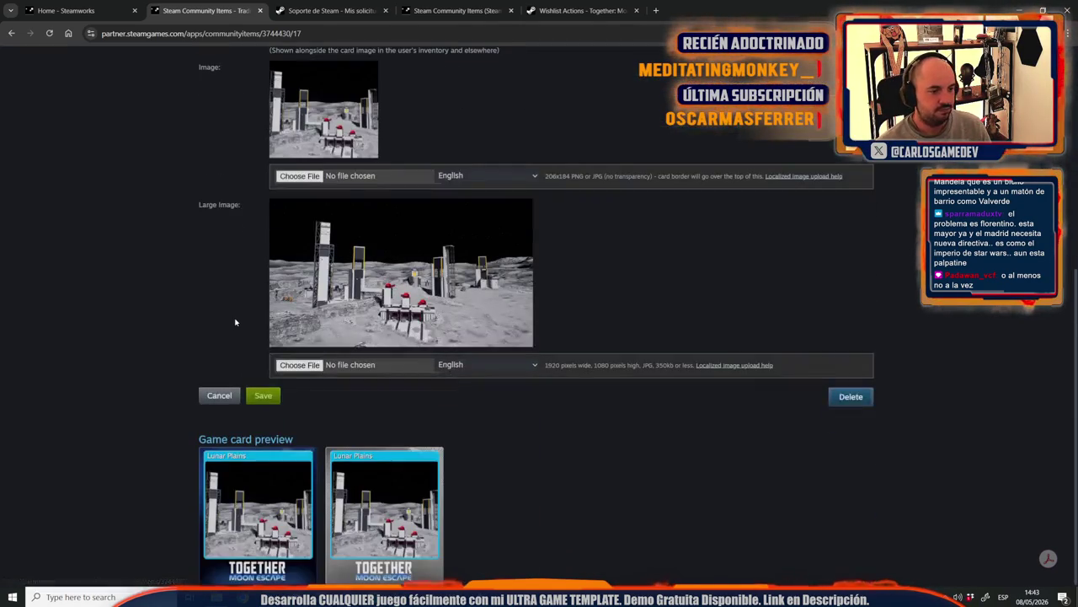
pyautogui.scroll(-4, 236, 322)
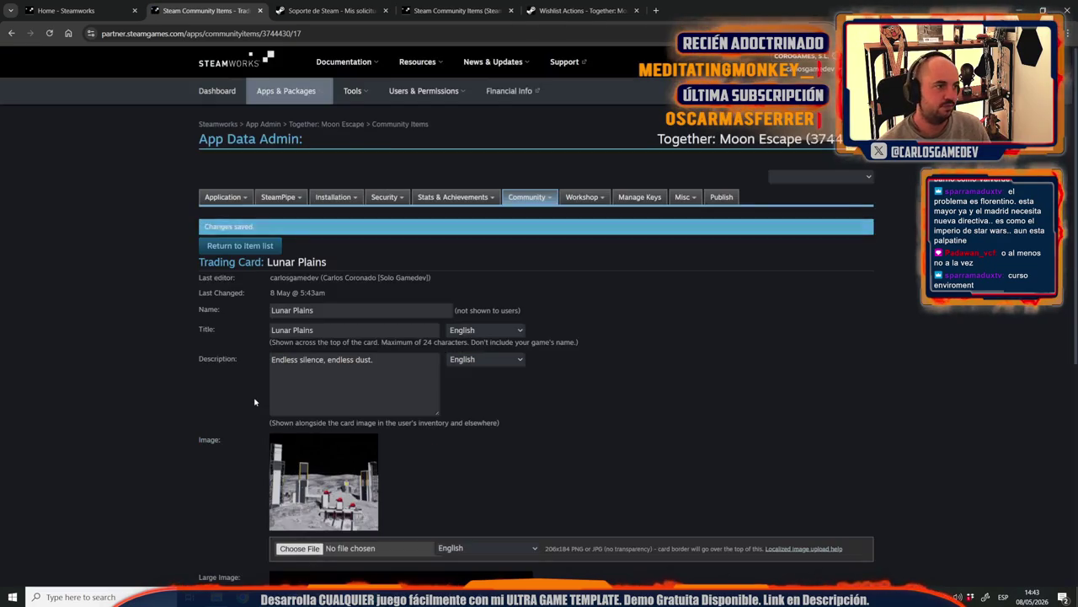
pyautogui.scroll(-5, 154, 310)
pyautogui.scroll(-2, 154, 313)
pyautogui.scroll(5, 154, 313)
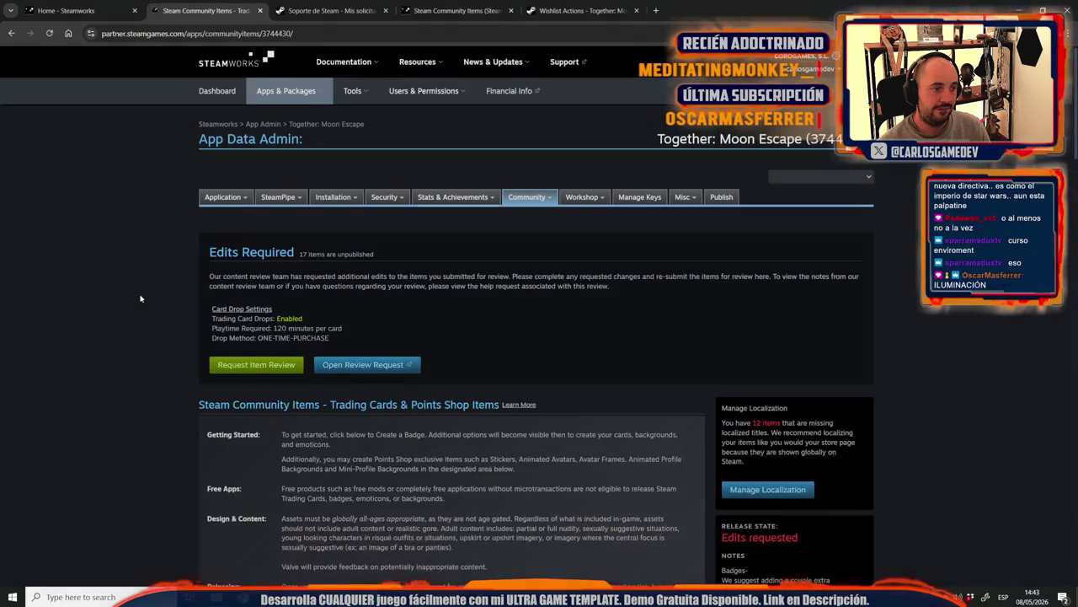
# Step: Cancel the item review request and scroll down to the Trading Card Items list
pyautogui.click(262, 366)
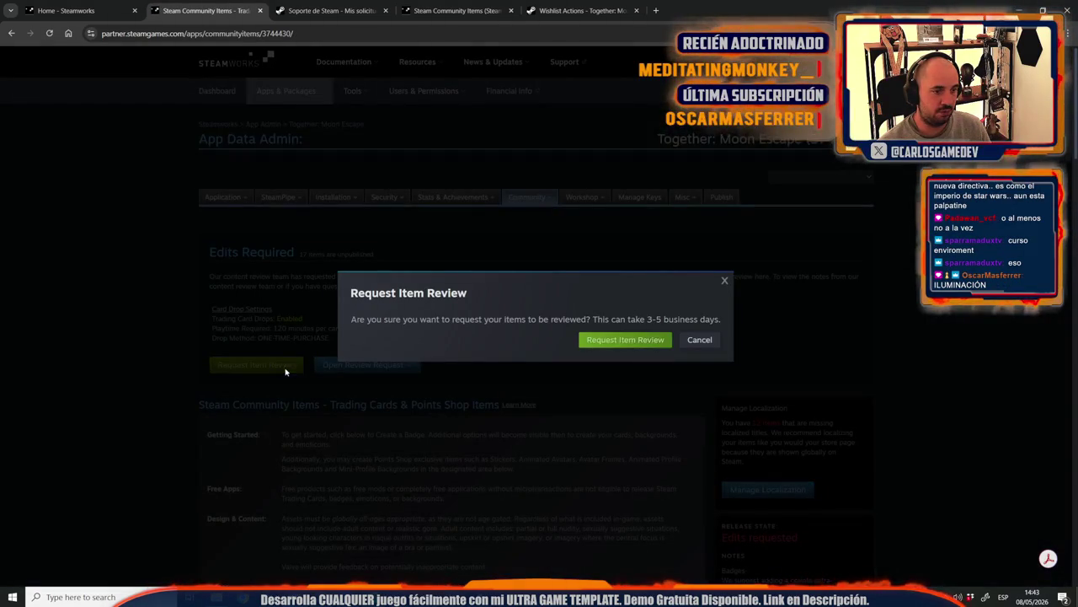
pyautogui.click(716, 342)
pyautogui.scroll(-3, 718, 342)
pyautogui.scroll(-4, 505, 328)
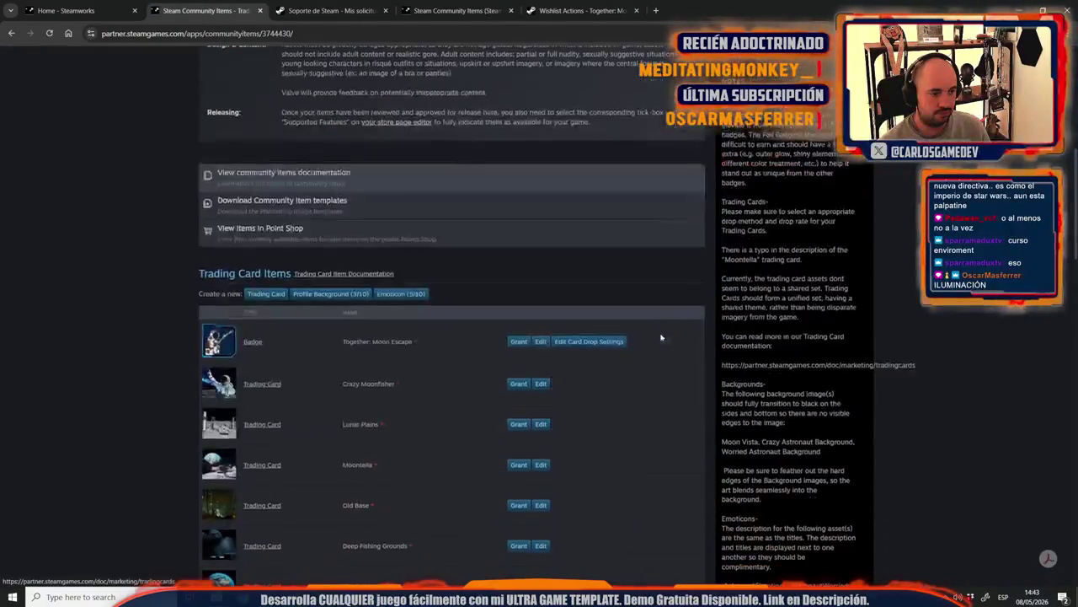
pyautogui.scroll(-2, 264, 299)
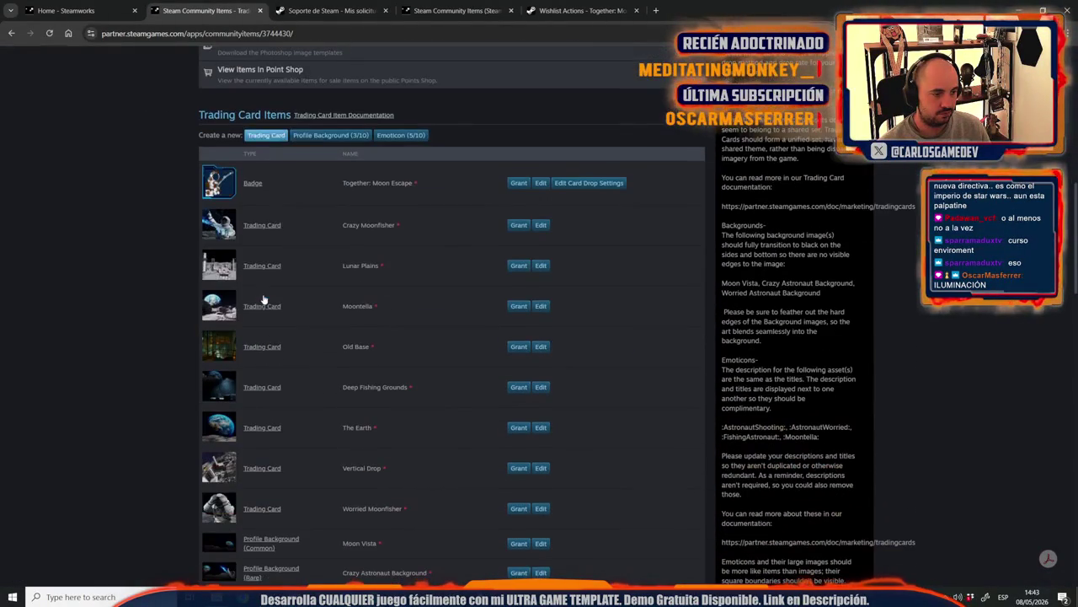
# Step: Create a new trading card named Slime Lab
pyautogui.click(265, 135)
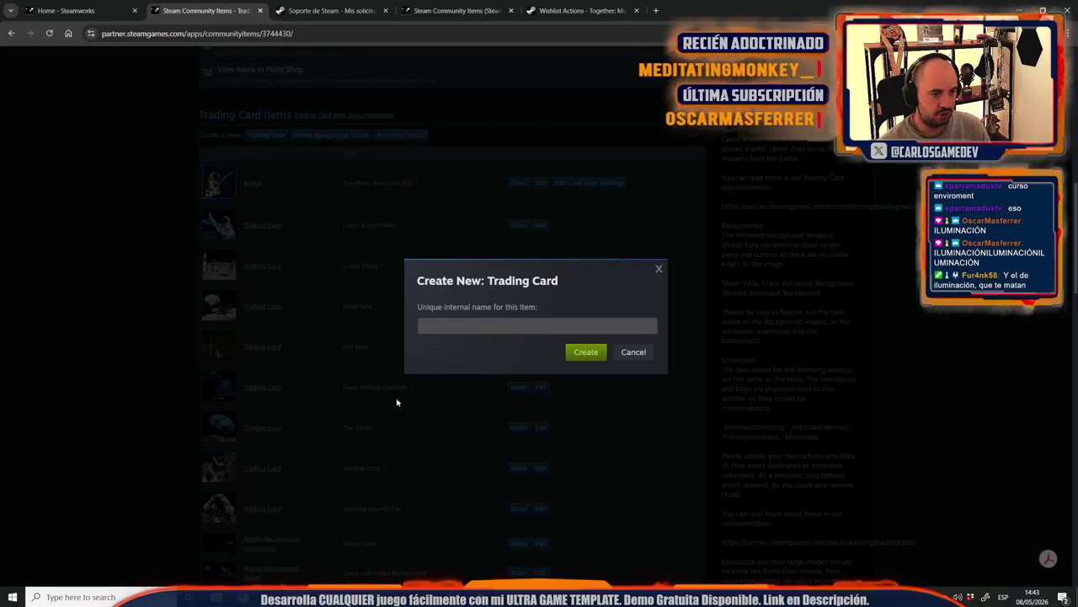
pyautogui.write('Slime Lab')
pyautogui.hotkey('ctrl', 'a')
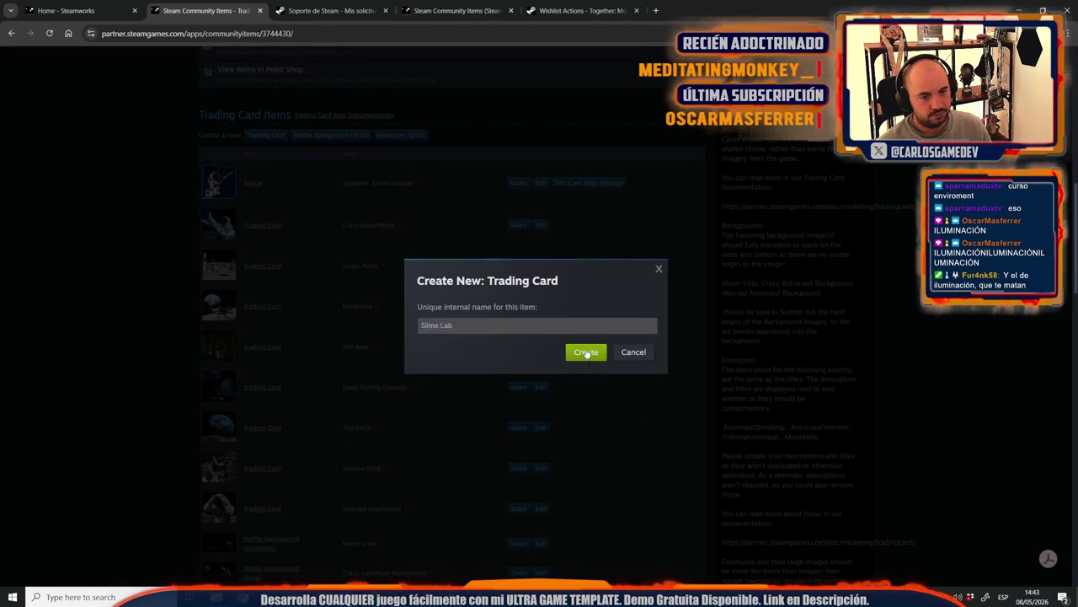
pyautogui.click(585, 352)
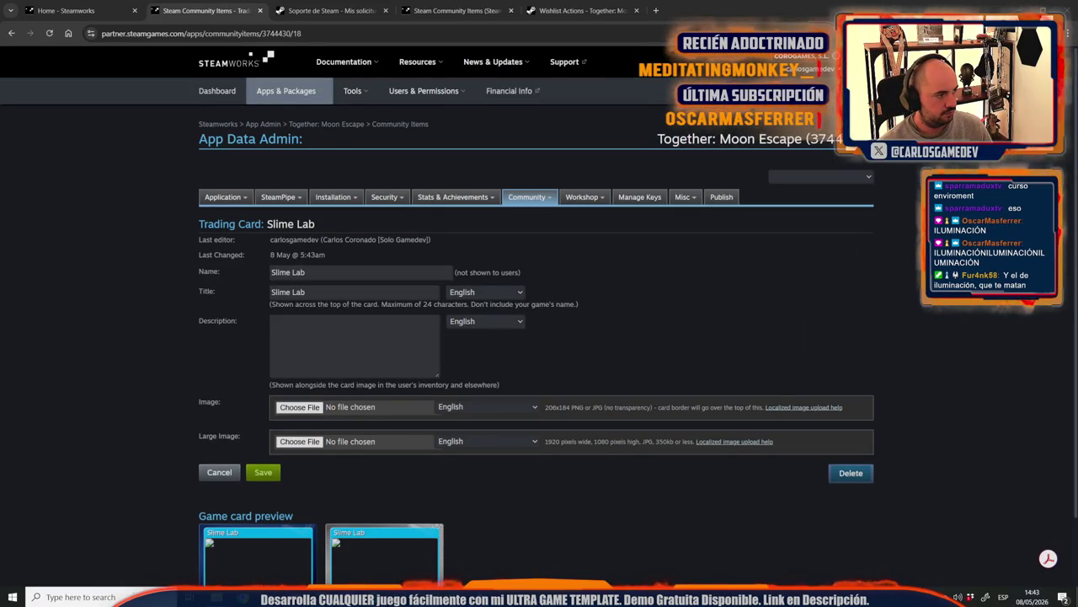
# Step: Add the description 'Something's growing down here.' with SlimeLabSmall and SlimeLabBig images
pyautogui.click(412, 361)
pyautogui.write("Something's growing down here.")
pyautogui.click(297, 408)
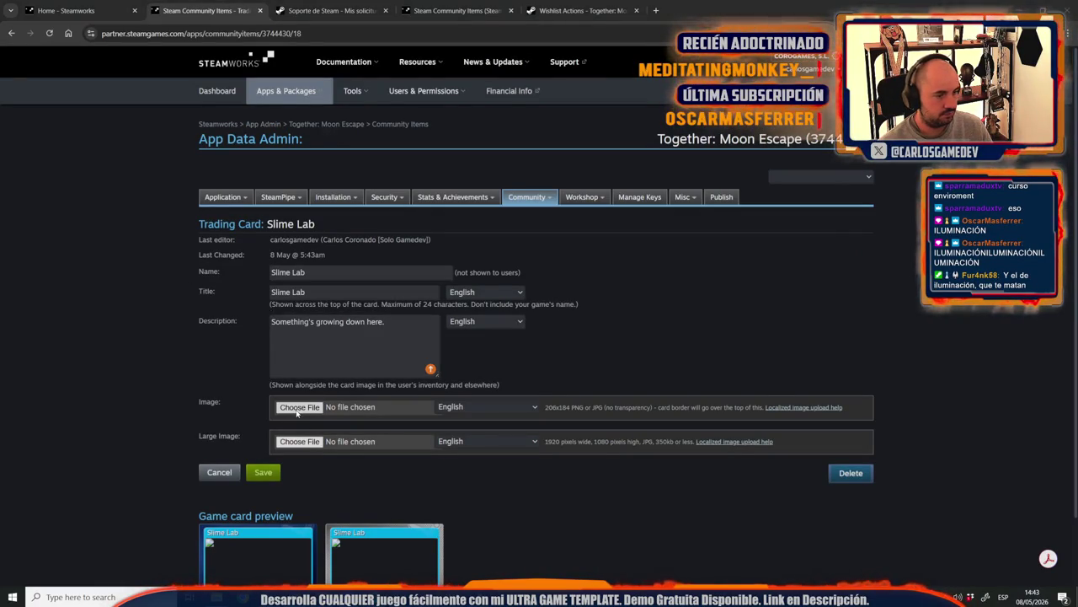
pyautogui.doubleClick(309, 148)
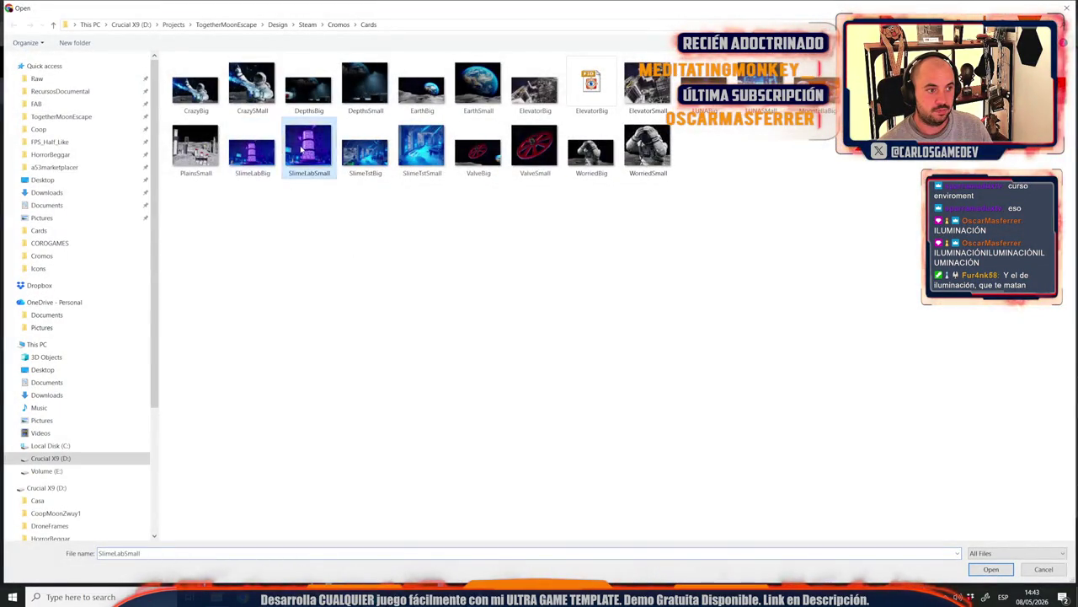
pyautogui.click(299, 461)
pyautogui.doubleClick(253, 152)
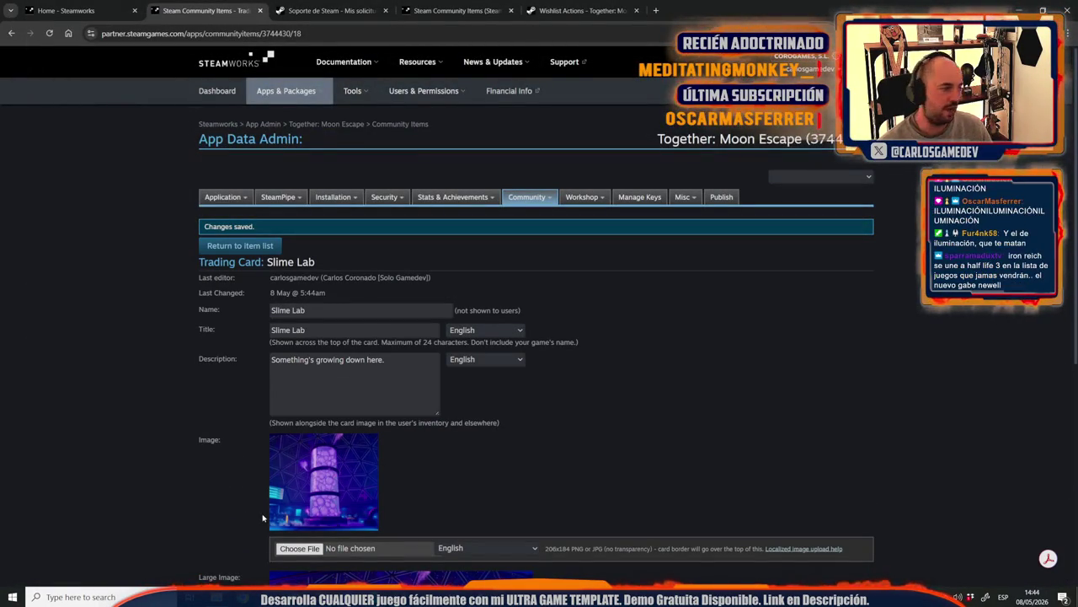
pyautogui.scroll(-4, 285, 489)
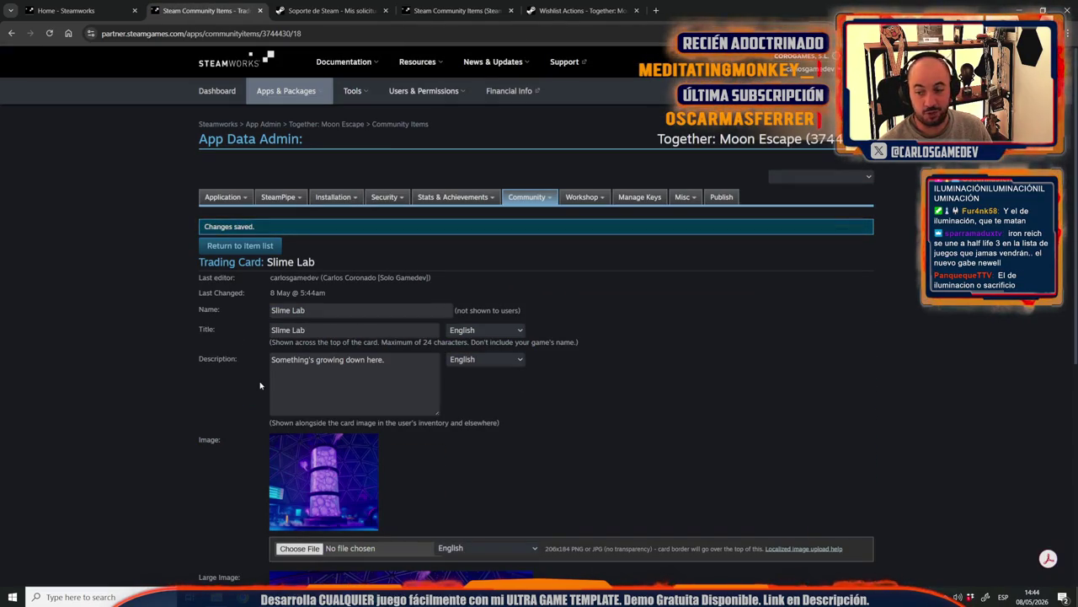
pyautogui.scroll(-4, 202, 396)
pyautogui.scroll(5, 152, 455)
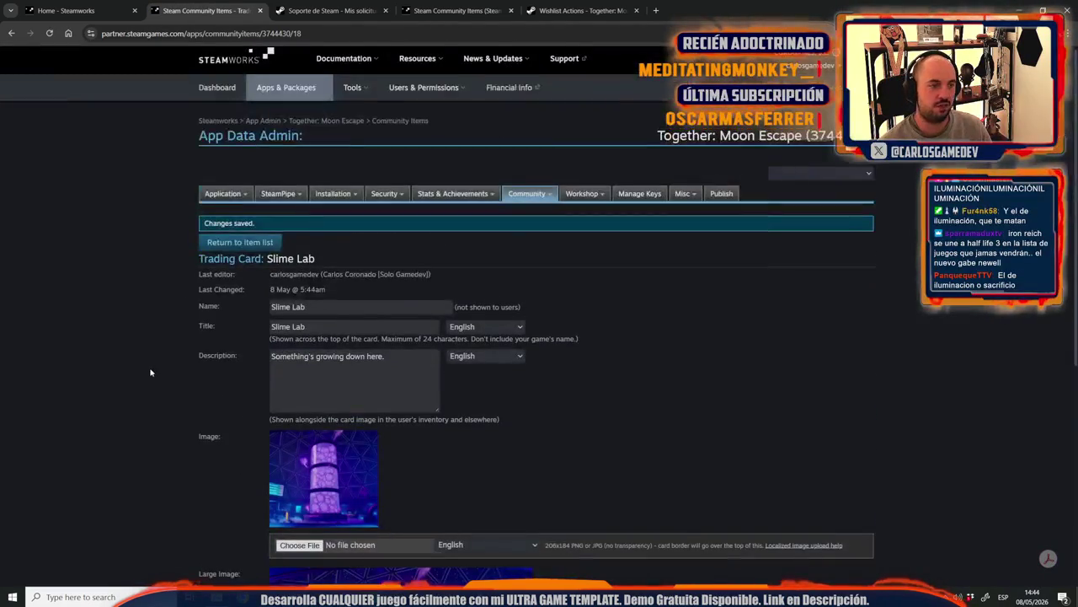
pyautogui.click(240, 247)
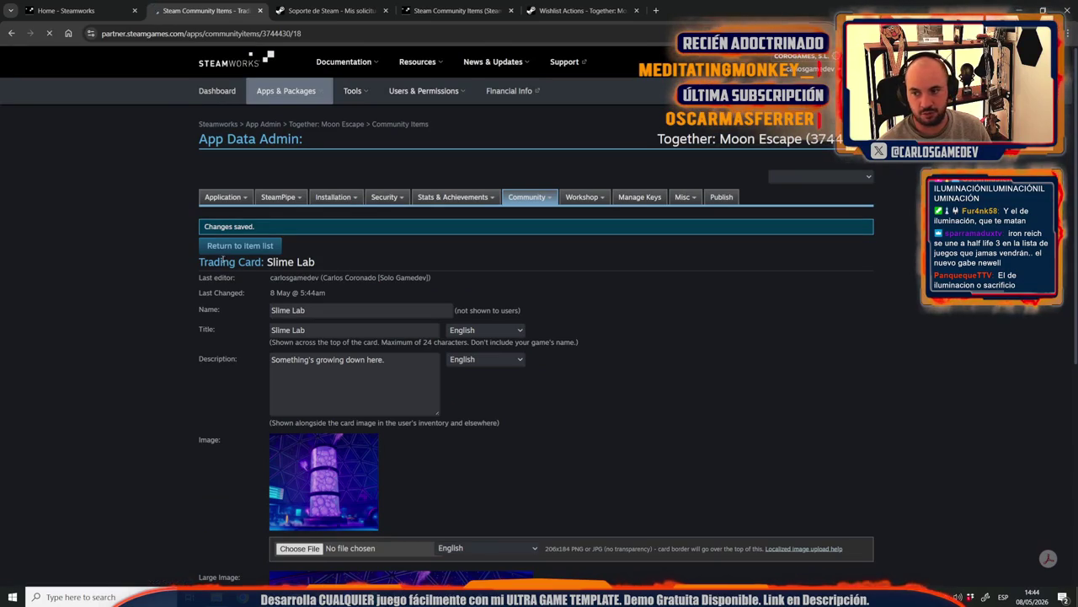
# Step: Create a new trading card named Slime Testing Laboratory
pyautogui.scroll(-5, 258, 329)
pyautogui.scroll(-3, 257, 330)
pyautogui.scroll(4, 257, 253)
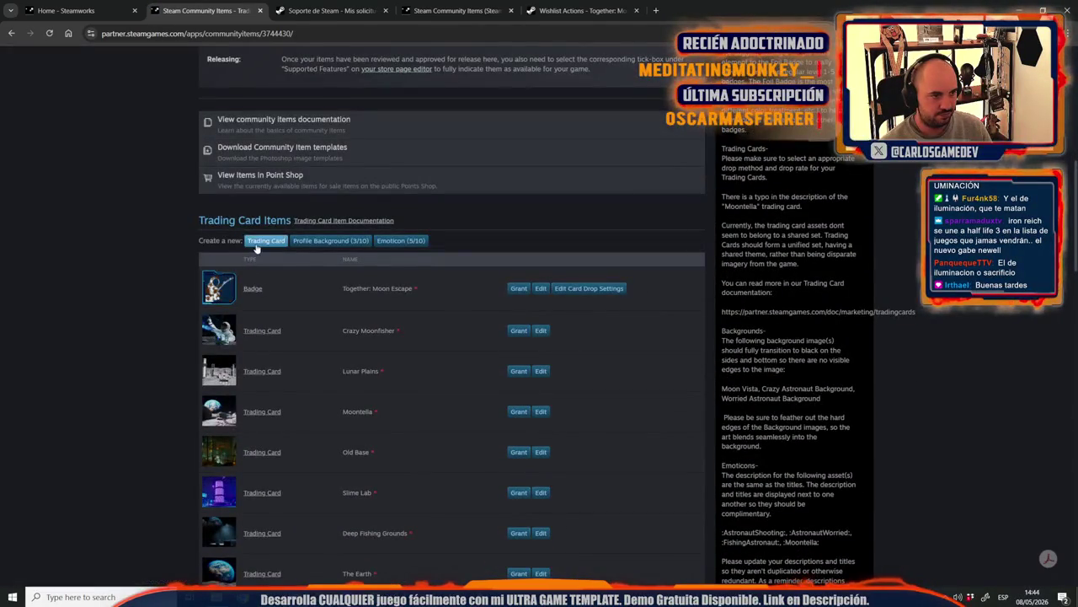
pyautogui.click(257, 240)
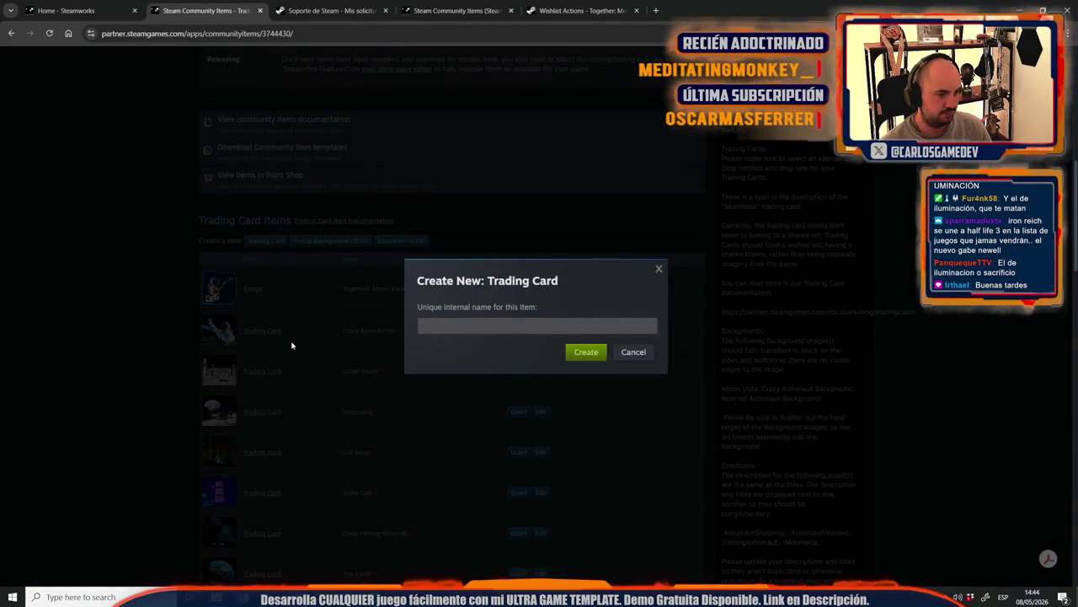
pyautogui.write('Slime Testing ')
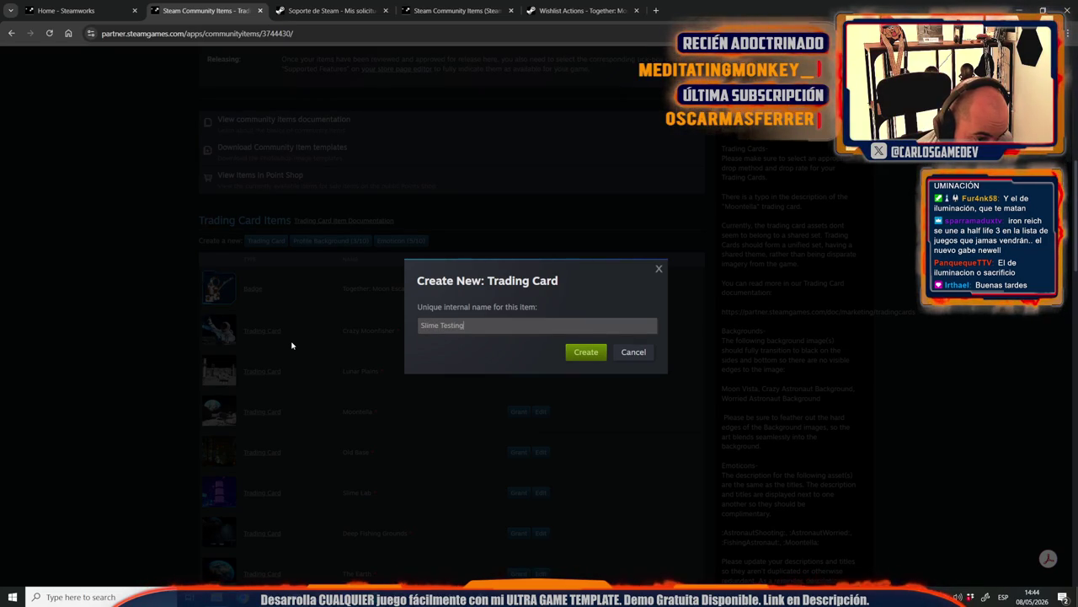
pyautogui.write('Laboratory')
pyautogui.hotkey('ctrl', 'a')
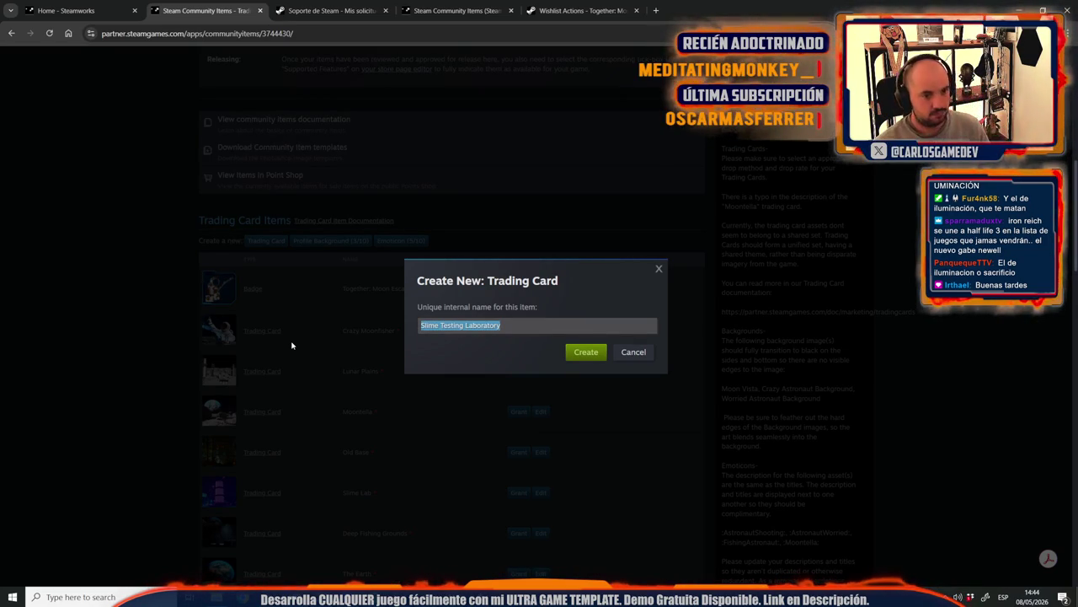
pyautogui.press('Return')
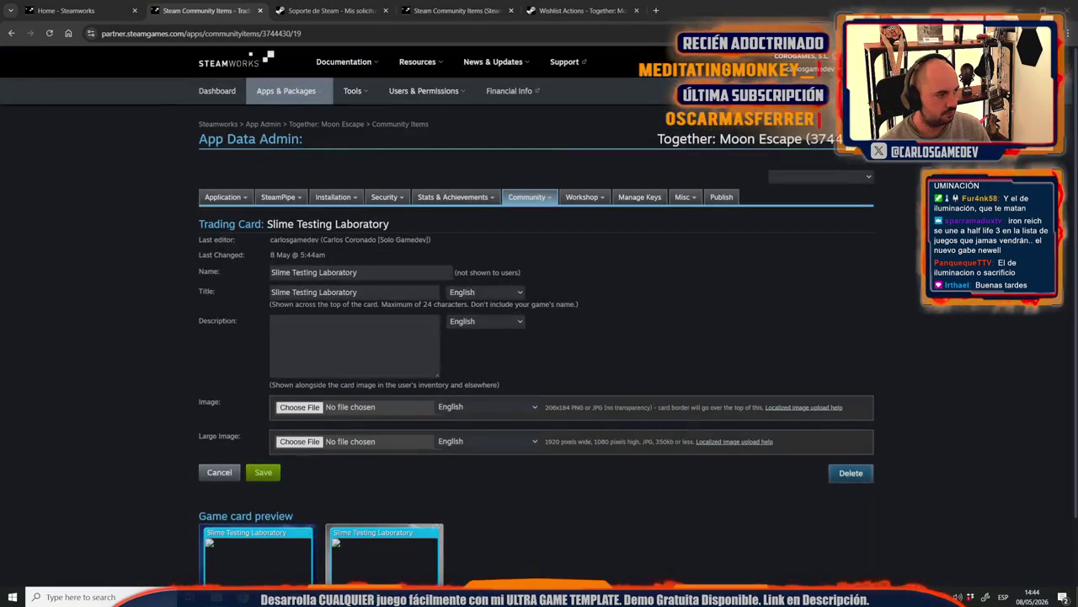
# Step: Paste the card description, attach the SlimeTstSmall and SlimeTstBig images, and save the card
pyautogui.click(286, 318)
pyautogui.write('Science gone deliciously wrong.')
pyautogui.click(300, 407)
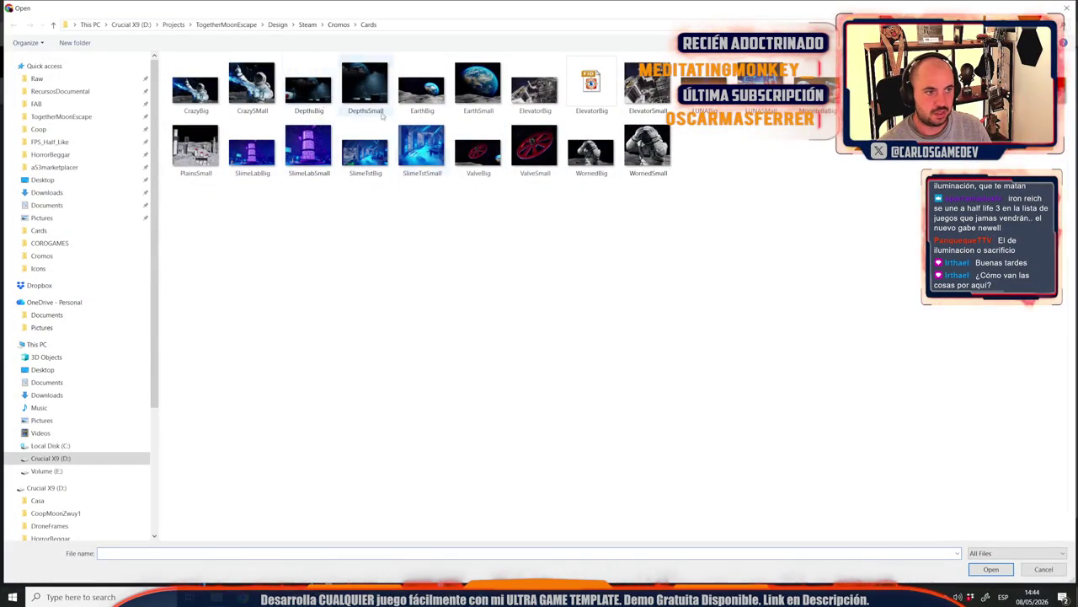
pyautogui.doubleClick(421, 156)
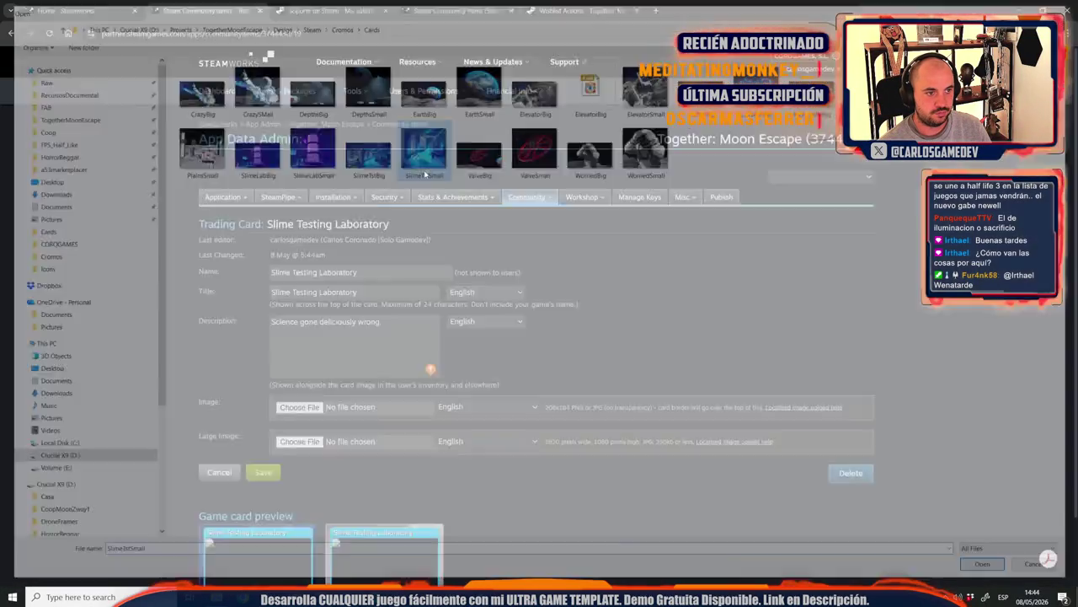
pyautogui.click(292, 465)
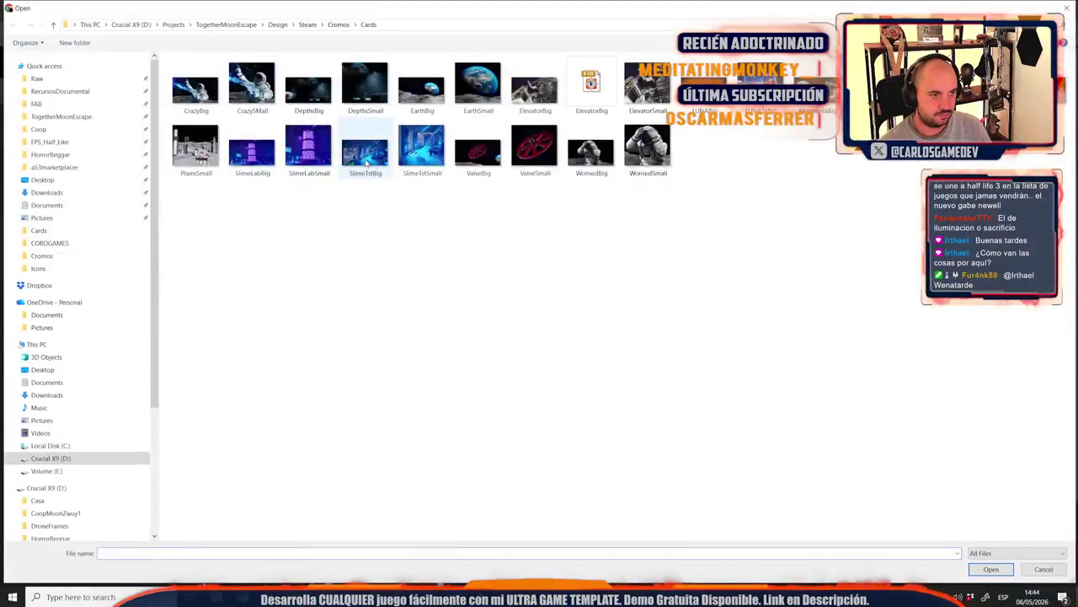
pyautogui.doubleClick(366, 147)
pyautogui.click(258, 512)
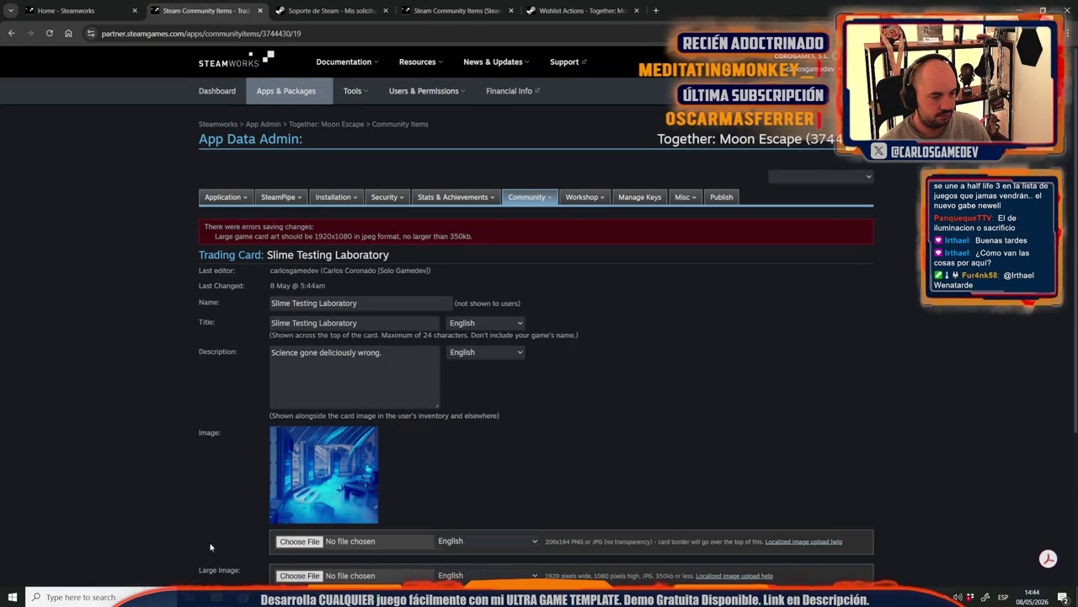
pyautogui.hotkey('alt', 'Tab')
# Step: Preview SlimeTstBig.jpg from the card images folder and bring it up in Photoshop
pyautogui.doubleClick(334, 191)
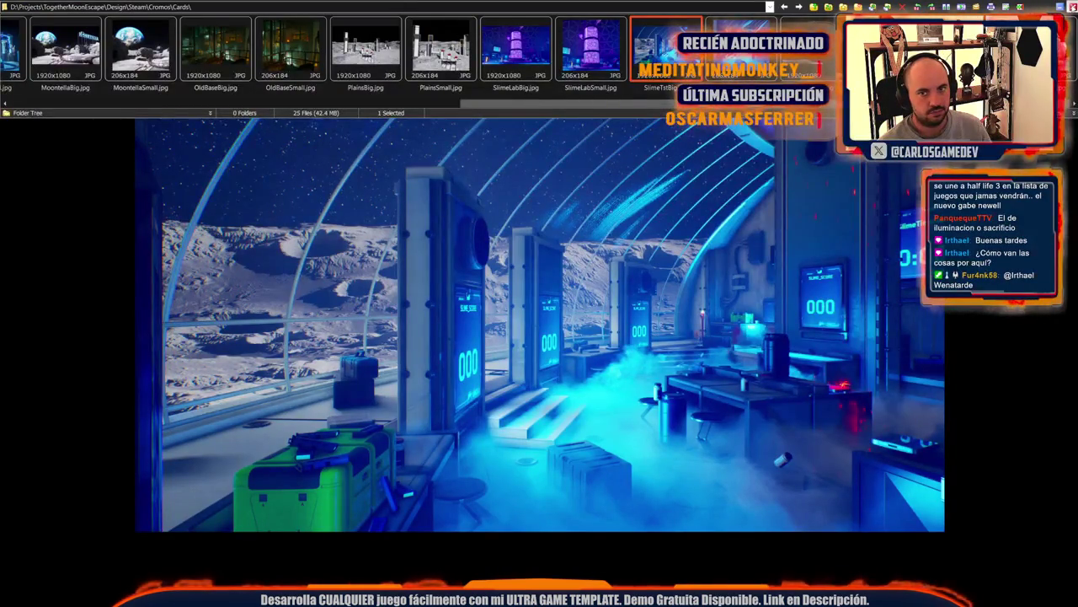
pyautogui.press('Escape')
pyautogui.hotkey('alt', 'Tab')
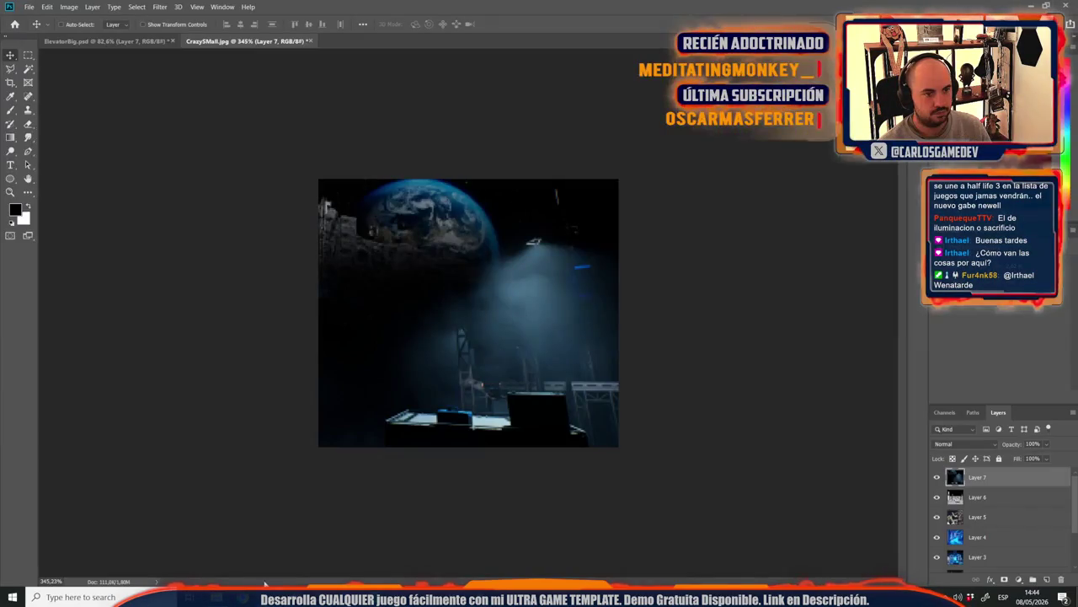
pyautogui.hotkey('alt', 'Tab')
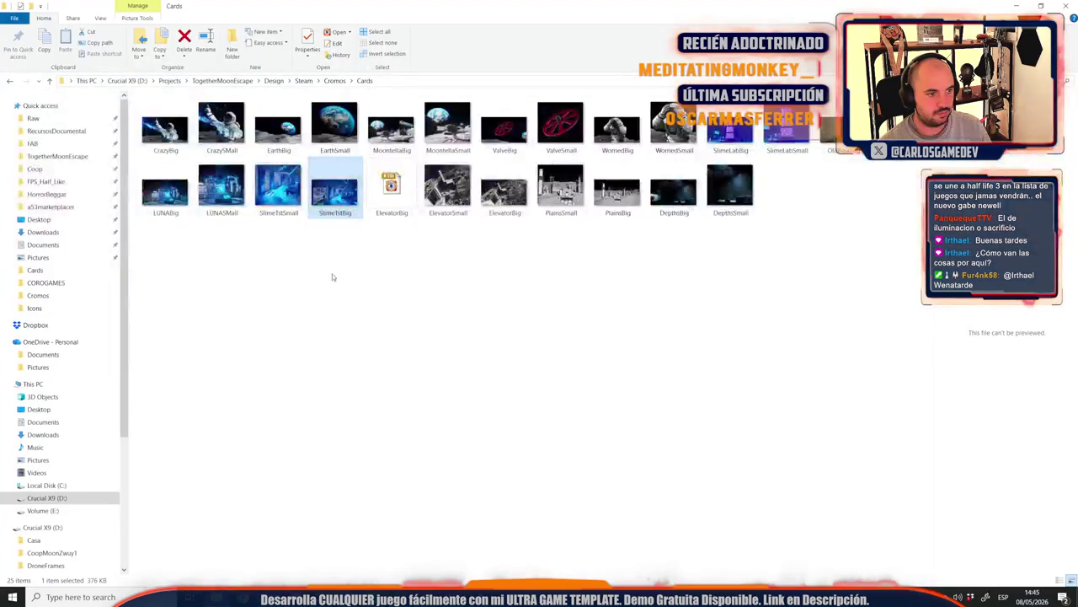
pyautogui.press('Return')
pyautogui.hotkey('alt', 'Tab')
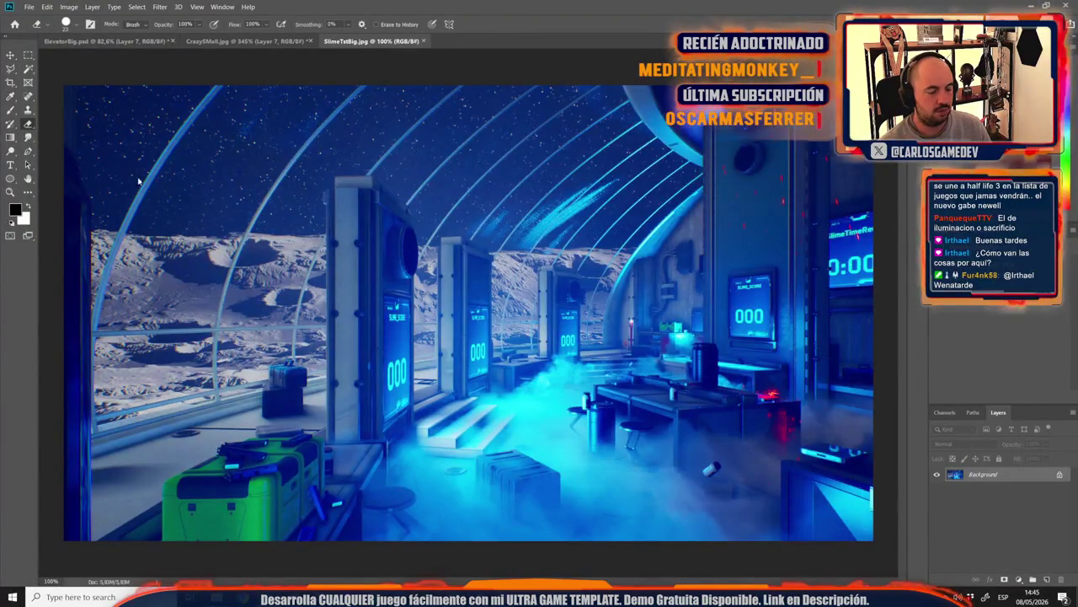
# Step: Re-save SlimeTstBig.jpg as a JPEG over the original at Quality 6 (Medium)
pyautogui.hotkey('ctrl', 'shift', 's')
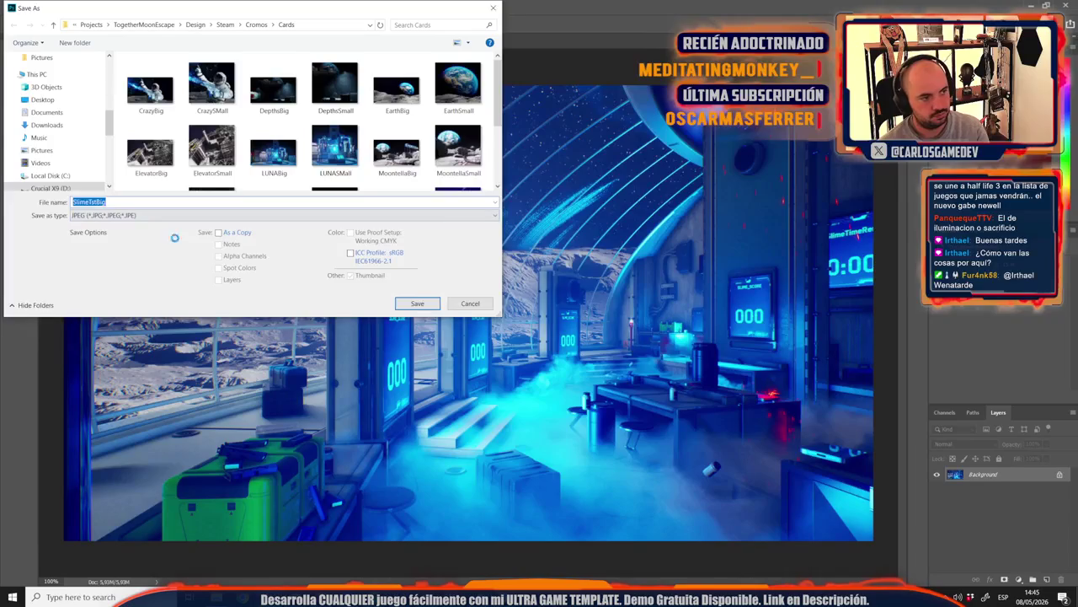
pyautogui.press('Return')
pyautogui.press('Return')
pyautogui.click(417, 304)
pyautogui.click(563, 300)
pyautogui.moveTo(495, 205); pyautogui.dragTo(497, 205)
pyautogui.press('Return')
pyautogui.press('e')
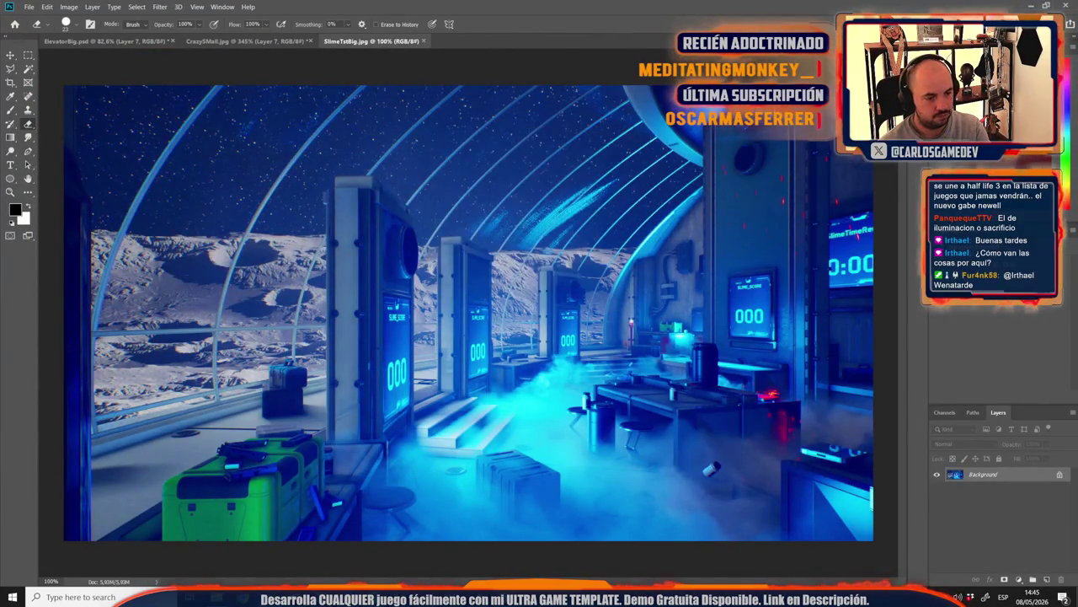
pyautogui.hotkey('alt', 'Tab')
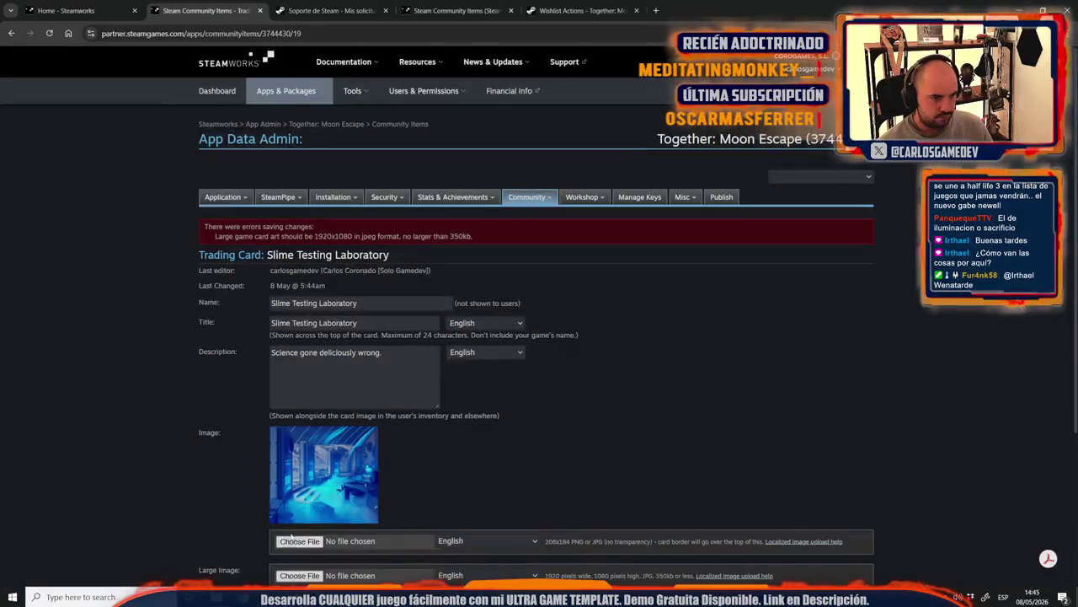
# Step: Upload the re-saved SlimeTstBig.jpg as the card's large image and save
pyautogui.scroll(-1, 310, 536)
pyautogui.click(303, 473)
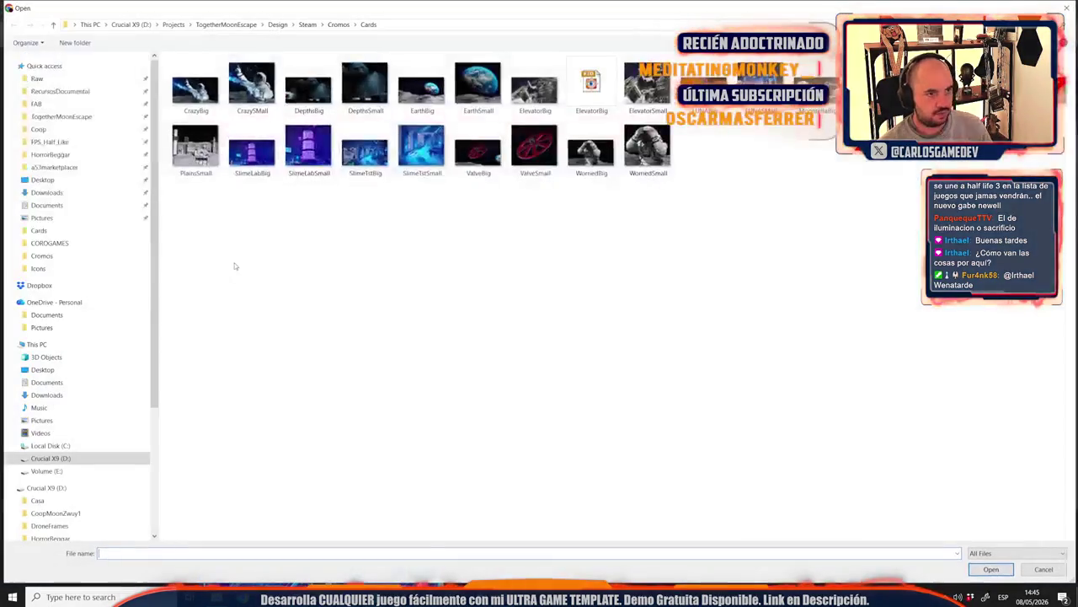
pyautogui.doubleClick(365, 151)
pyautogui.click(265, 521)
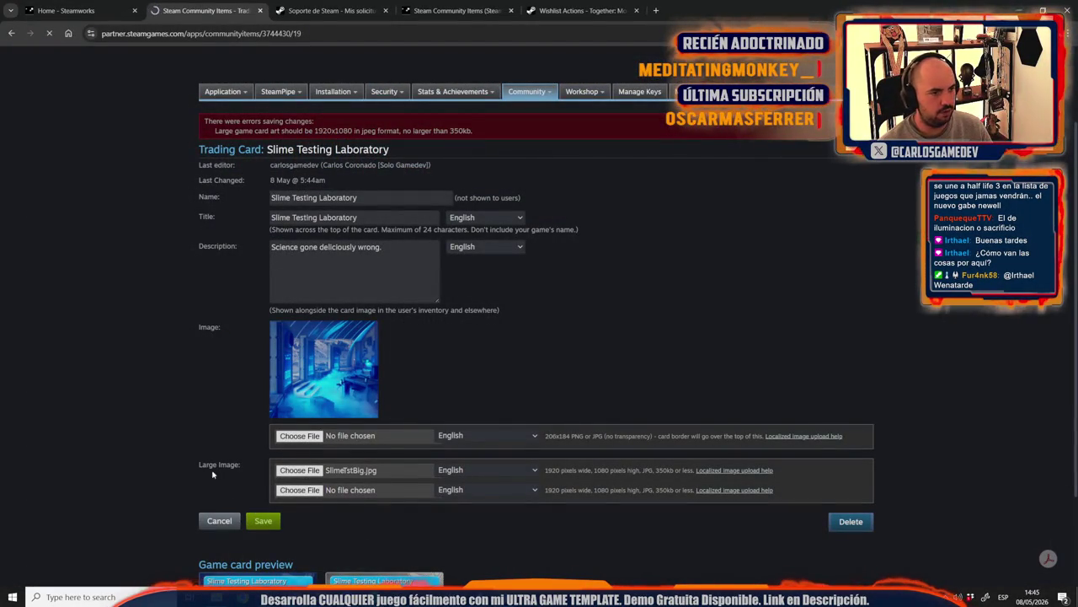
# Step: Upload SlimeTstSmall.jpg as the card's small image and save again
pyautogui.scroll(-3, 200, 487)
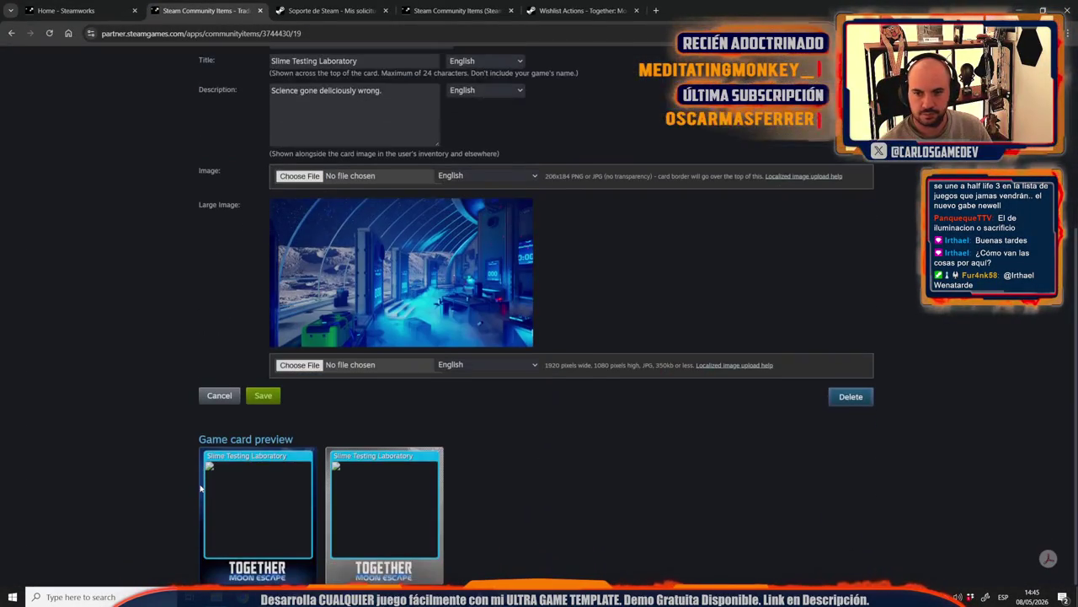
pyautogui.scroll(1, 201, 487)
pyautogui.scroll(2, 201, 487)
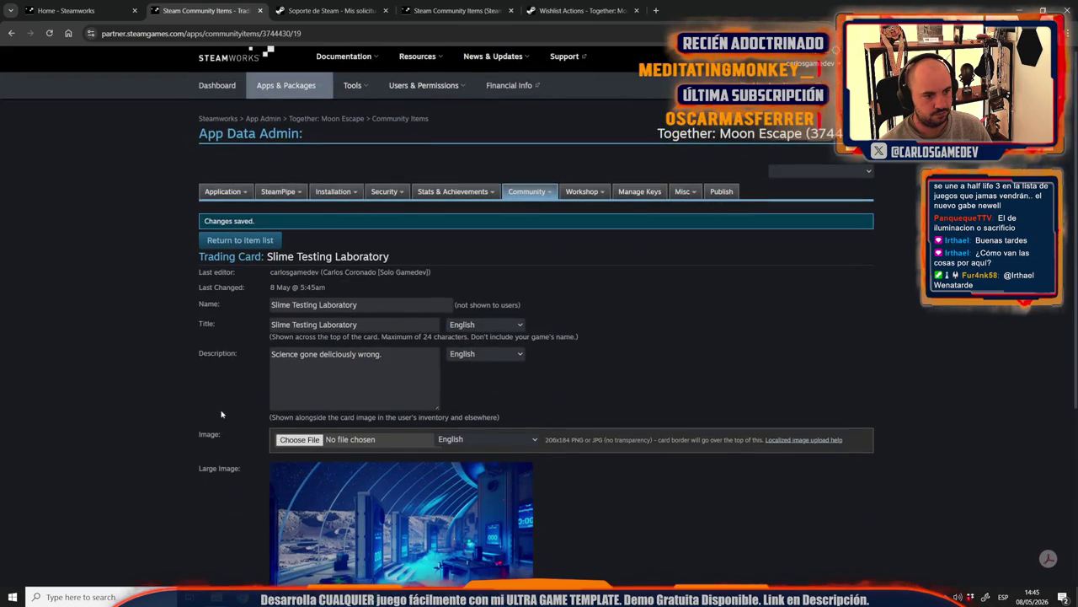
pyautogui.click(294, 444)
pyautogui.doubleClick(421, 151)
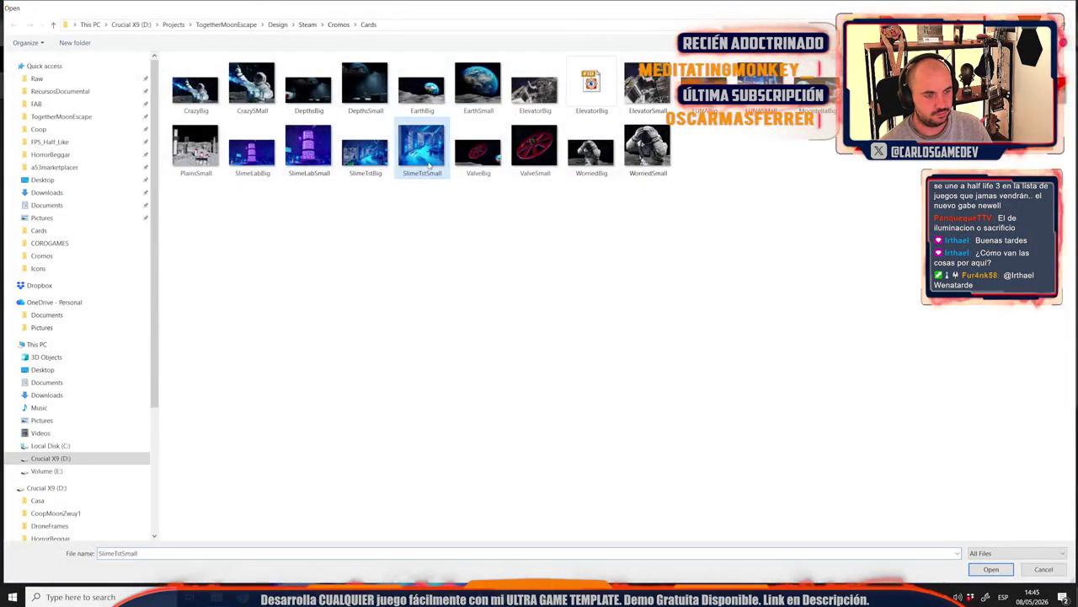
pyautogui.scroll(-1, 200, 469)
pyautogui.click(264, 573)
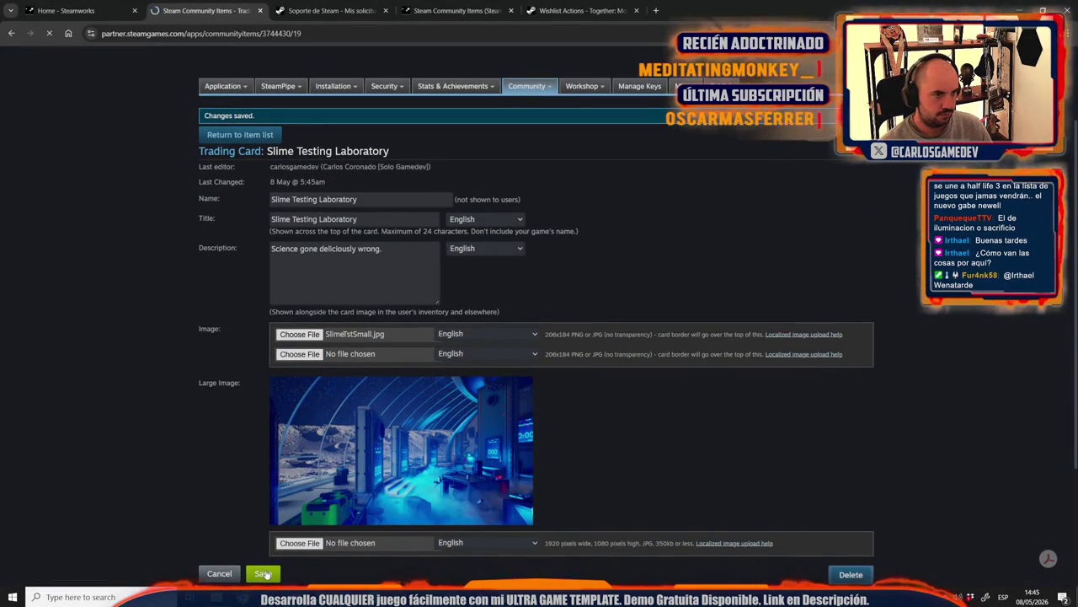
pyautogui.scroll(-4, 219, 533)
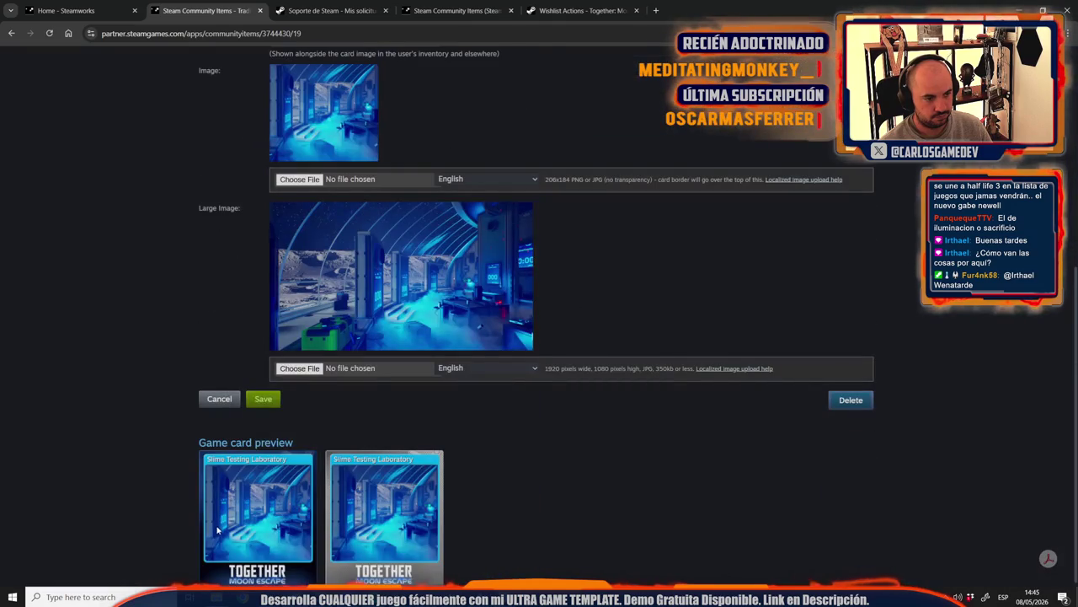
# Step: Save the Slime Testing Laboratory card and go back to the Community Items list
pyautogui.click(268, 399)
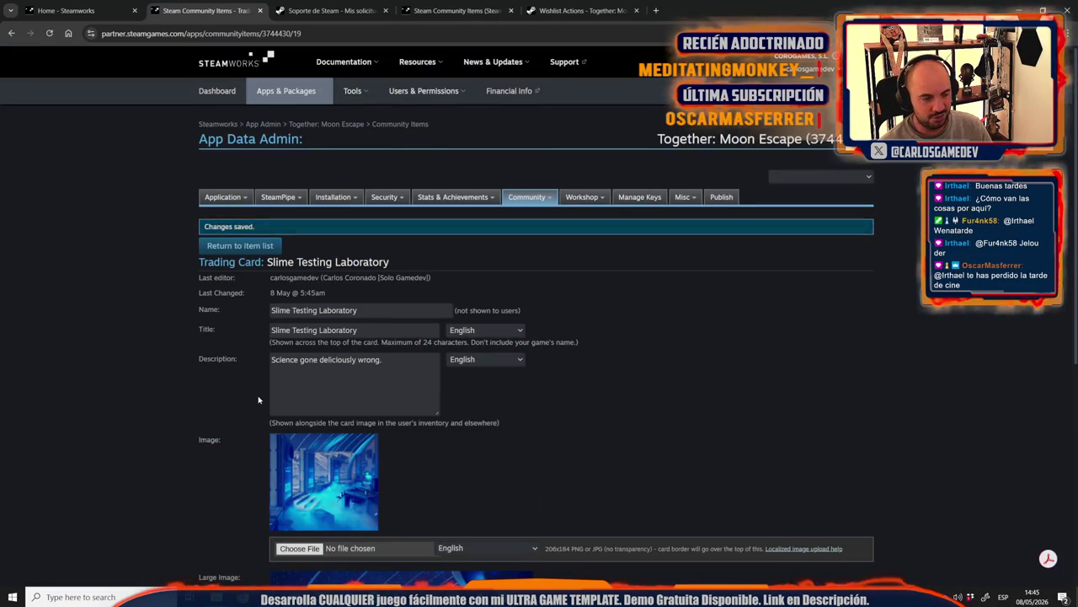
pyautogui.click(248, 244)
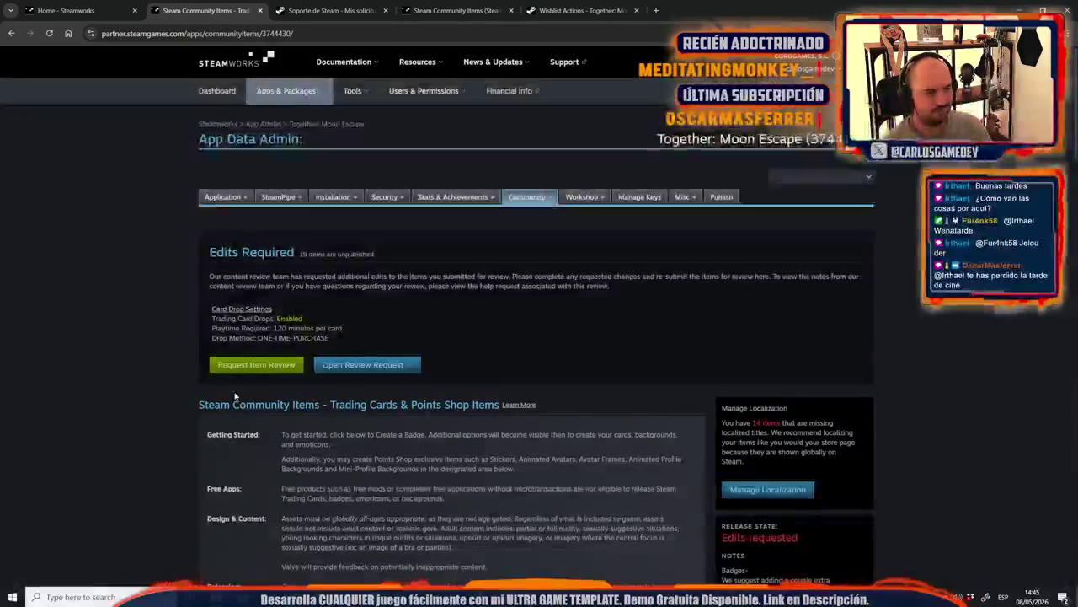
pyautogui.scroll(-4, 237, 396)
pyautogui.scroll(-5, 237, 395)
pyautogui.scroll(-5, 236, 396)
pyautogui.scroll(5, 237, 396)
pyautogui.scroll(5, 236, 396)
pyautogui.click(267, 451)
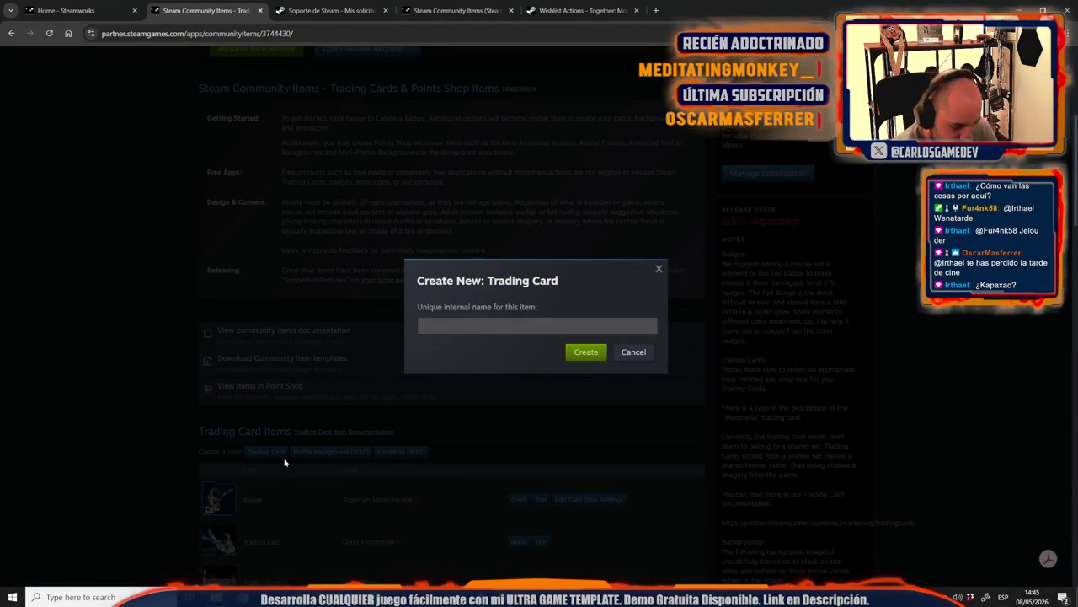
# Step: Create a new trading card named L.U.N.A
pyautogui.write('LUNA')
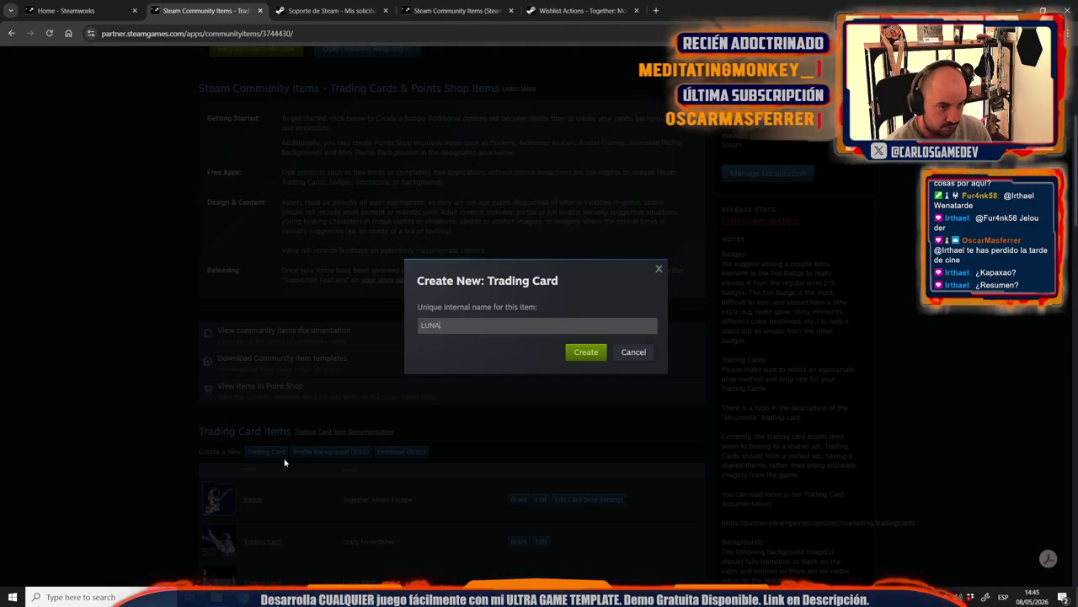
pyautogui.write('.A')
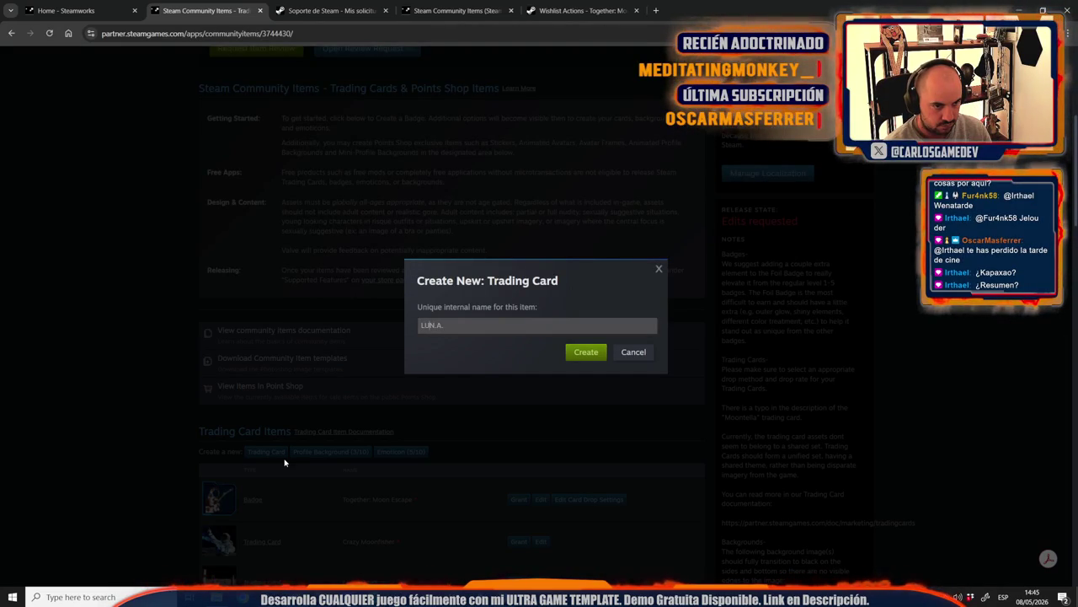
pyautogui.write('.U.')
pyautogui.hotkey('ctrl', 'a')
pyautogui.press('Return')
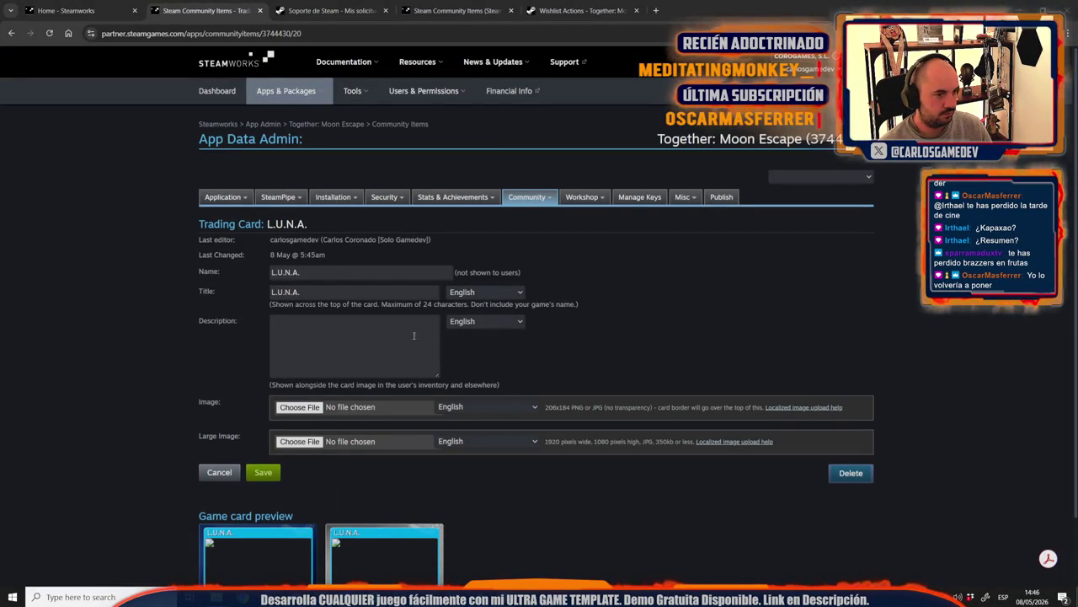
# Step: Save the L.U.N.A. card with LUNASMall.jpg and LUNABig.jpg images, then return to the item list
pyautogui.click(300, 407)
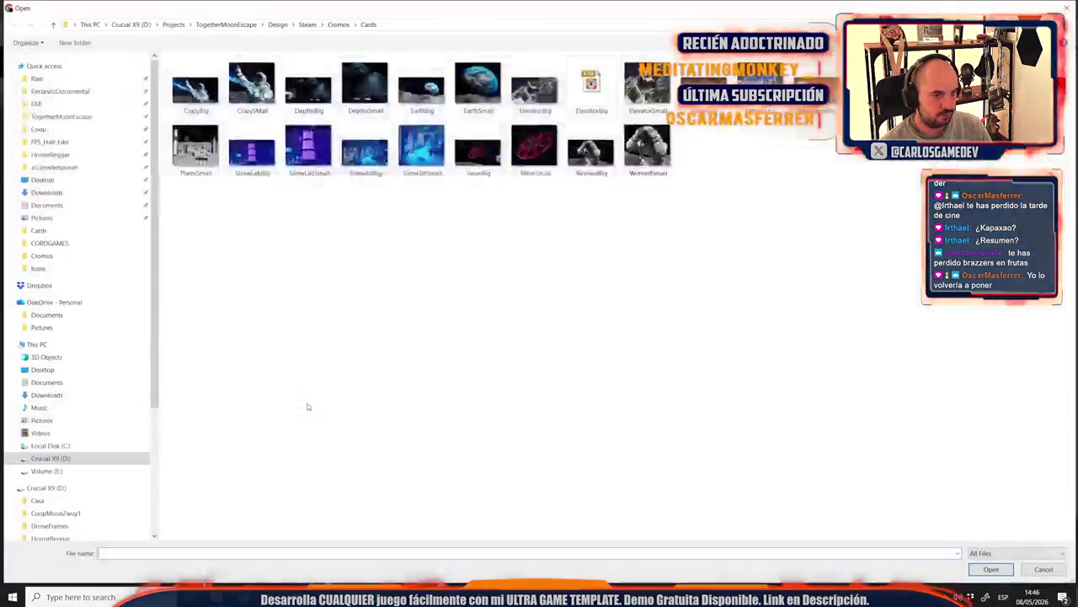
pyautogui.doubleClick(365, 150)
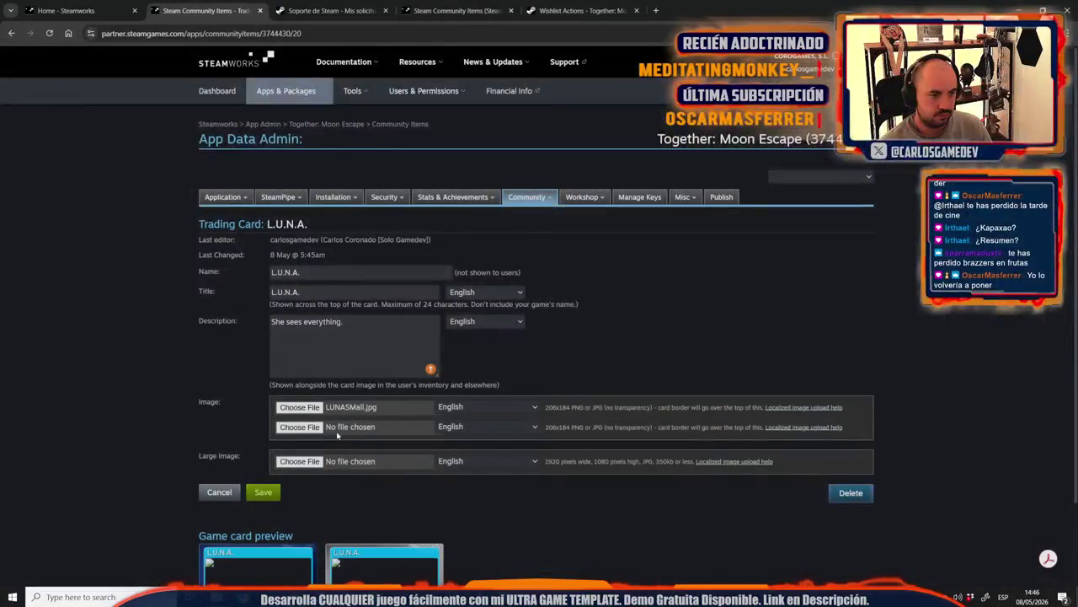
pyautogui.click(300, 460)
pyautogui.doubleClick(592, 141)
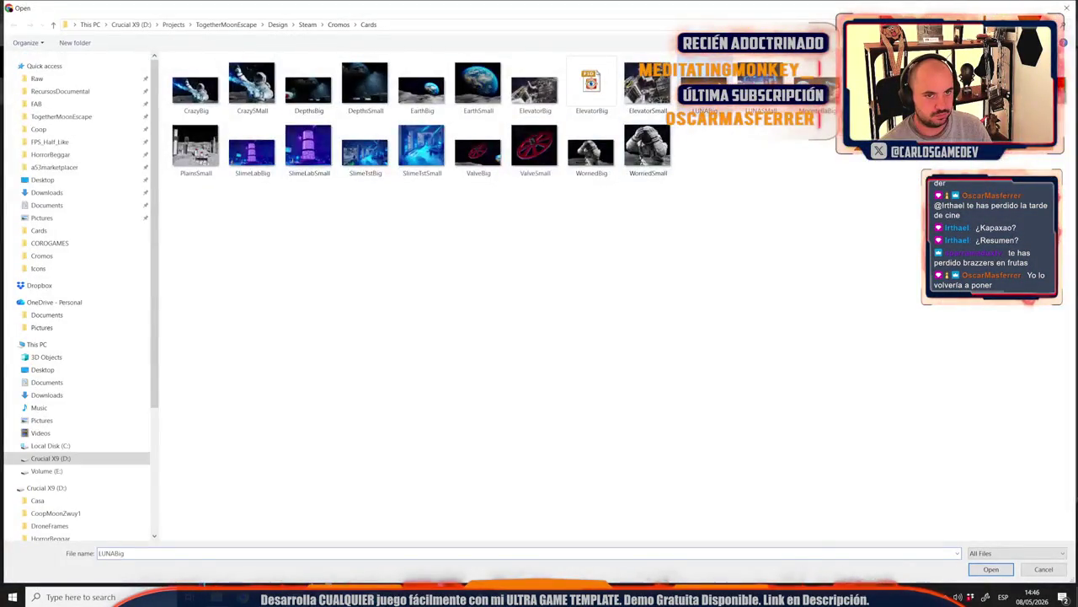
pyautogui.click(252, 512)
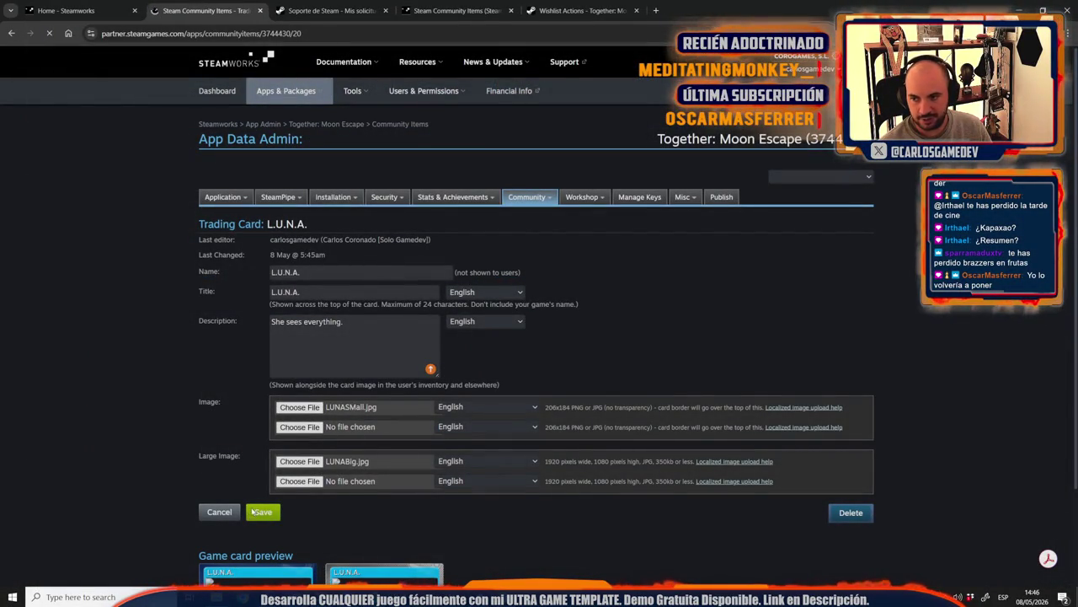
pyautogui.scroll(-5, 207, 519)
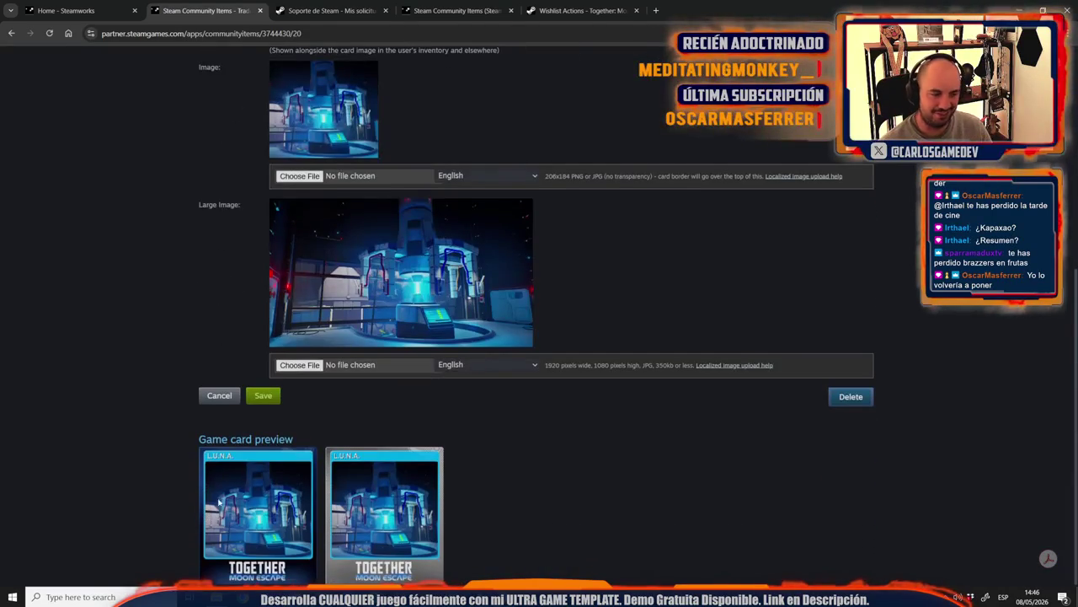
pyautogui.click(262, 396)
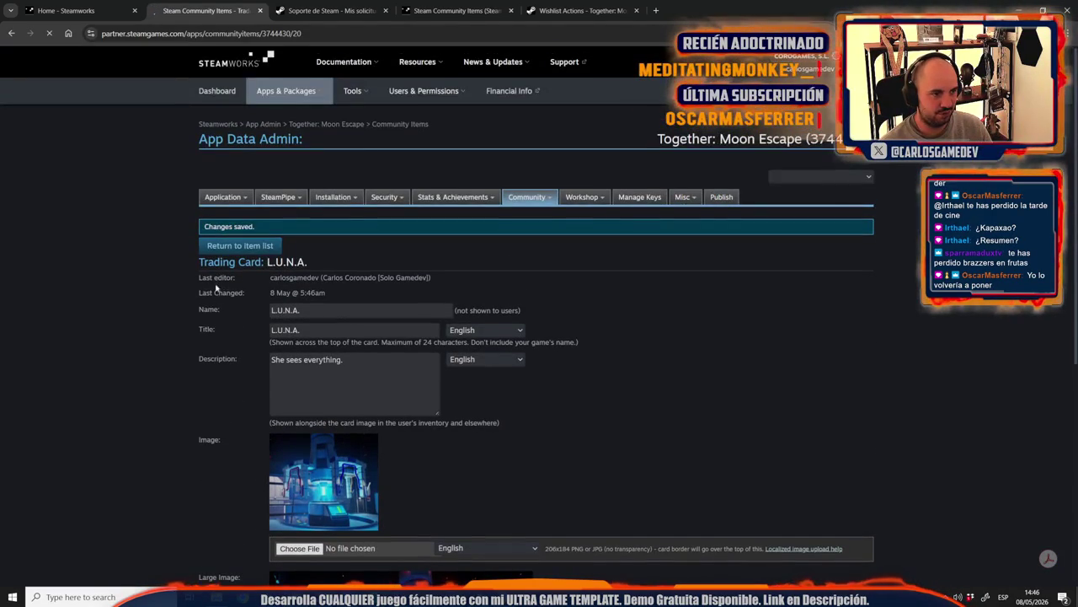
pyautogui.click(229, 247)
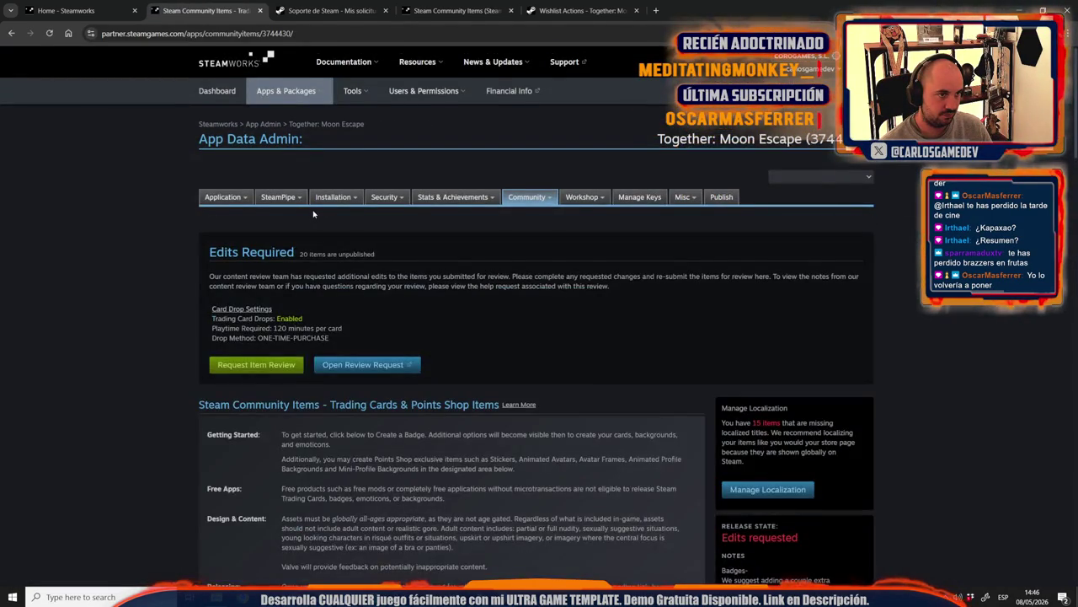
pyautogui.scroll(-5, 143, 370)
pyautogui.scroll(-3, 142, 371)
pyautogui.scroll(-1, 143, 371)
pyautogui.scroll(-1, 142, 371)
pyautogui.scroll(1, 142, 371)
pyautogui.click(330, 10)
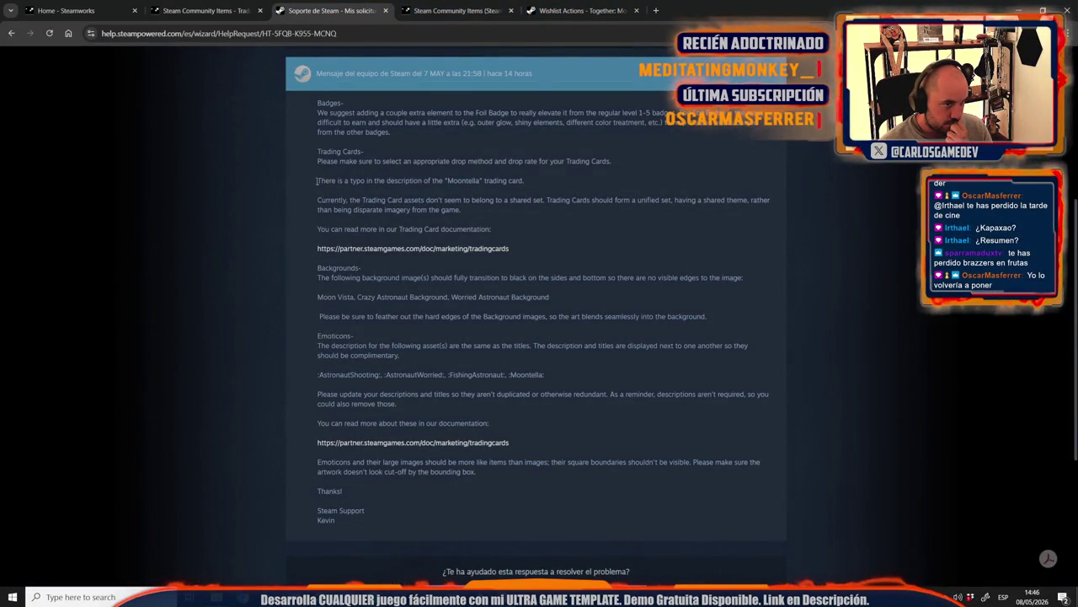
pyautogui.moveTo(318, 152)
pyautogui.mouseDown()
pyautogui.moveTo(457, 200)
pyautogui.moveTo(449, 224)
pyautogui.mouseUp()
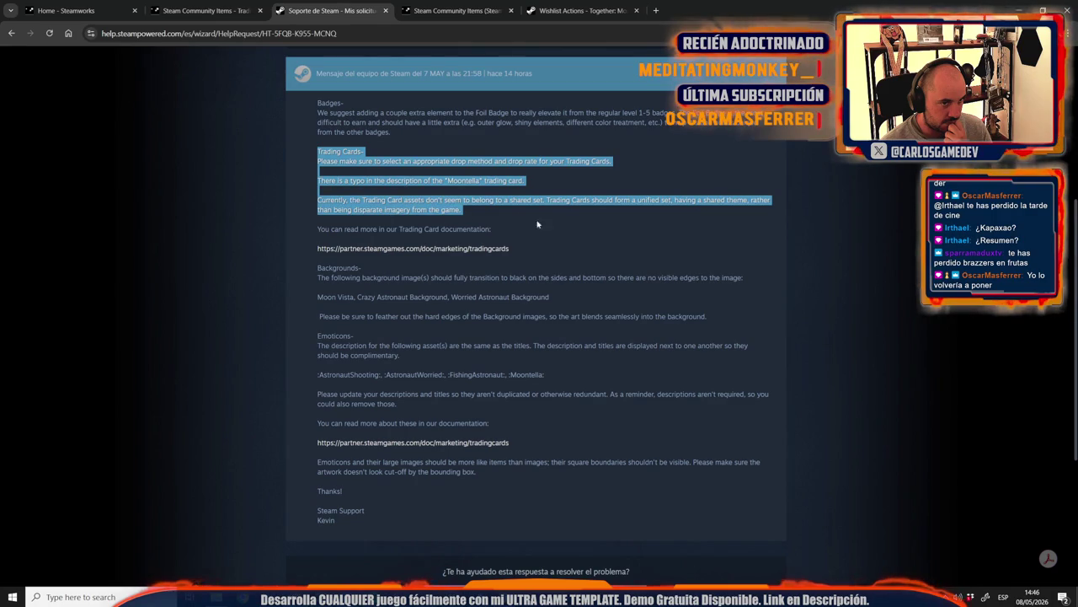
pyautogui.click(206, 10)
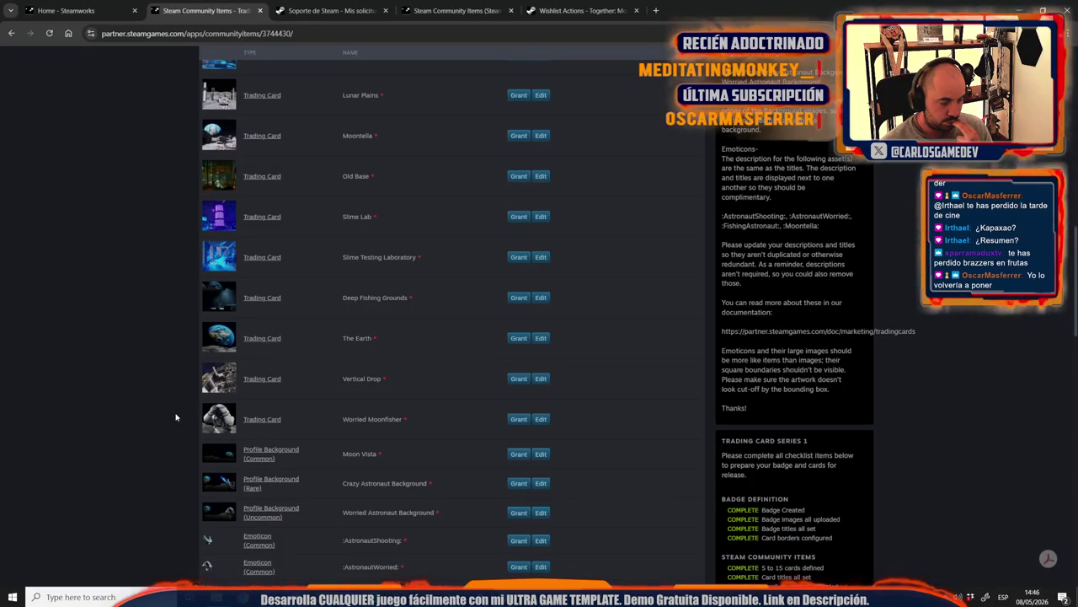
pyautogui.scroll(2, 176, 417)
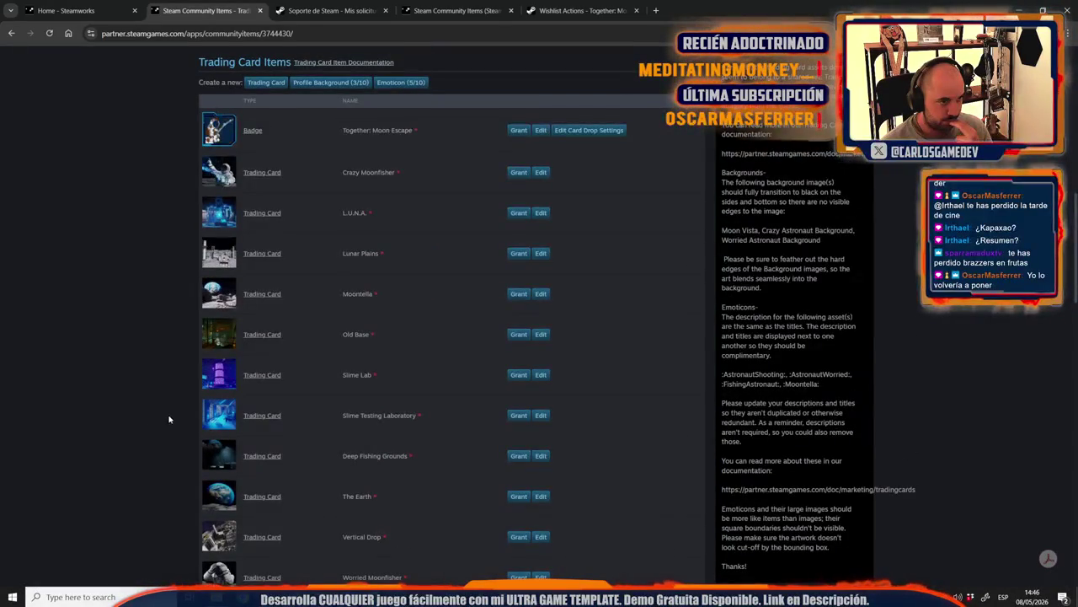
pyautogui.scroll(-3, 166, 420)
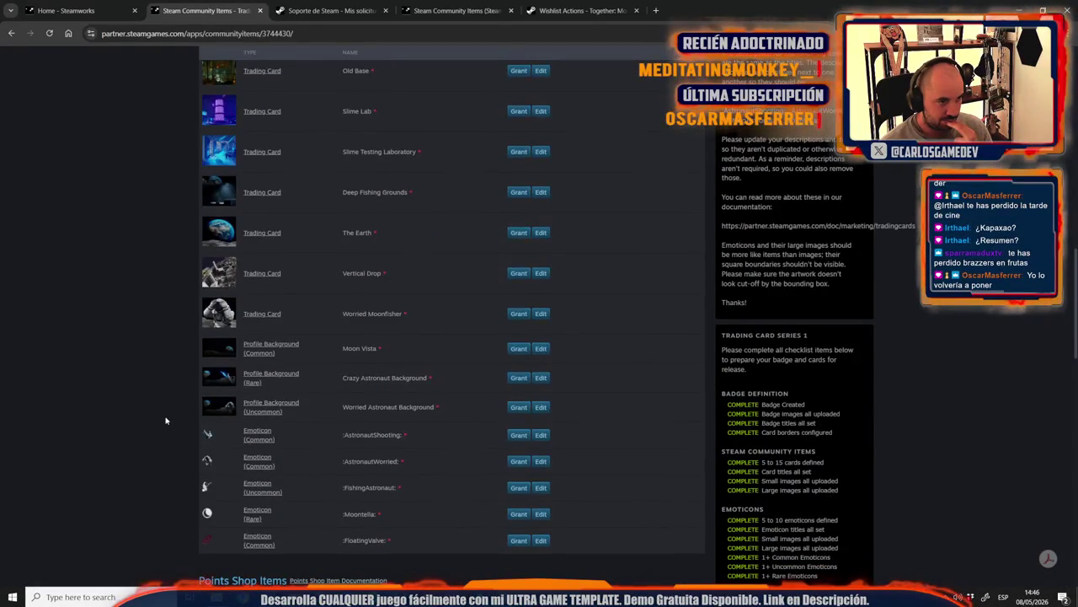
pyautogui.click(330, 10)
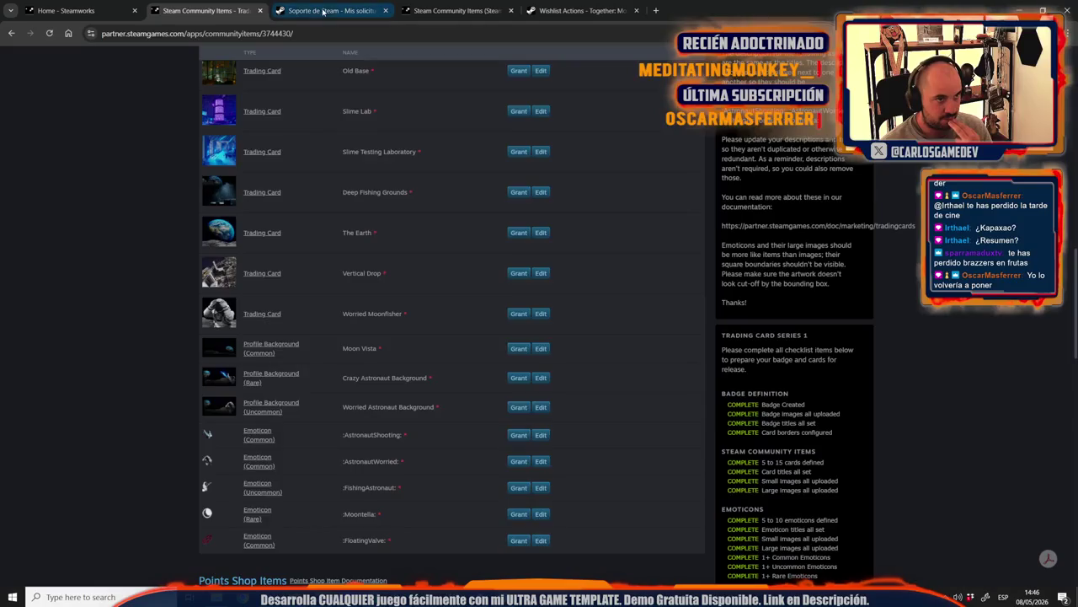
pyautogui.moveTo(307, 277)
pyautogui.mouseDown()
pyautogui.moveTo(471, 369)
pyautogui.moveTo(549, 373)
pyautogui.moveTo(432, 406)
pyautogui.moveTo(737, 409)
pyautogui.moveTo(780, 396)
pyautogui.moveTo(721, 406)
pyautogui.mouseUp()
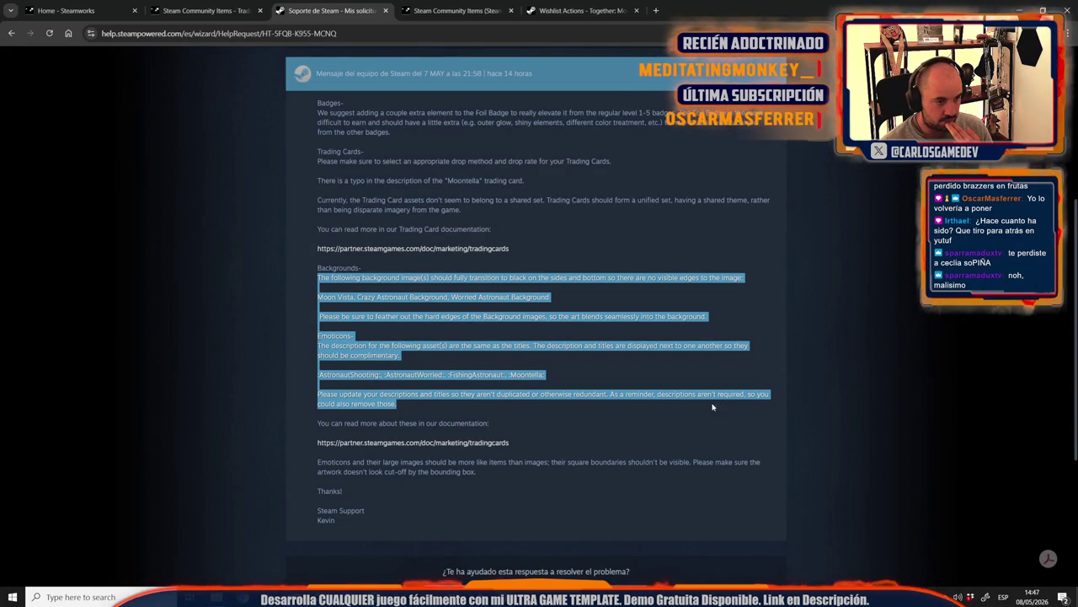
pyautogui.click(605, 425)
pyautogui.moveTo(263, 482)
pyautogui.mouseDown()
pyautogui.moveTo(265, 455)
pyautogui.moveTo(282, 469)
pyautogui.mouseUp()
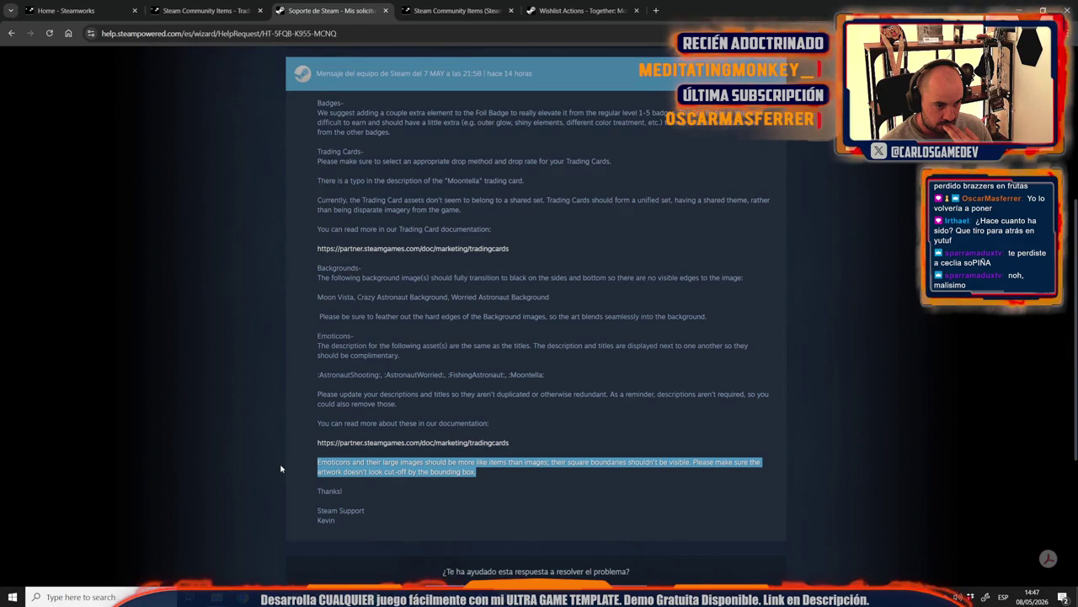
pyautogui.hotkey('ctrl', 'pageup')
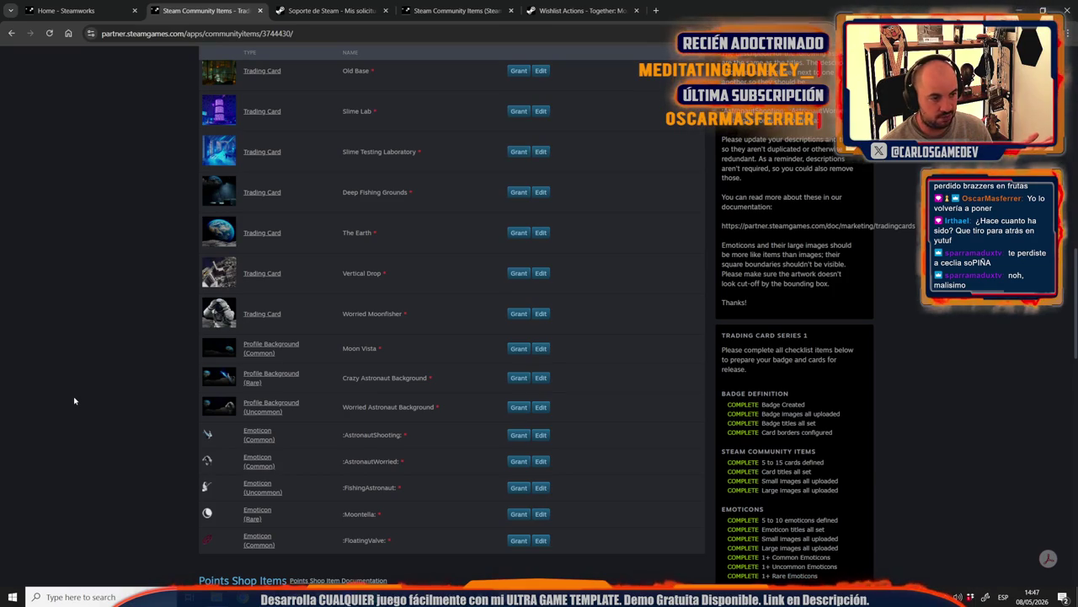
pyautogui.scroll(3, 74, 401)
pyautogui.scroll(2, 74, 400)
pyautogui.scroll(-1, 74, 401)
pyautogui.scroll(-2, 74, 401)
pyautogui.scroll(2, 74, 401)
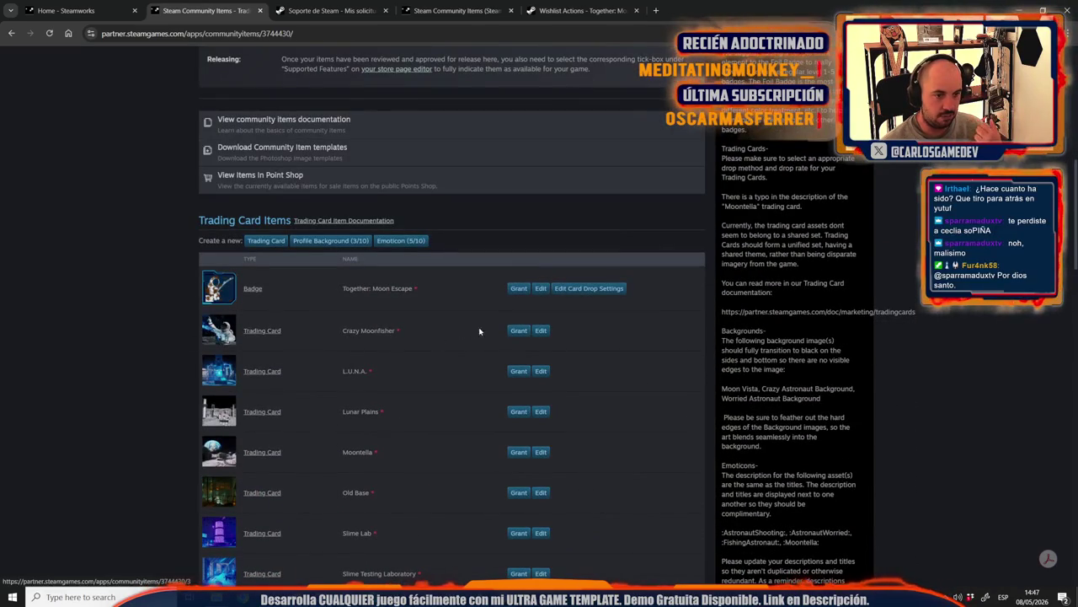
pyautogui.click(541, 292)
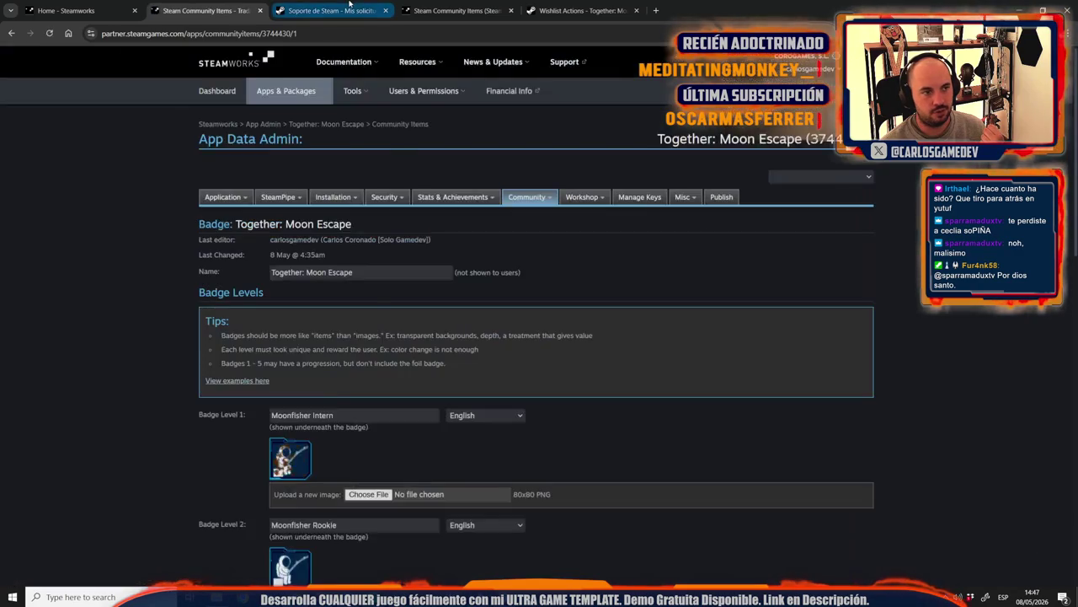
# Step: Compare the support ticket's foil badge feedback with the badge settings page
pyautogui.hotkey('ctrl', 'Tab')
pyautogui.scroll(2, 353, 411)
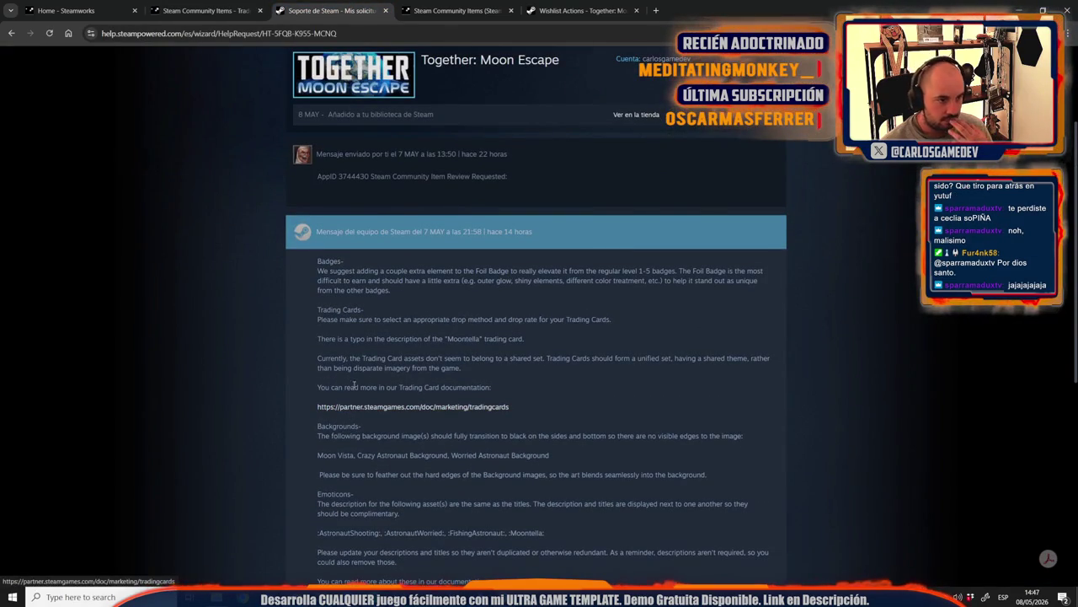
pyautogui.moveTo(391, 291); pyautogui.dragTo(297, 274)
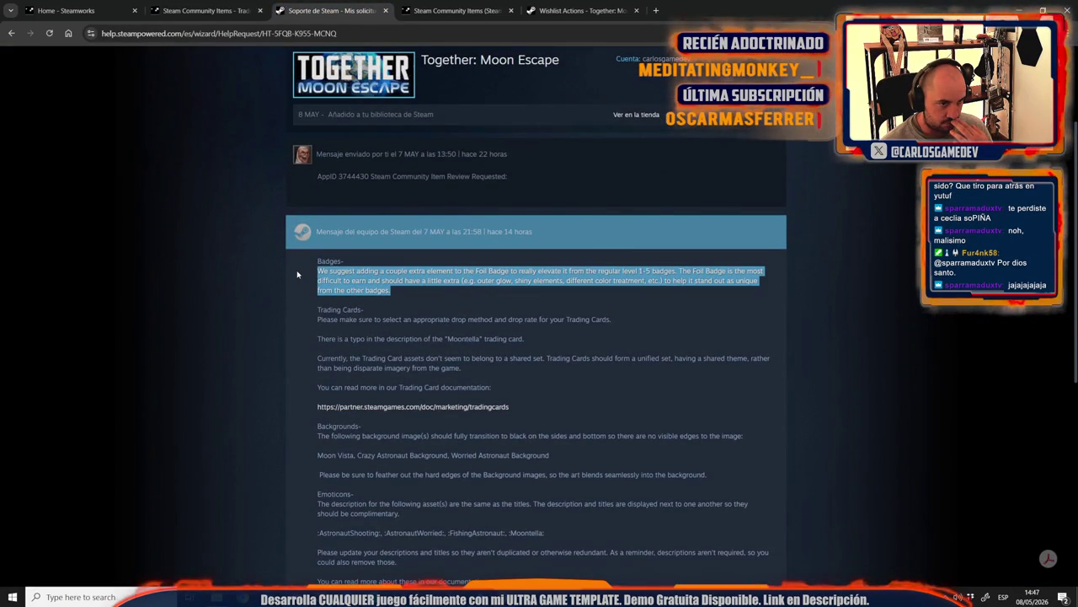
pyautogui.hotkey('ctrl', 'shift', 'Tab')
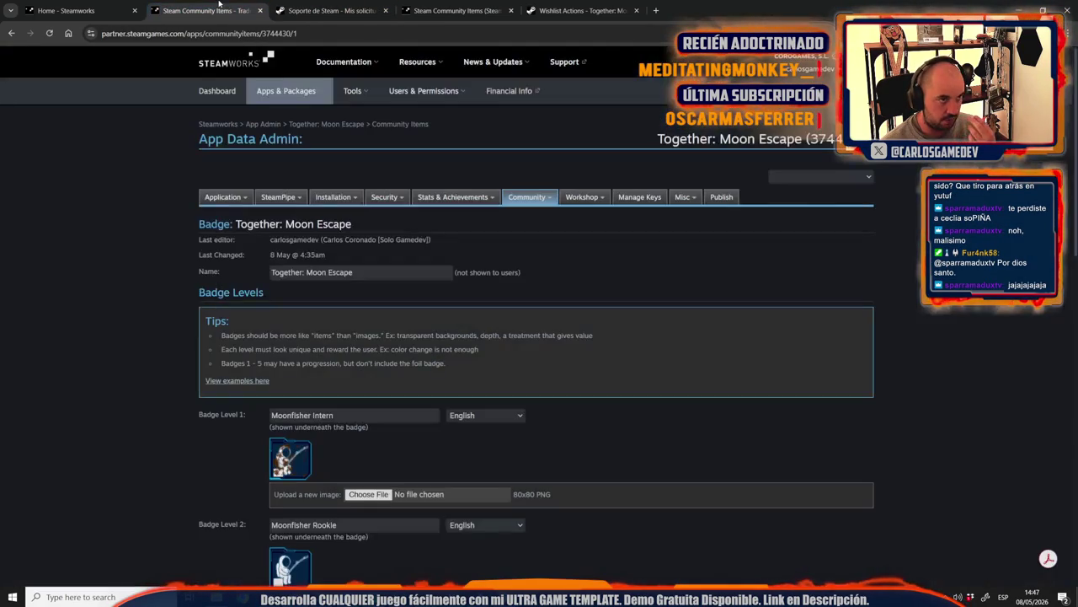
pyautogui.scroll(-10, 147, 410)
pyautogui.scroll(-3, 146, 411)
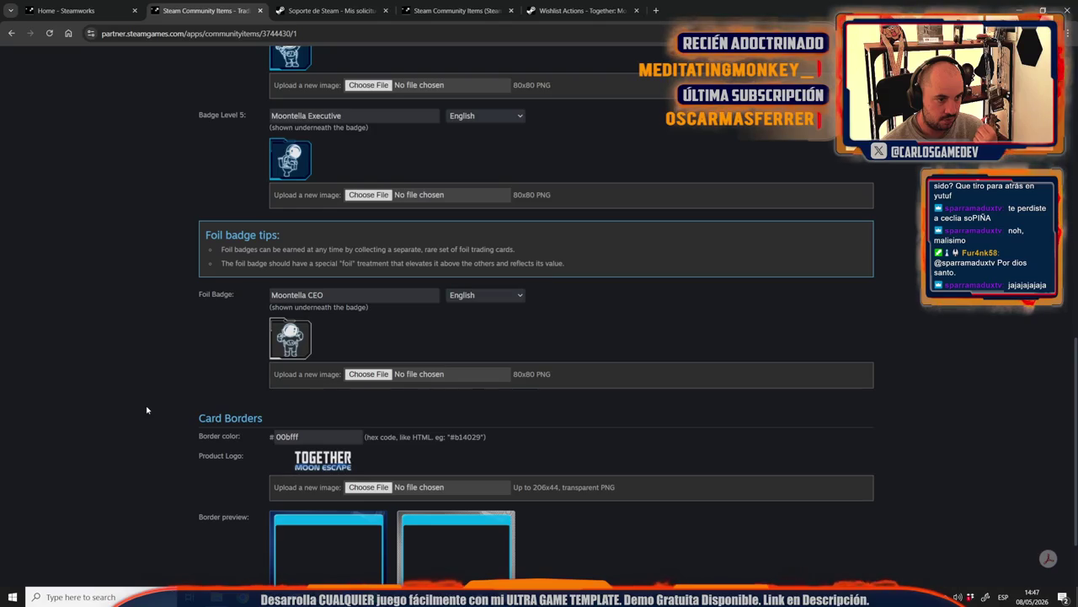
# Step: Check the card images folder and the mail inbox, then return to the badge page
pyautogui.hotkey('alt', 'Tab')
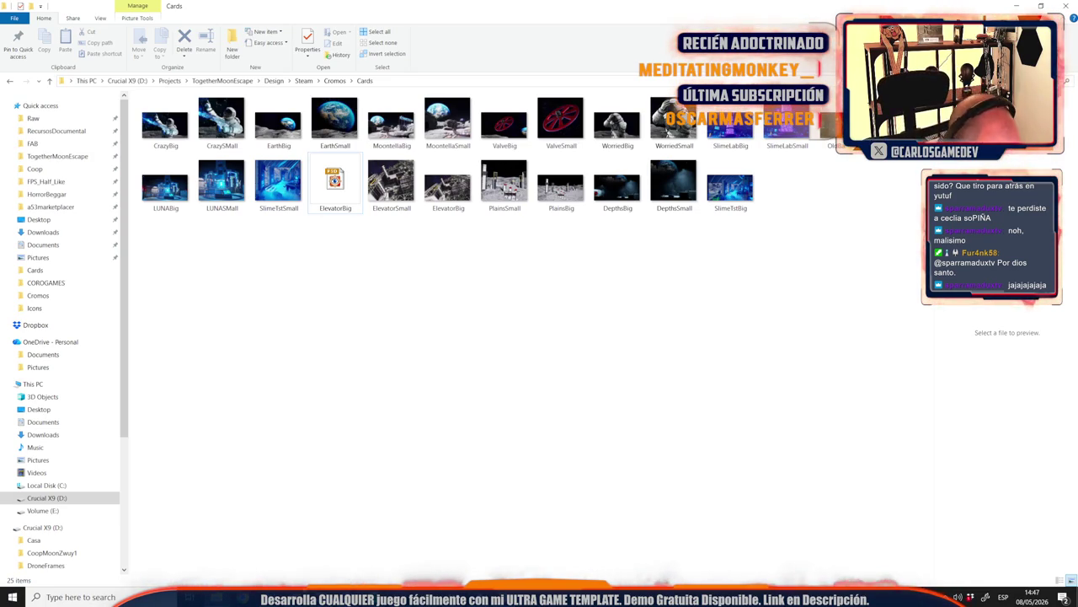
pyautogui.hotkey('alt', 'Tab')
pyautogui.click(654, 10)
pyautogui.write('mail')
pyautogui.press('Return')
pyautogui.click(762, 11)
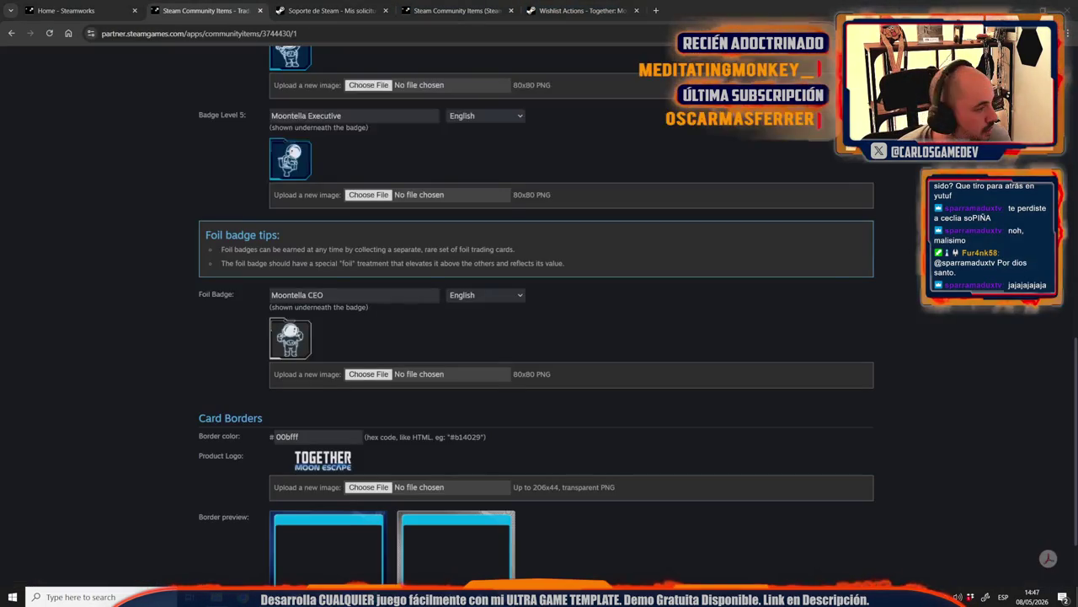
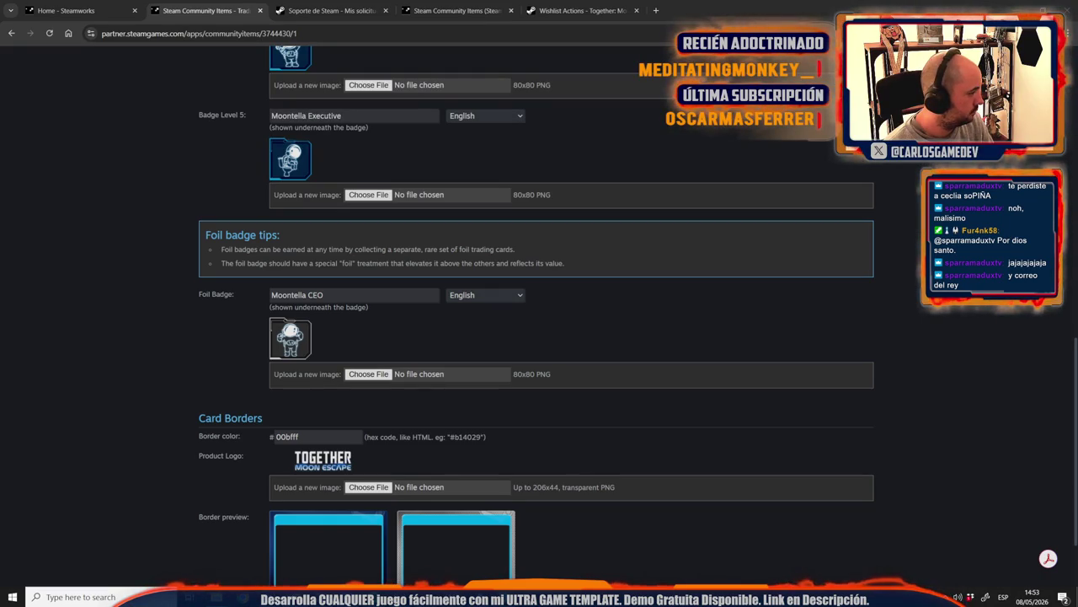
# Step: Paste the captured Push Stage to Live screenshot into SlimeTetBig.jpg as a new layer
pyautogui.hotkey('alt', 'Tab')
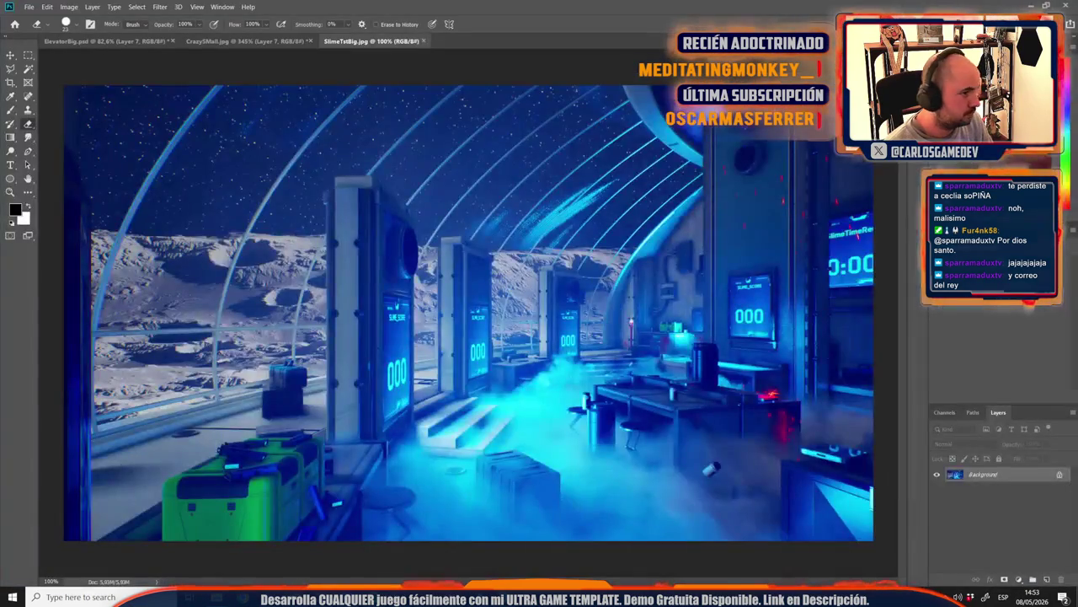
pyautogui.hotkey('alt', 'Tab')
pyautogui.press('v')
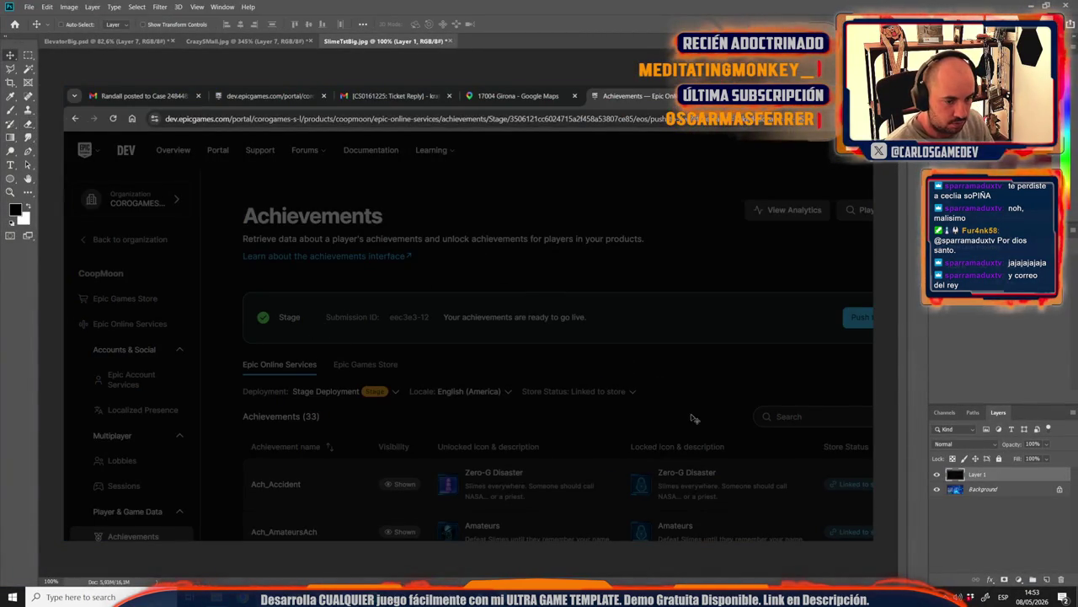
pyautogui.hotkey('ctrl', '0')
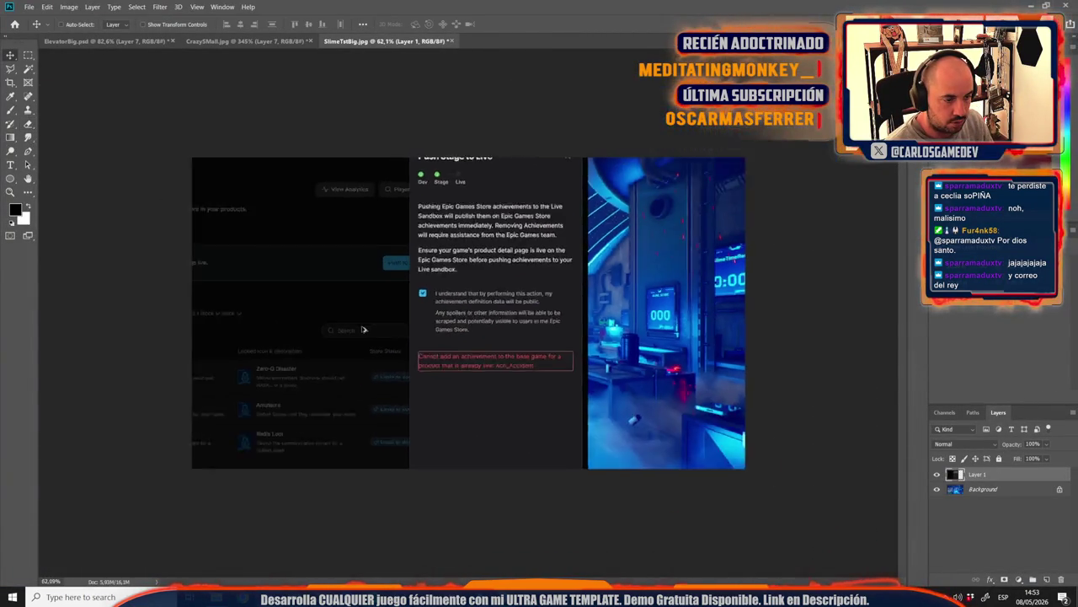
pyautogui.hotkey('ctrl', '-')
# Step: Scale the pasted screenshot down from its corner and reposition it on the canvas
pyautogui.hotkey('ctrl', 't')
pyautogui.moveTo(550, 170); pyautogui.dragTo(471, 213)
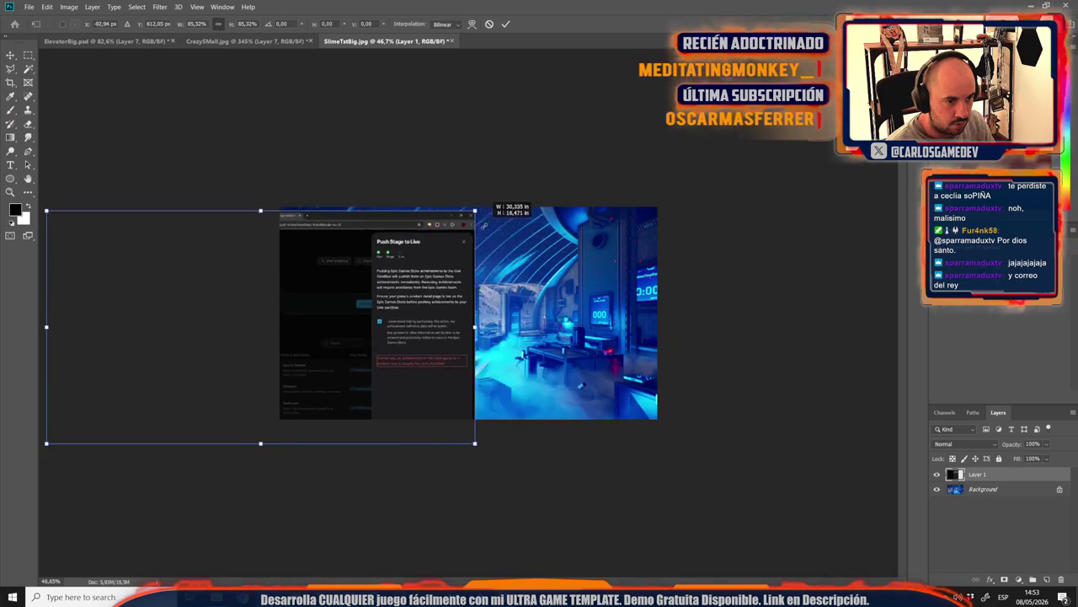
pyautogui.moveTo(379, 337); pyautogui.dragTo(411, 330)
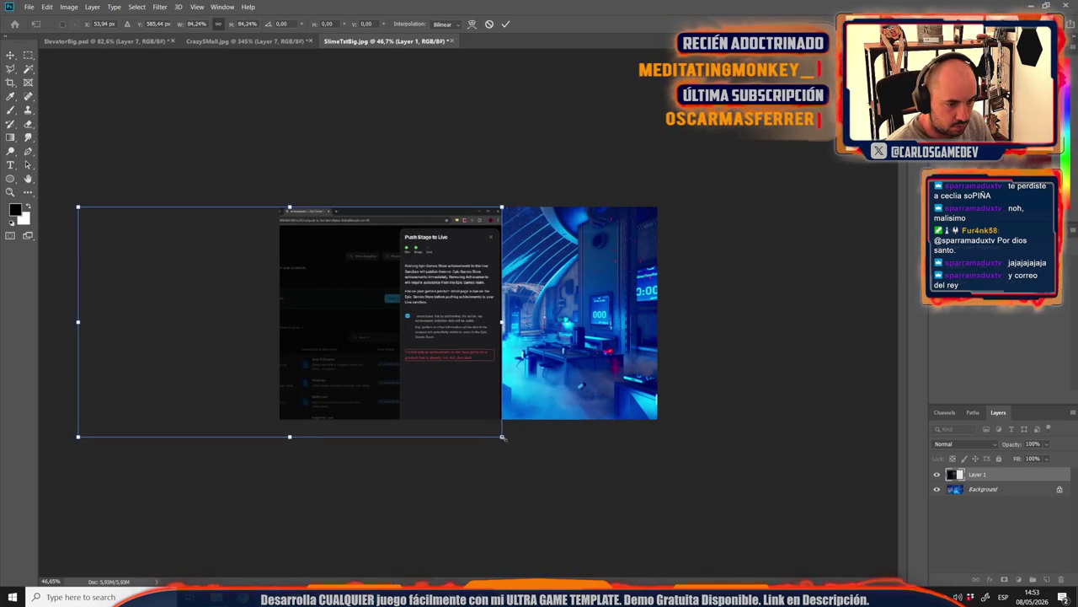
pyautogui.moveTo(502, 436); pyautogui.dragTo(468, 418)
pyautogui.press('Return')
pyautogui.press('m')
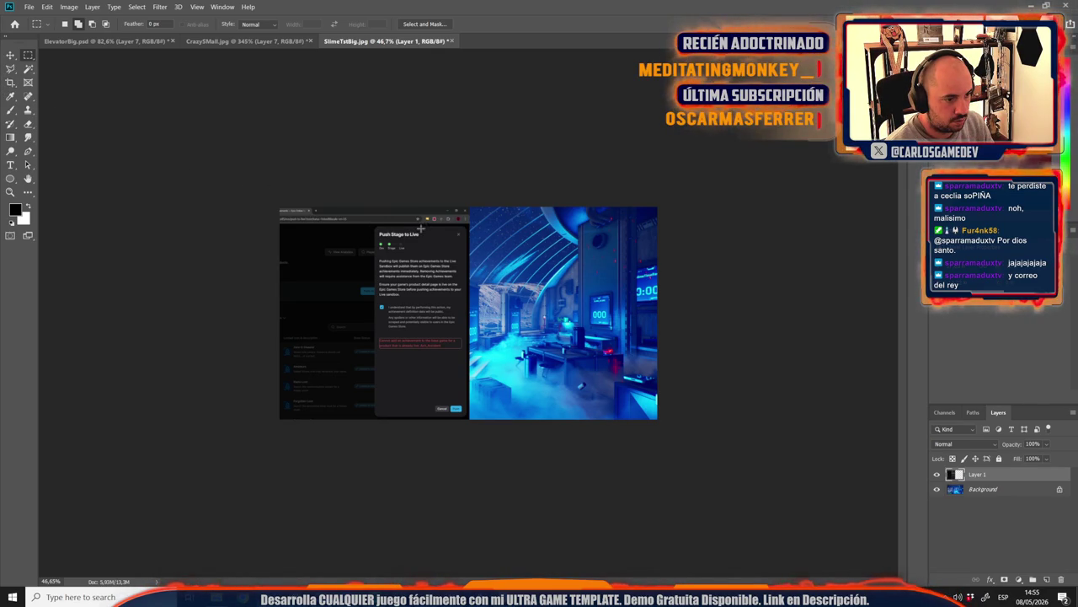
# Step: Crop the canvas to the Push Stage to Live dialog and view it at 100%
pyautogui.moveTo(468, 221); pyautogui.dragTo(371, 433)
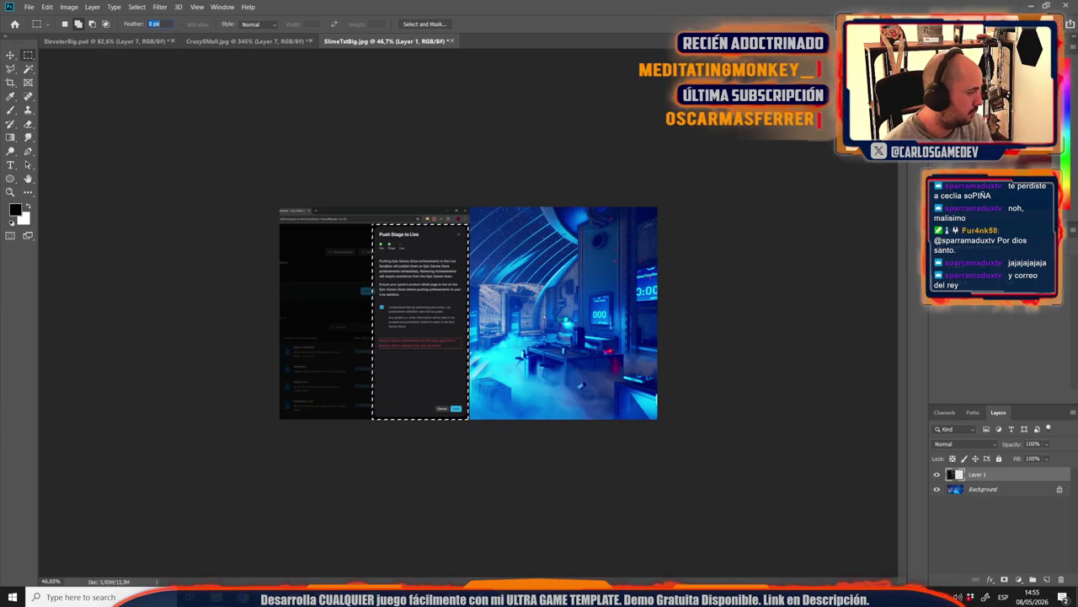
pyautogui.hotkey('ctrl', 'd')
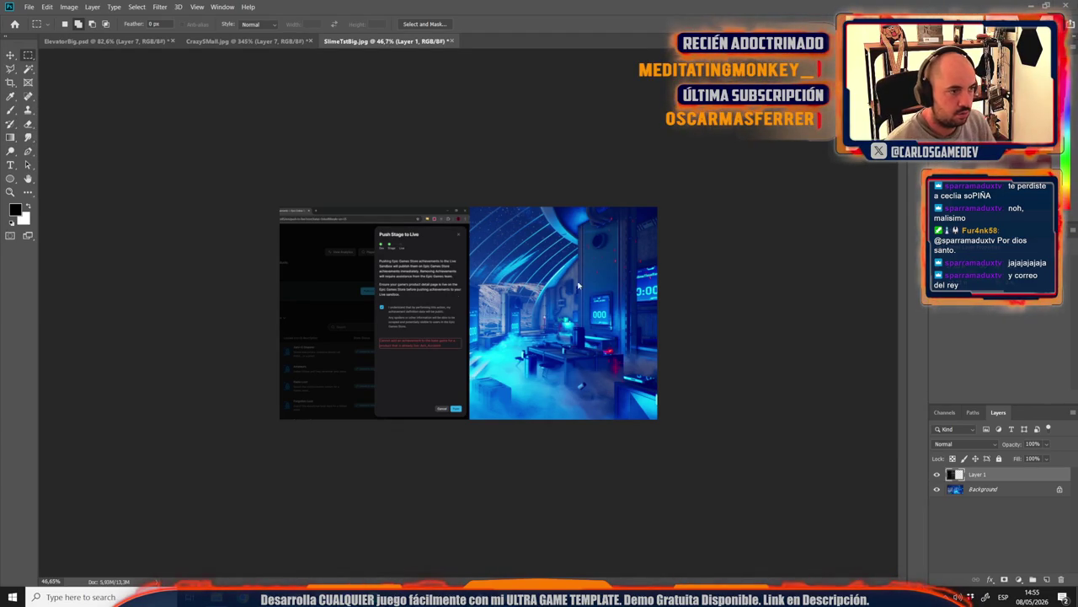
pyautogui.moveTo(372, 223); pyautogui.dragTo(468, 418)
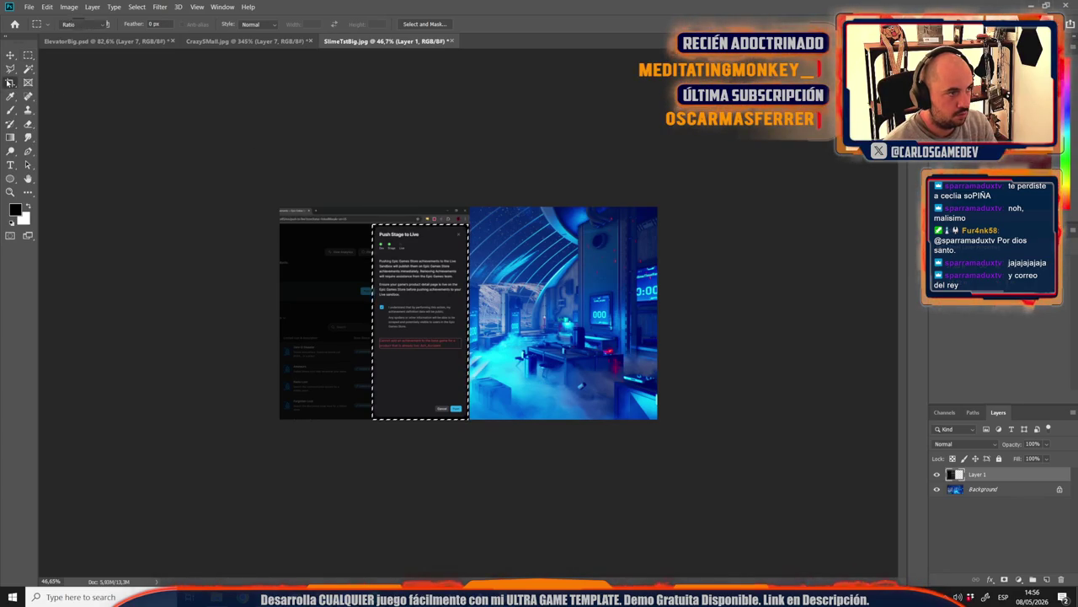
pyautogui.click(10, 82)
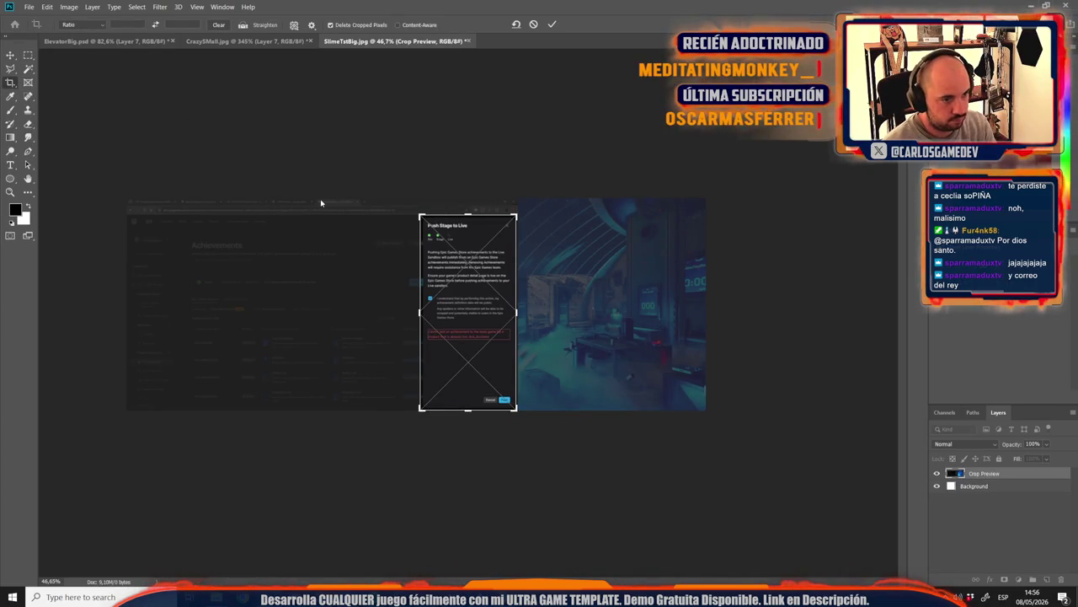
pyautogui.click(10, 54)
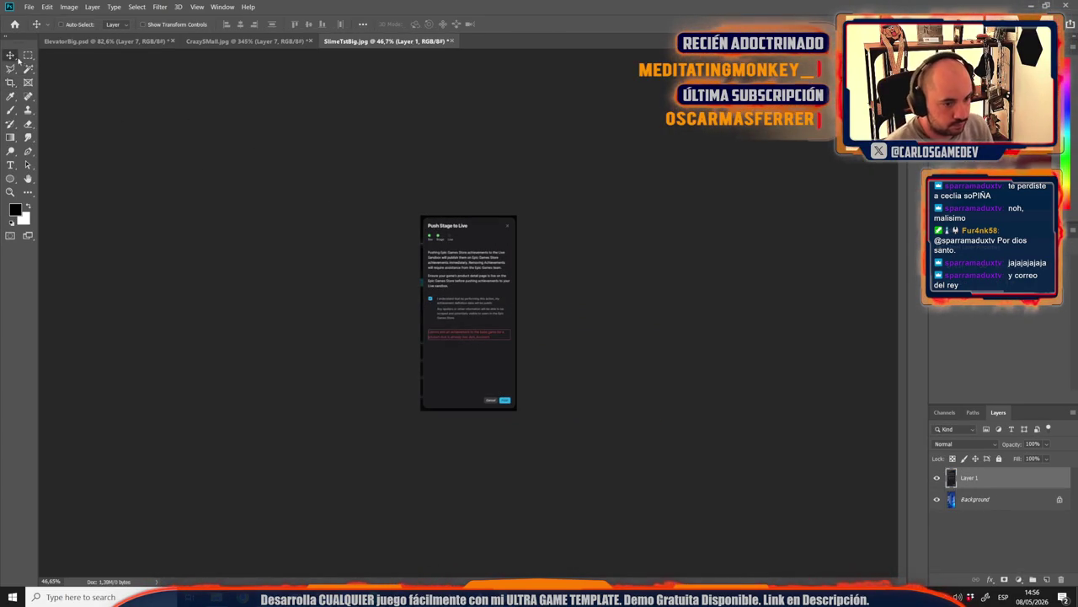
pyautogui.hotkey('ctrl', '+')
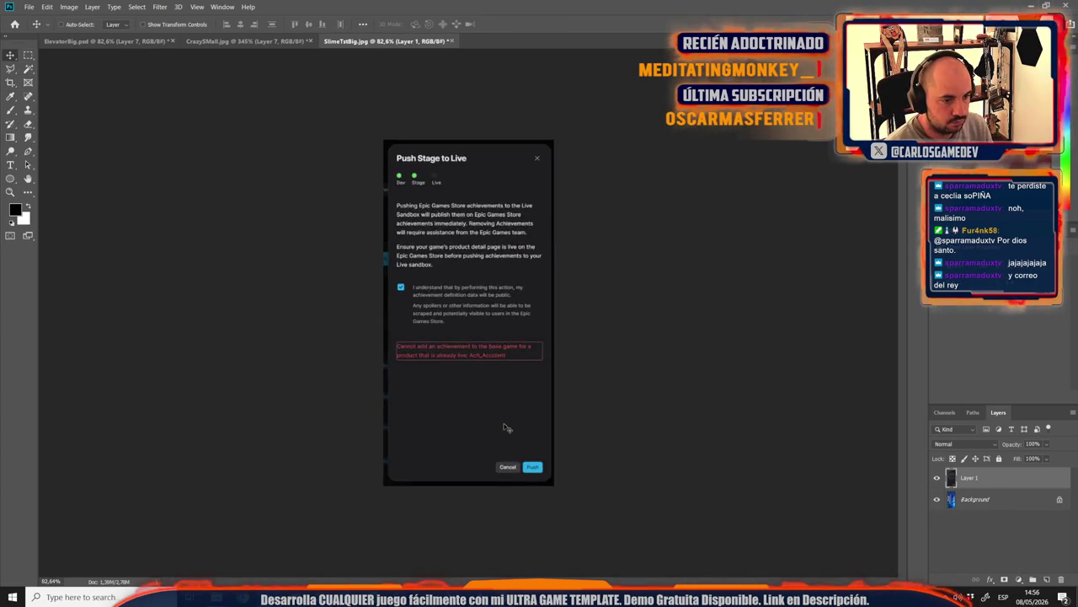
pyautogui.hotkey('ctrl', '+')
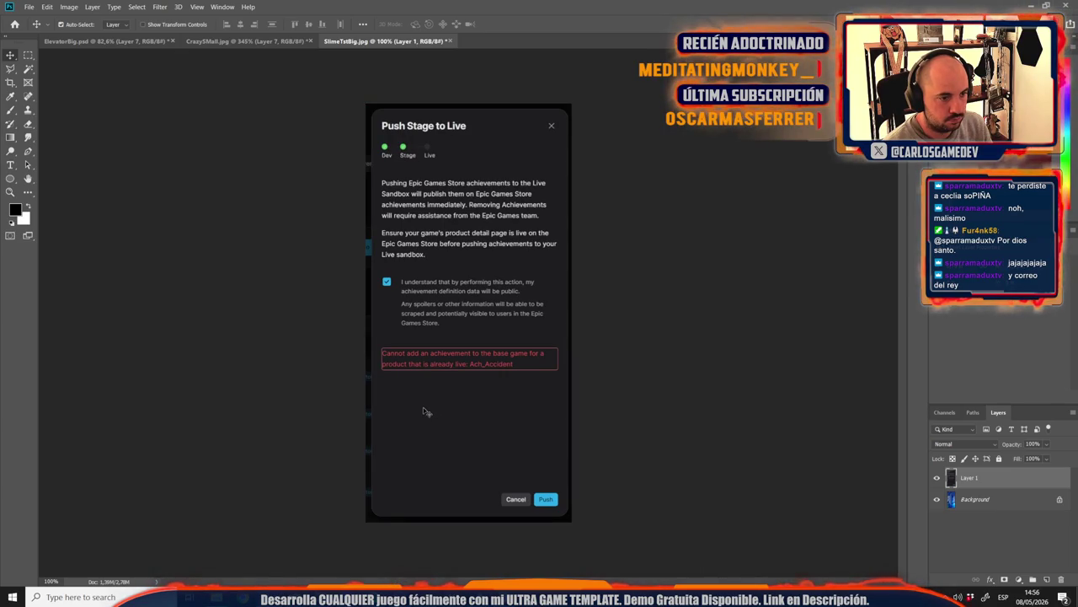
pyautogui.hotkey('ctrl', 'shift', 's')
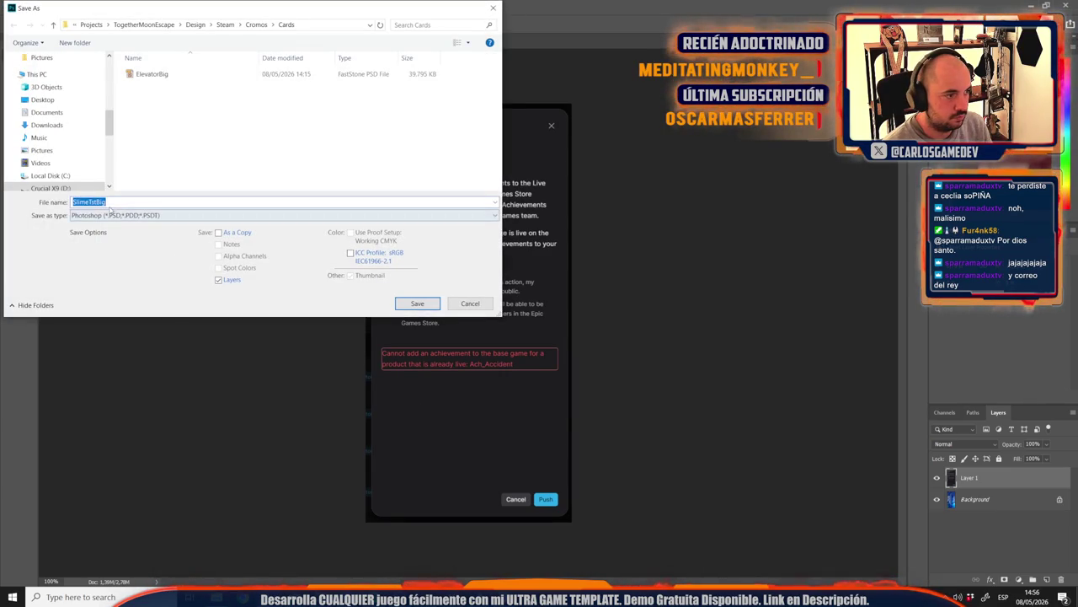
# Step: Save the cropped image as a JPEG named 'error' on the Desktop with default quality
pyautogui.click(110, 214)
pyautogui.click(126, 304)
pyautogui.write('en')
pyautogui.write('rror')
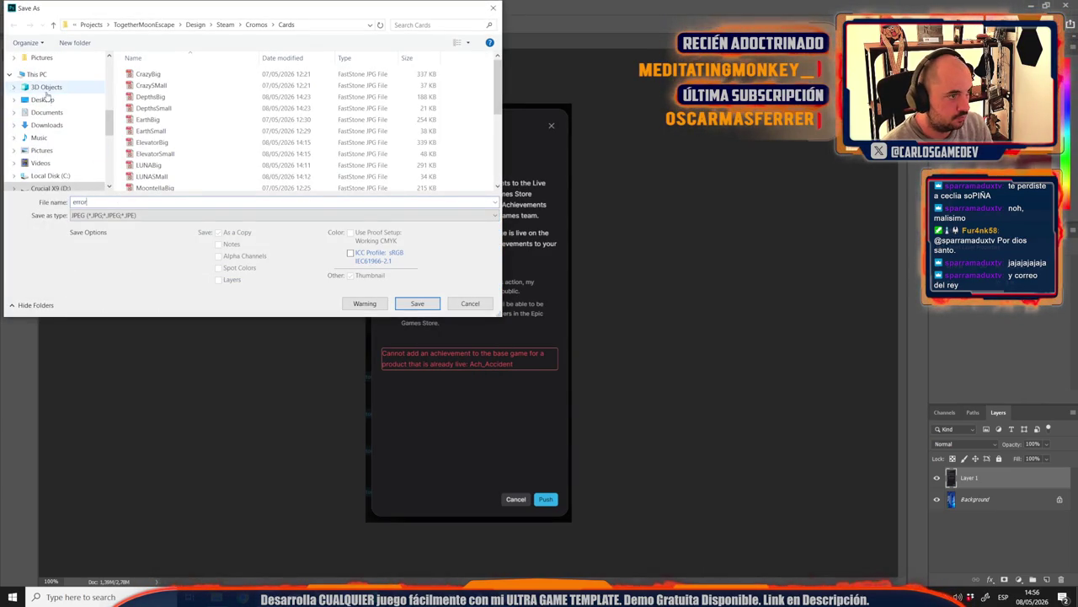
pyautogui.click(46, 87)
pyautogui.click(42, 99)
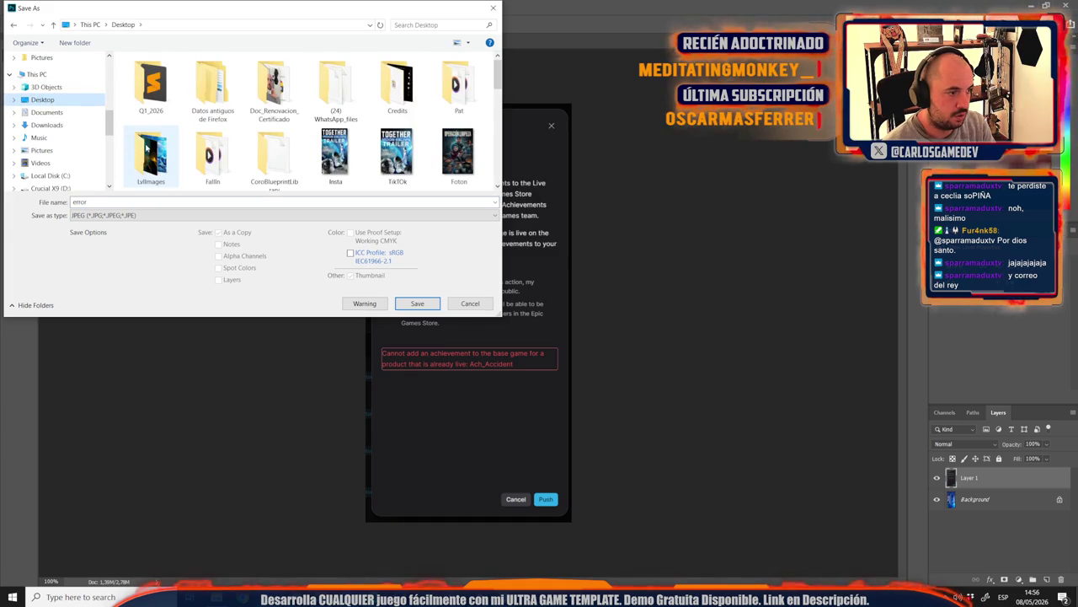
pyautogui.press('Return')
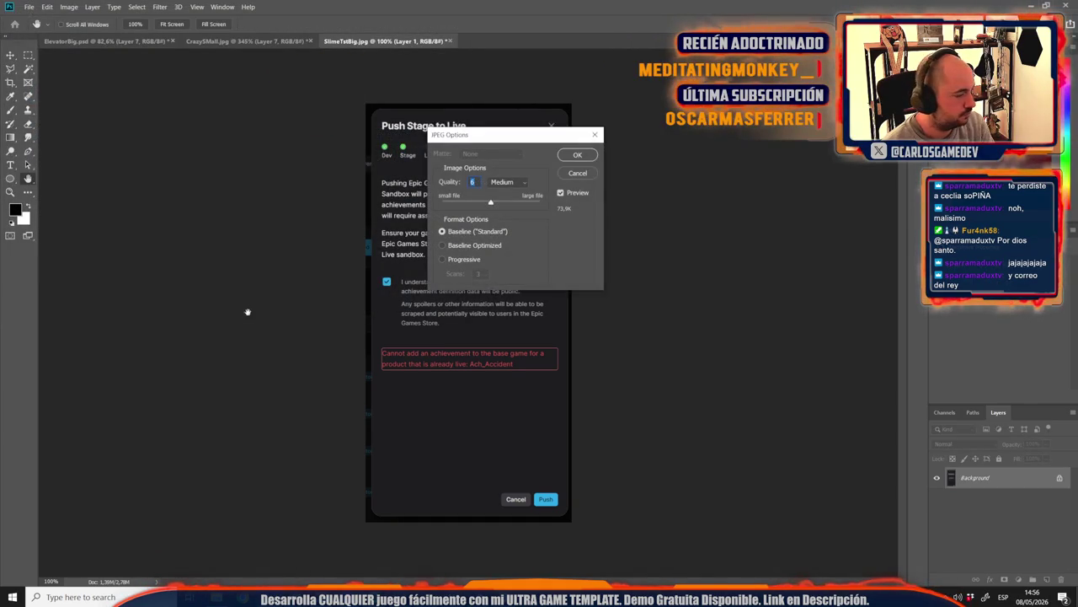
pyautogui.press('Return')
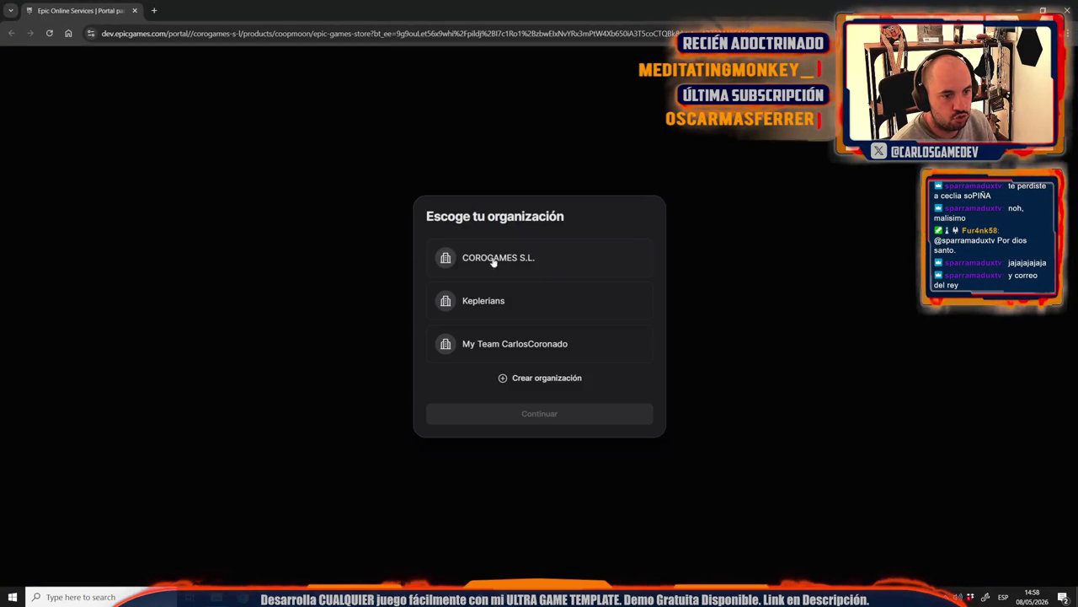
# Step: Enter the Epic Developer Portal under the COROGAMES S.L. organization
pyautogui.click(459, 257)
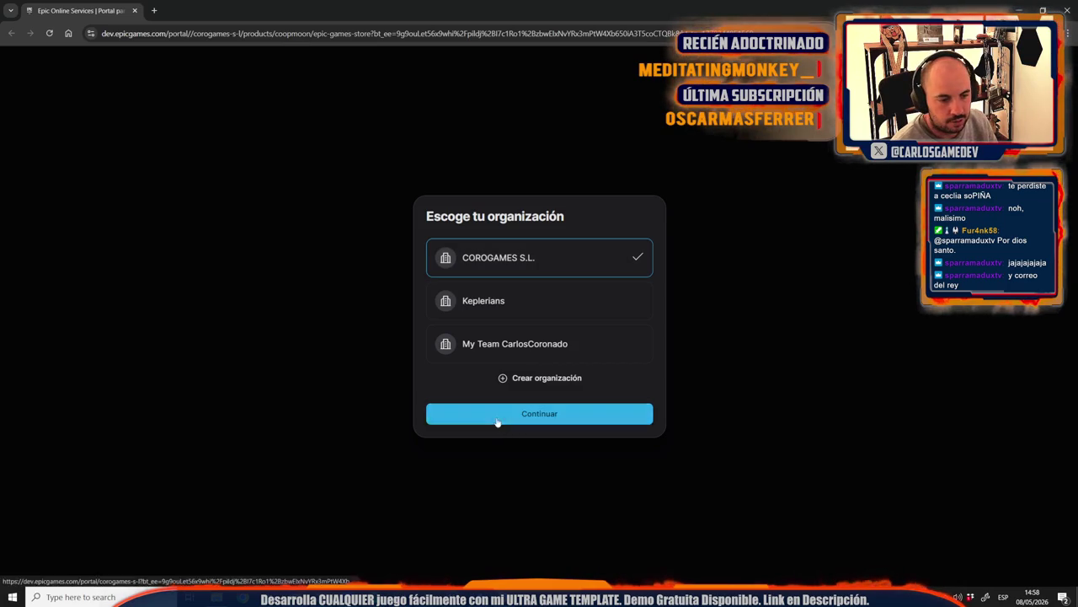
pyautogui.click(500, 414)
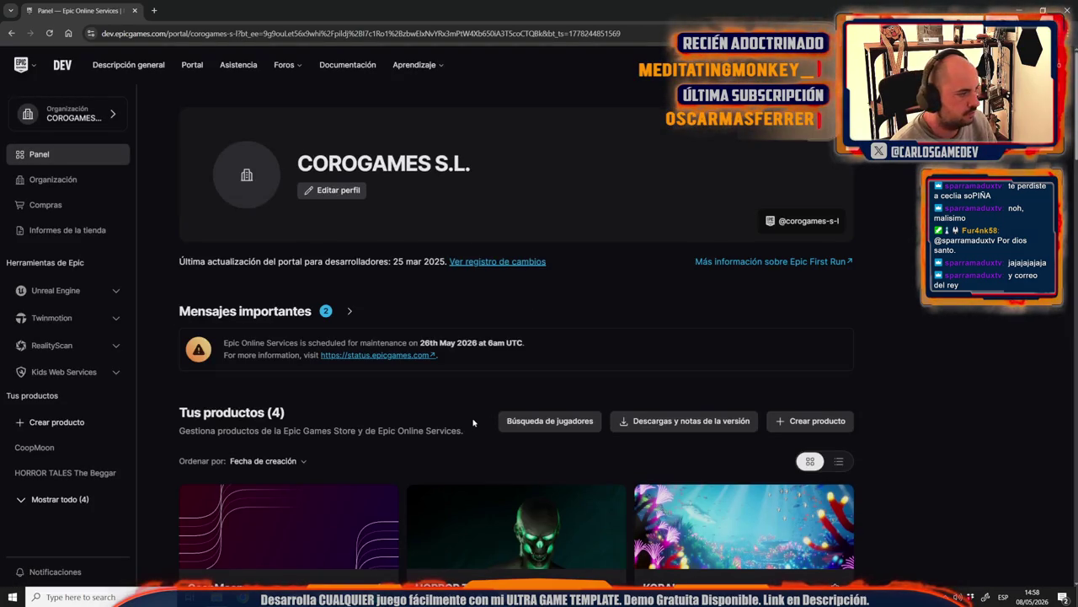
pyautogui.scroll(-1, 396, 234)
pyautogui.scroll(-1, 396, 234)
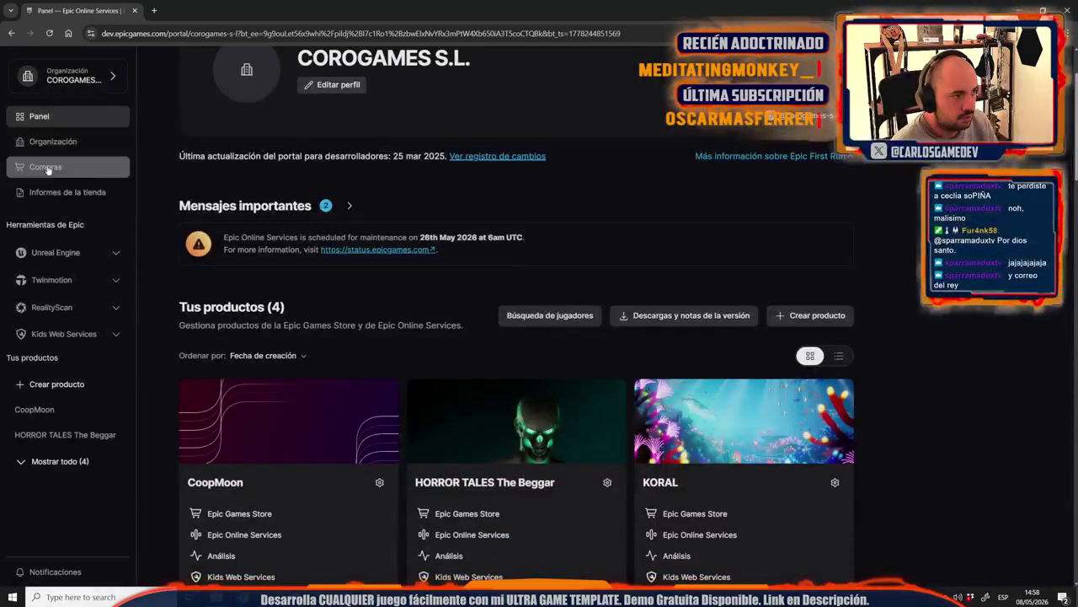
# Step: Open CoopMoon's Epic Games Store release management page and switch the portal to English
pyautogui.click(34, 409)
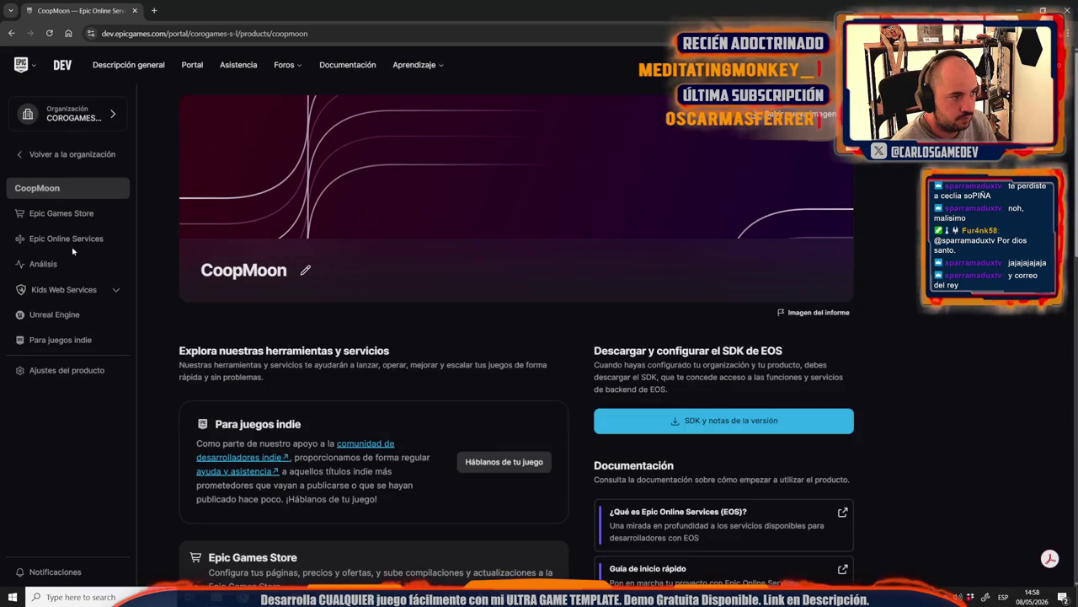
pyautogui.click(74, 215)
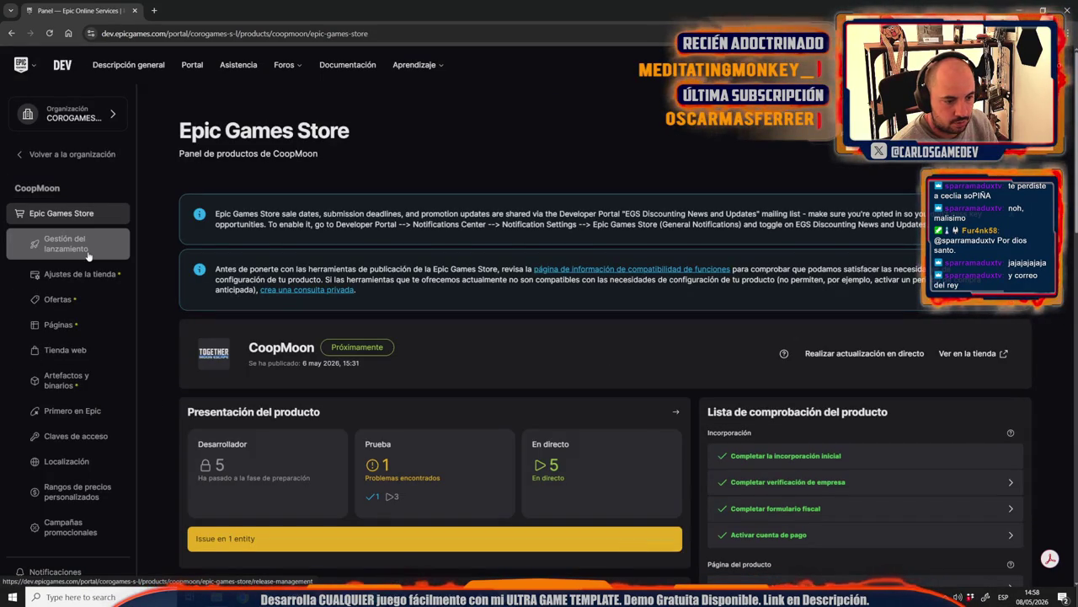
pyautogui.scroll(-2, 390, 473)
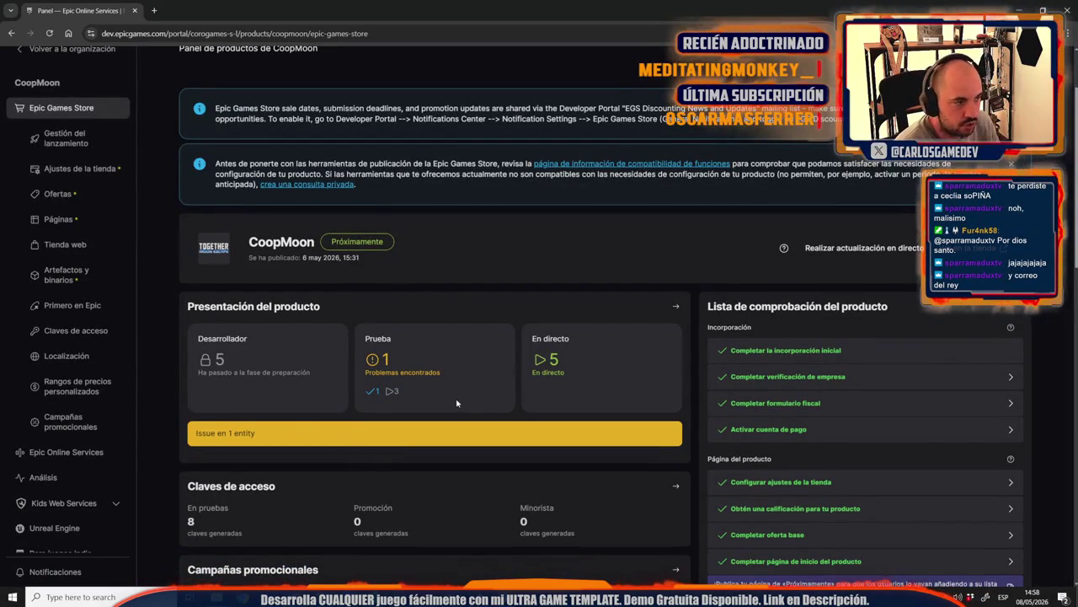
pyautogui.click(80, 139)
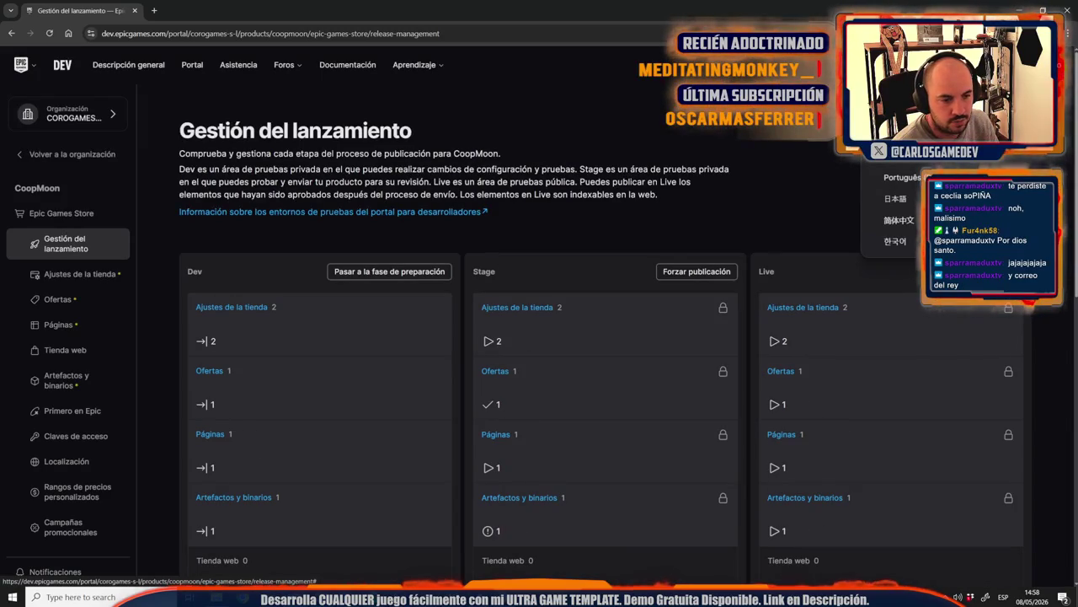
pyautogui.scroll(-5, 752, 159)
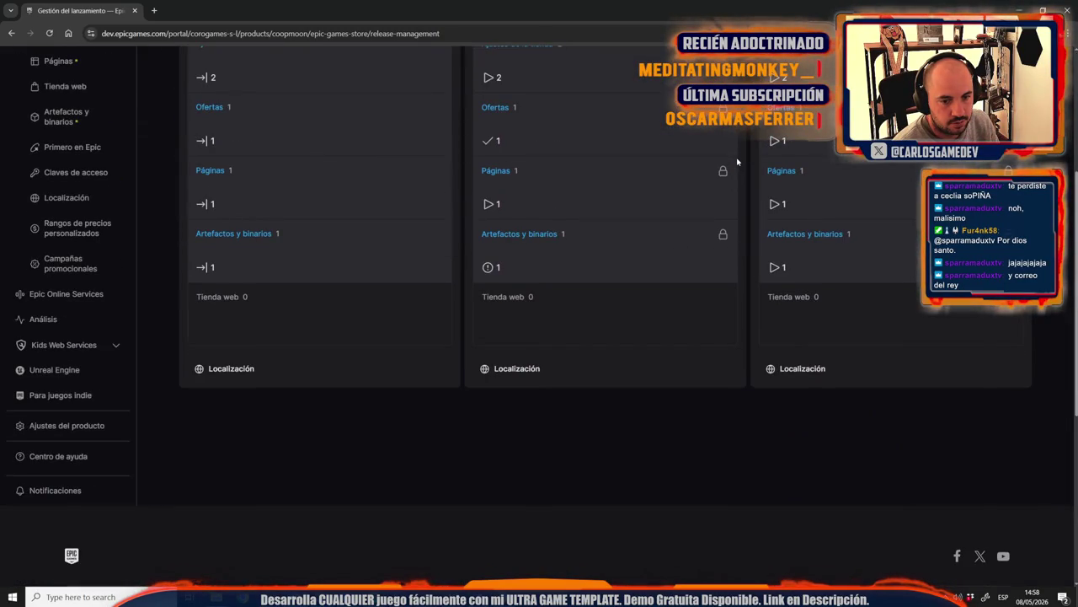
pyautogui.scroll(5, 753, 159)
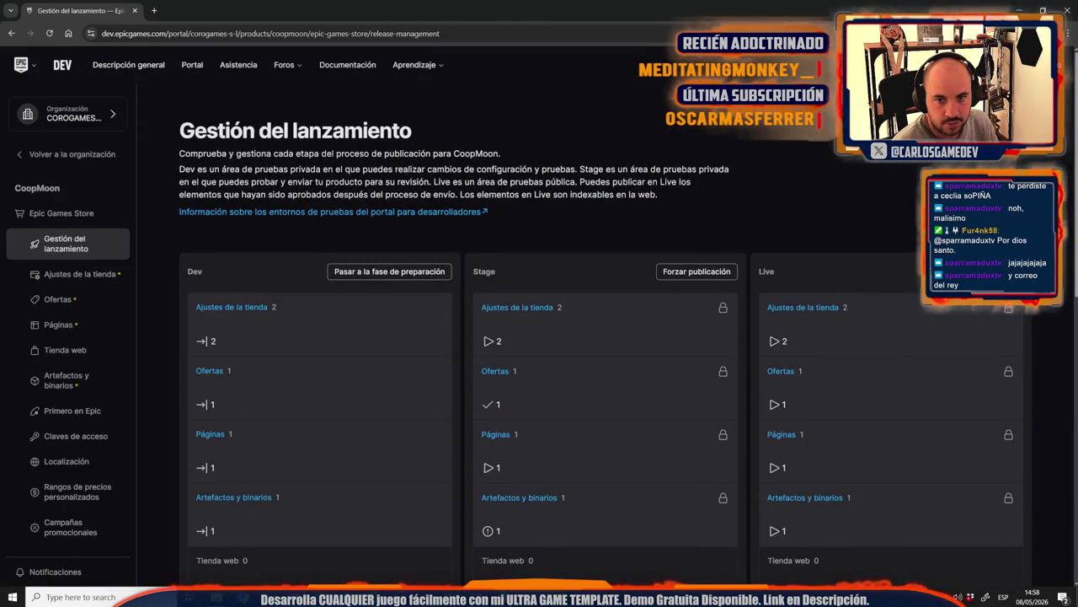
pyautogui.click(899, 176)
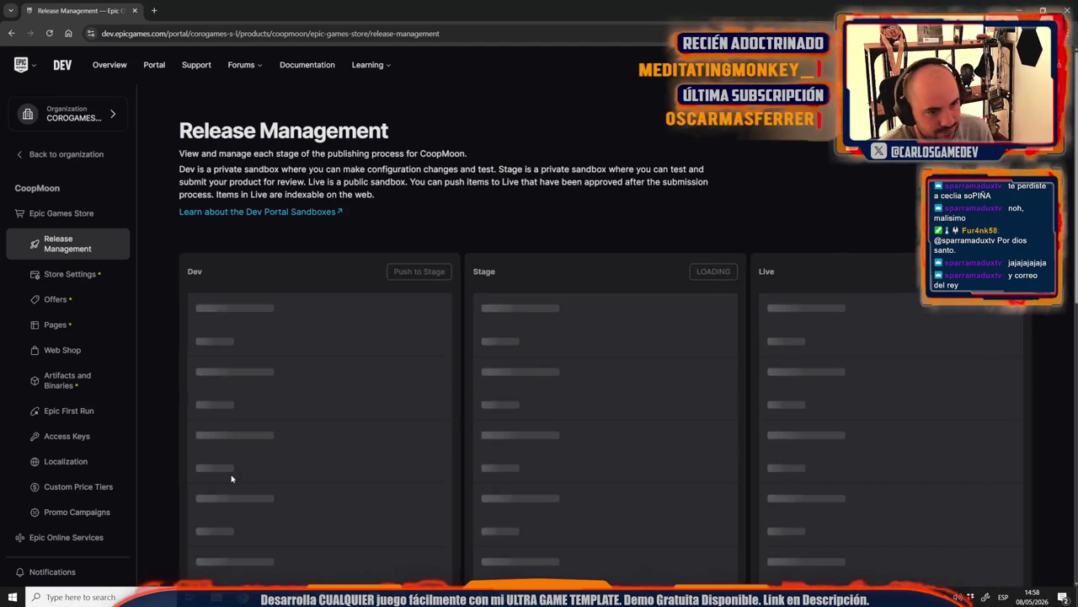
# Step: Reopen CoopMoon's Release Management to view the Dev, Stage and Live Artifacts and Binaries
pyautogui.scroll(-5, 321, 437)
pyautogui.scroll(5, 320, 437)
pyautogui.click(49, 215)
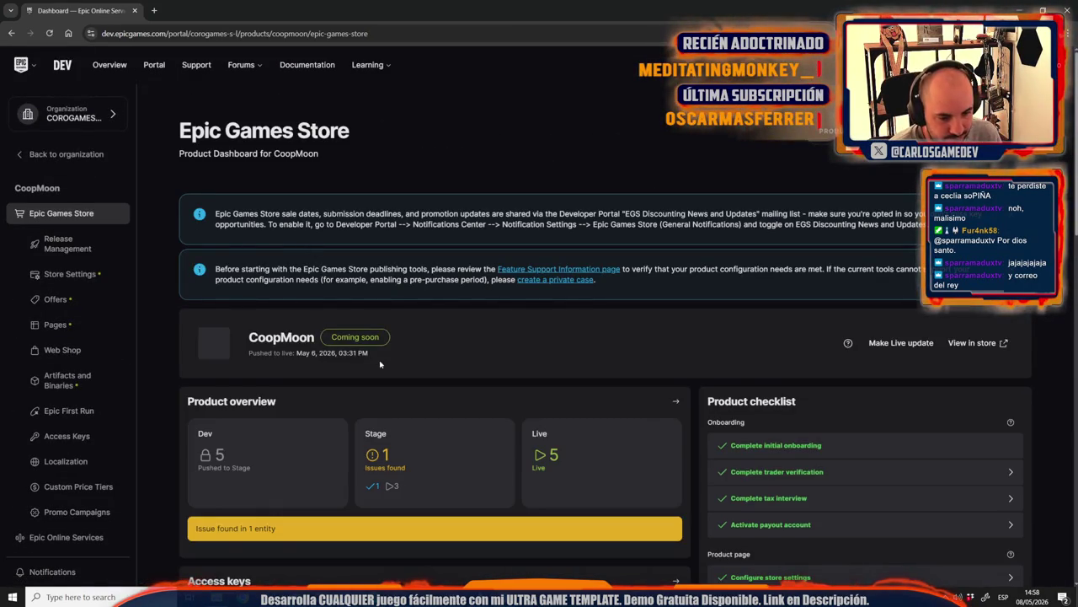
pyautogui.scroll(-2, 318, 404)
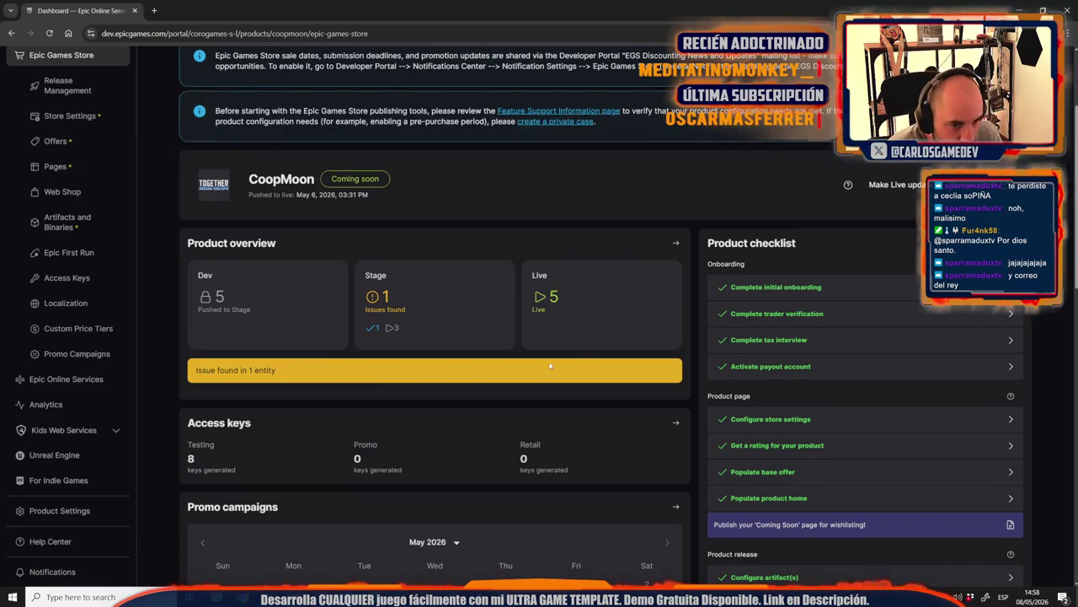
pyautogui.scroll(-3, 520, 365)
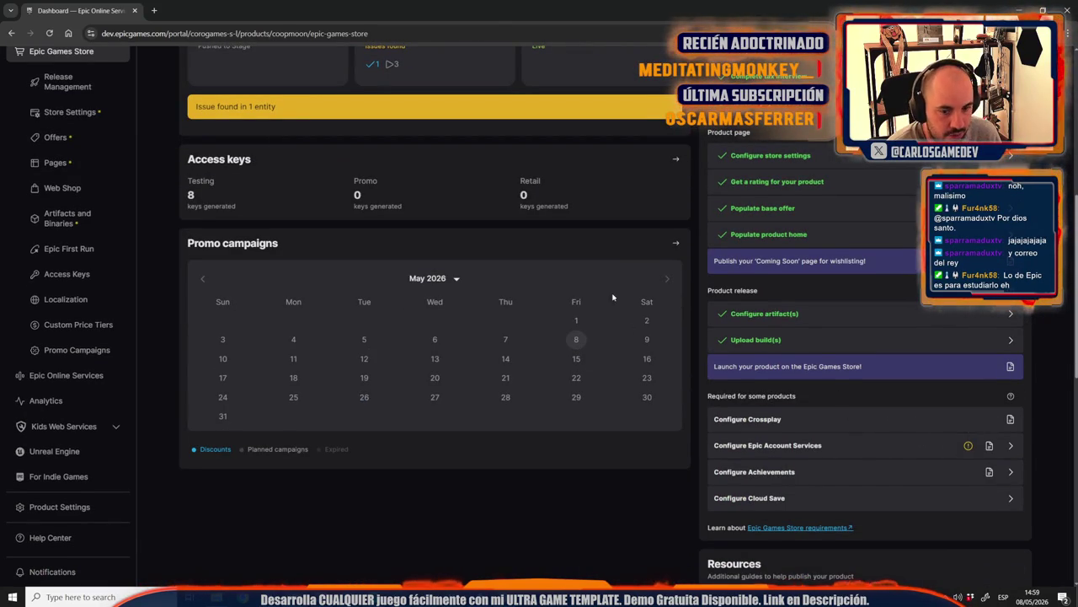
pyautogui.scroll(-5, 1006, 445)
pyautogui.scroll(3, 990, 448)
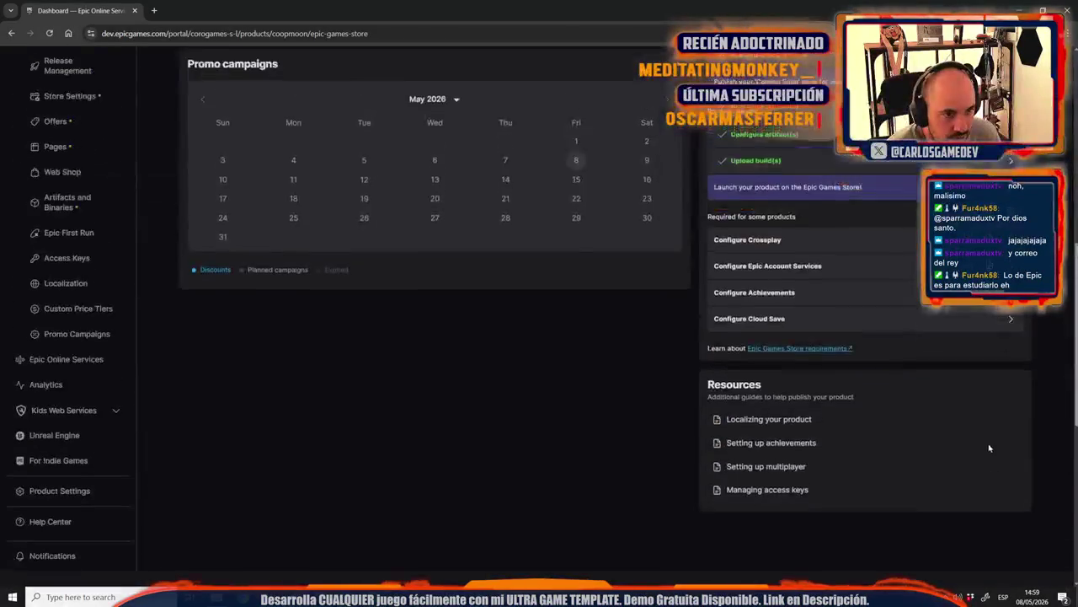
pyautogui.scroll(3, 991, 448)
pyautogui.scroll(3, 509, 309)
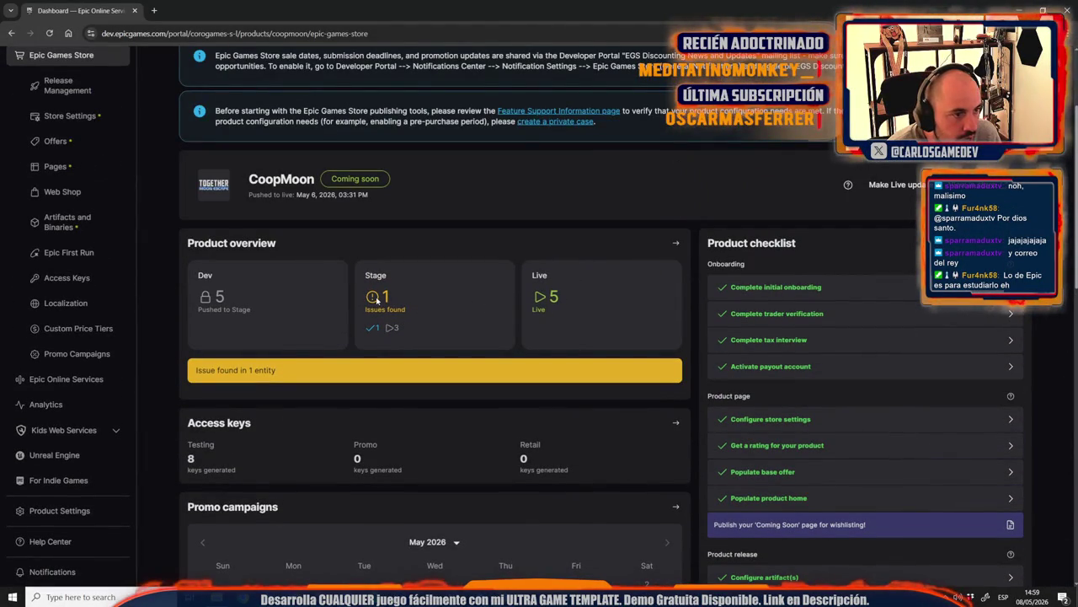
pyautogui.scroll(2, 377, 299)
pyautogui.click(51, 249)
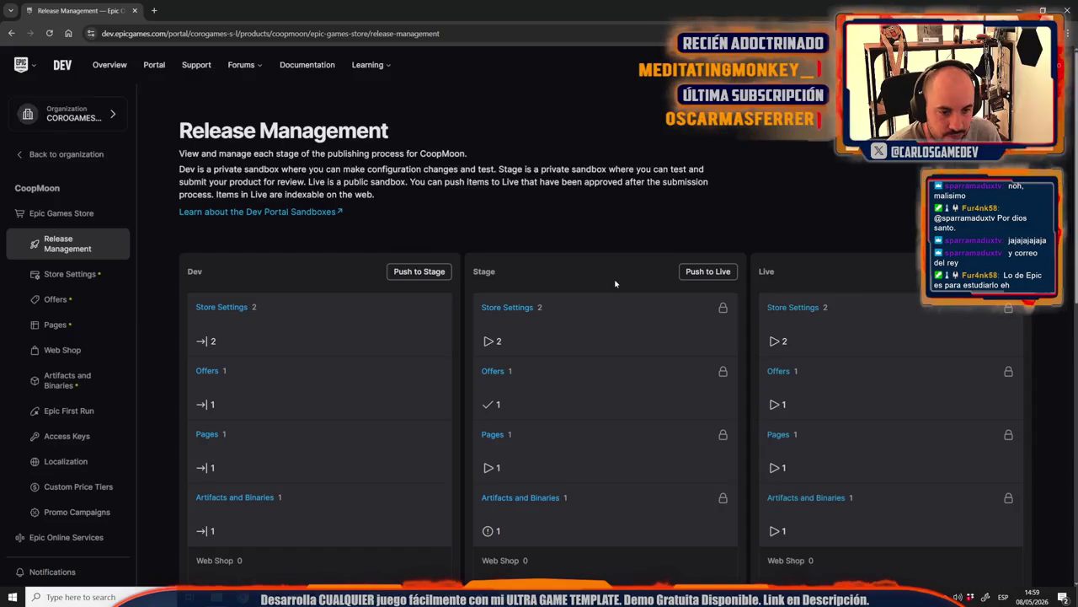
pyautogui.scroll(-3, 615, 284)
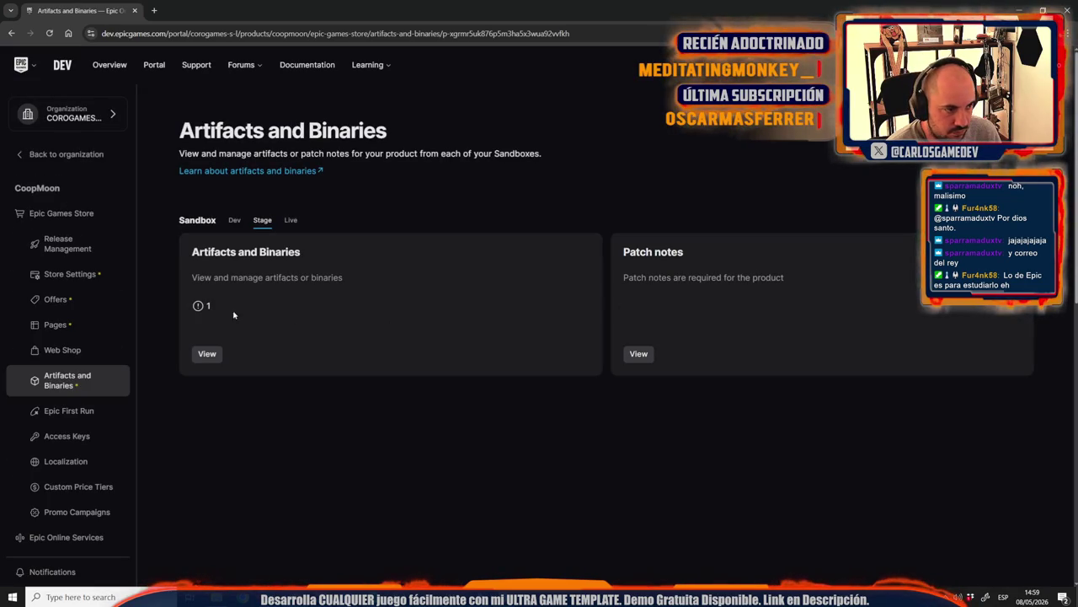
# Step: Open the Together_Moon_Escape Stage artifact and read its EAS application review feedback
pyautogui.click(206, 354)
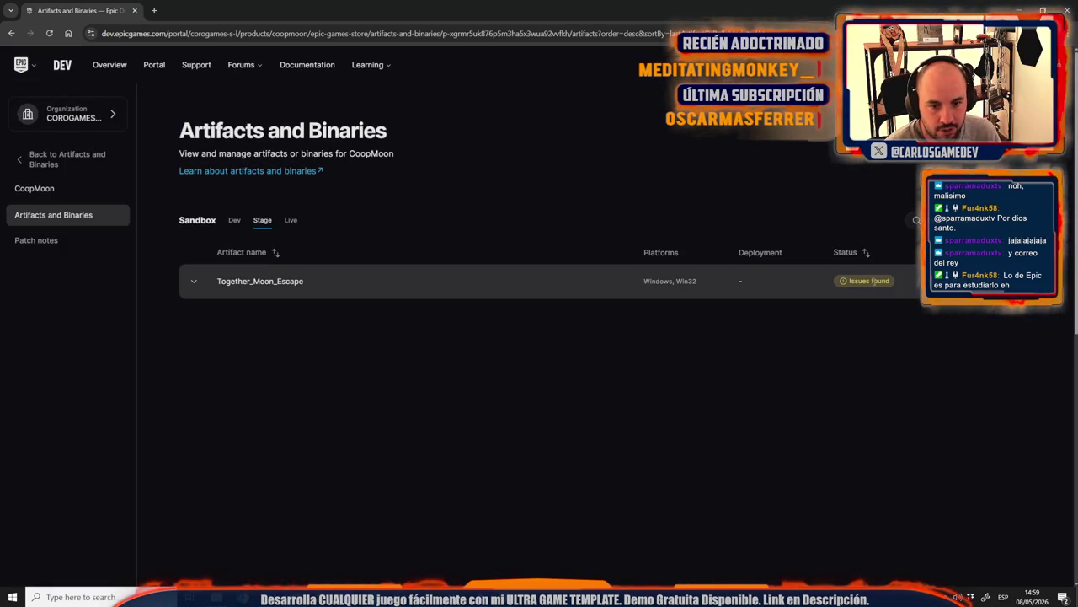
pyautogui.click(286, 279)
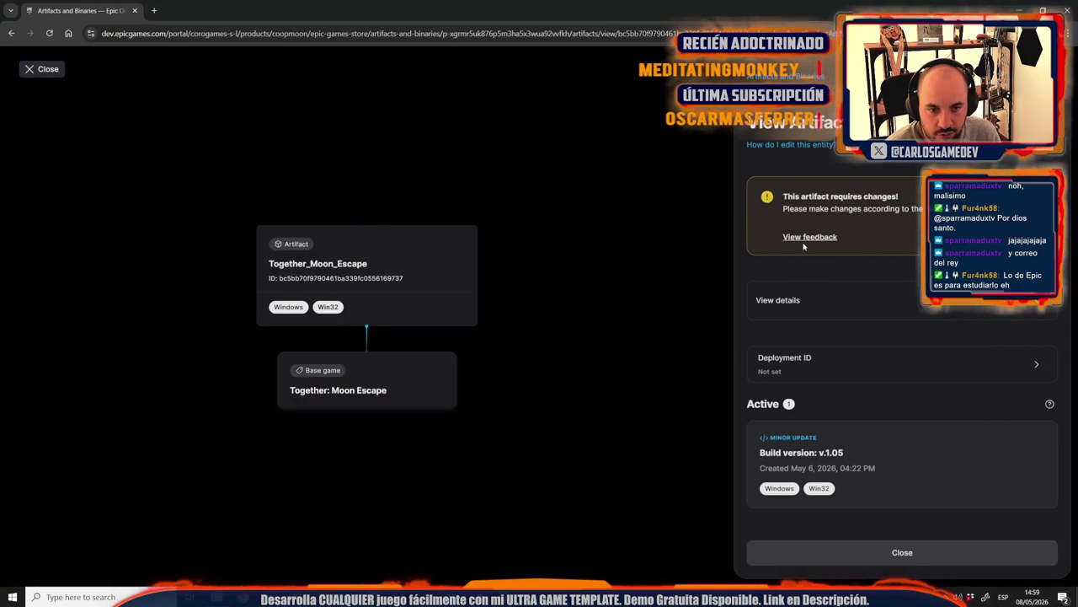
pyautogui.click(830, 240)
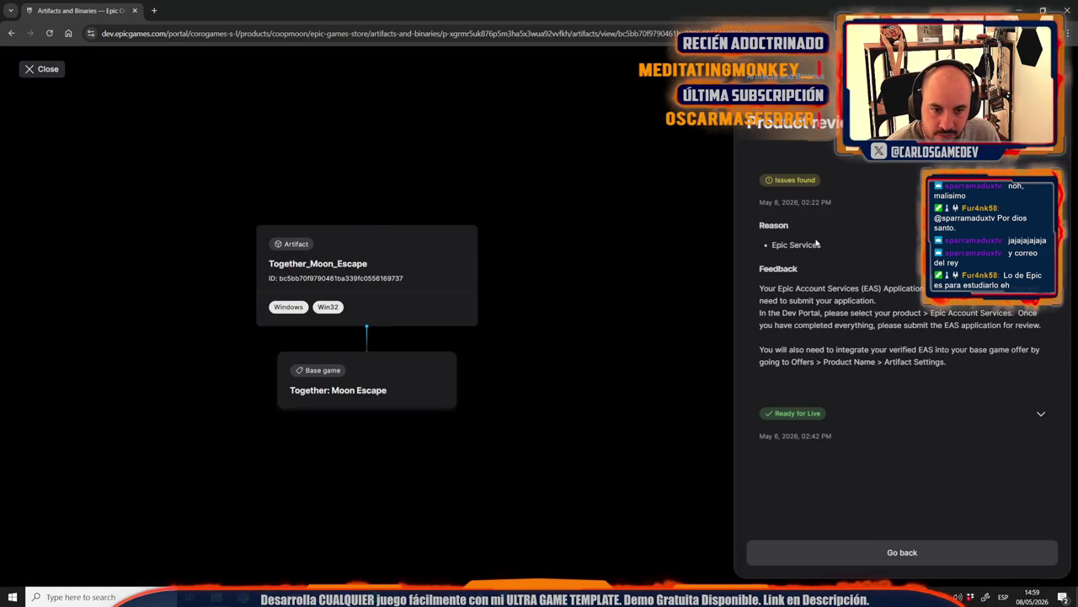
pyautogui.moveTo(862, 288); pyautogui.dragTo(967, 305)
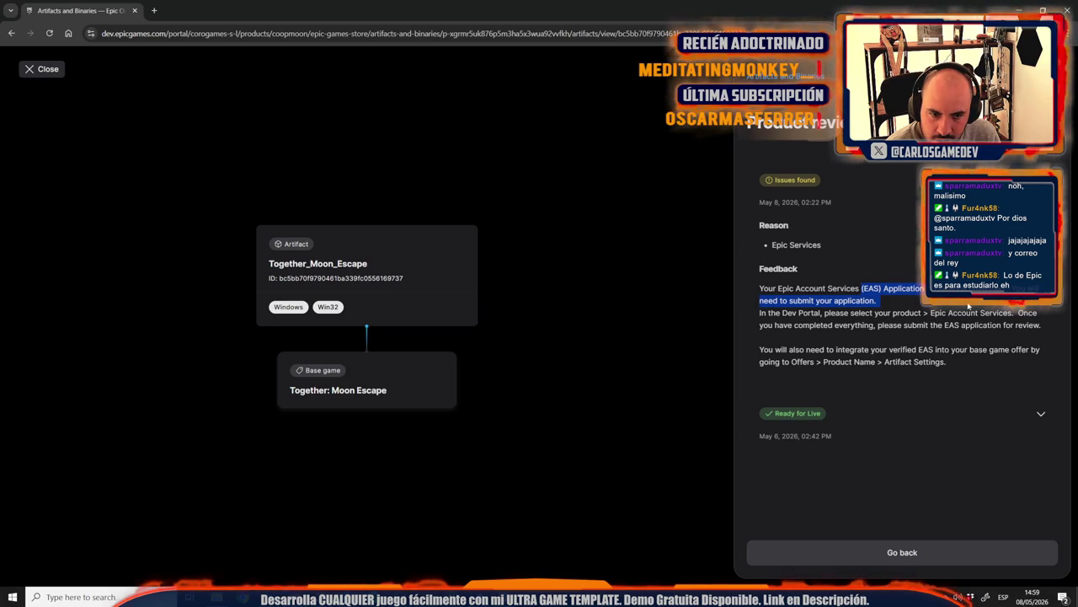
pyautogui.moveTo(898, 300)
pyautogui.mouseDown()
pyautogui.moveTo(971, 317)
pyautogui.moveTo(837, 357)
pyautogui.moveTo(1028, 348)
pyautogui.moveTo(987, 364)
pyautogui.mouseUp()
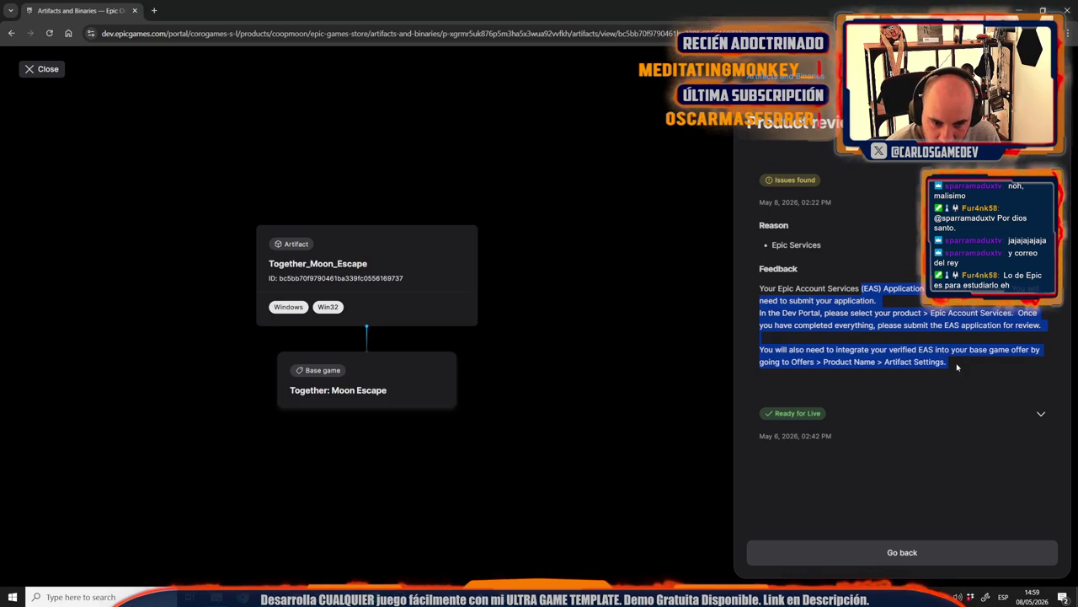
# Step: Expand the Ready for Live feedback and reread the EAS feedback paragraph
pyautogui.click(1041, 414)
pyautogui.scroll(-1, 1011, 428)
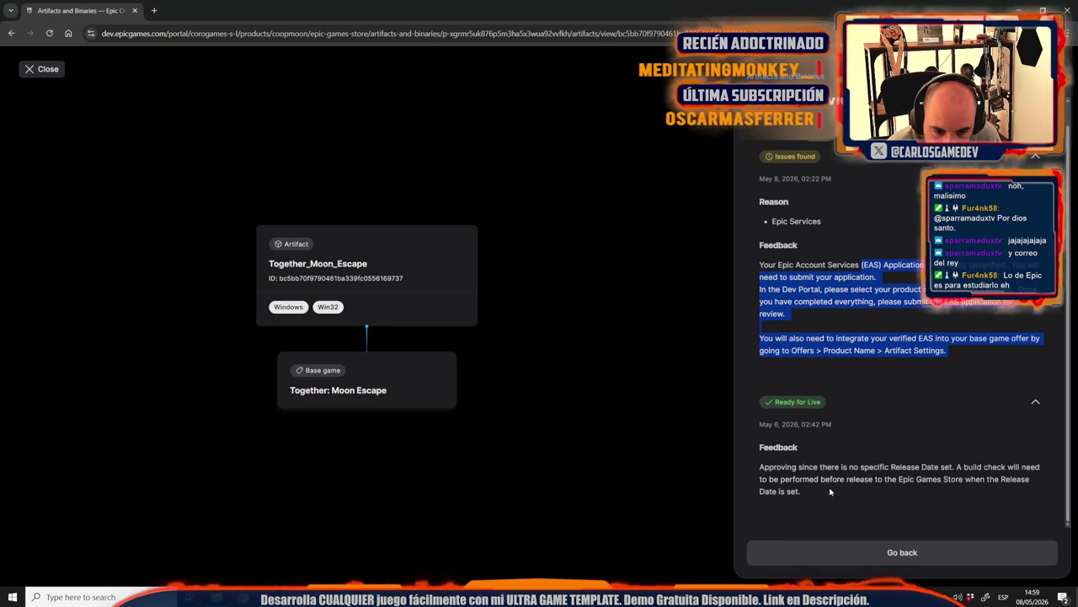
pyautogui.click(793, 467)
pyautogui.moveTo(845, 468)
pyautogui.mouseDown()
pyautogui.moveTo(837, 489)
pyautogui.moveTo(986, 478)
pyautogui.mouseUp()
pyautogui.click(987, 479)
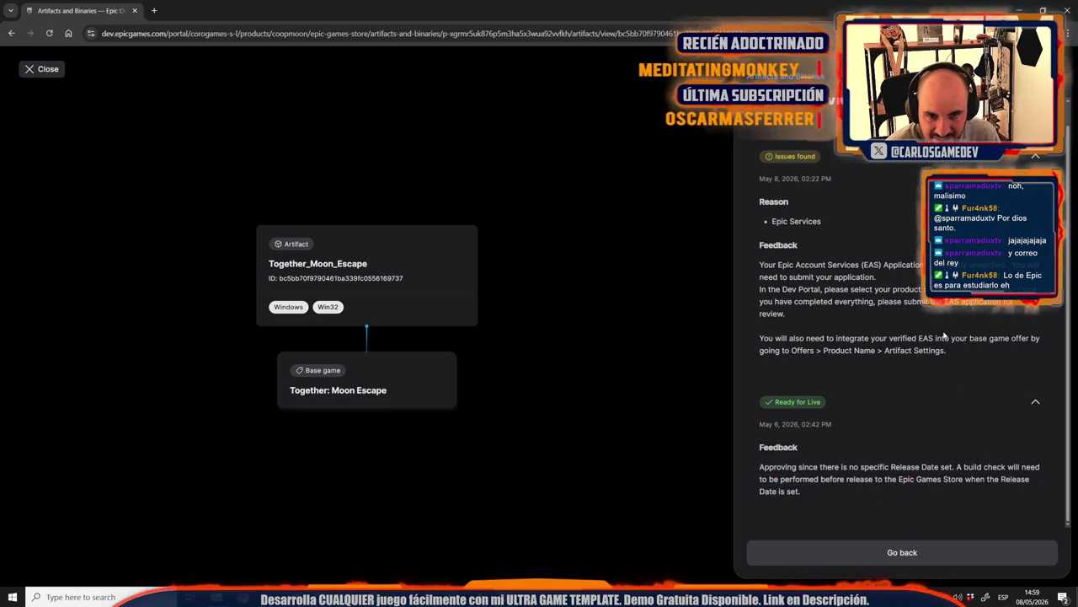
pyautogui.moveTo(909, 327); pyautogui.dragTo(755, 268)
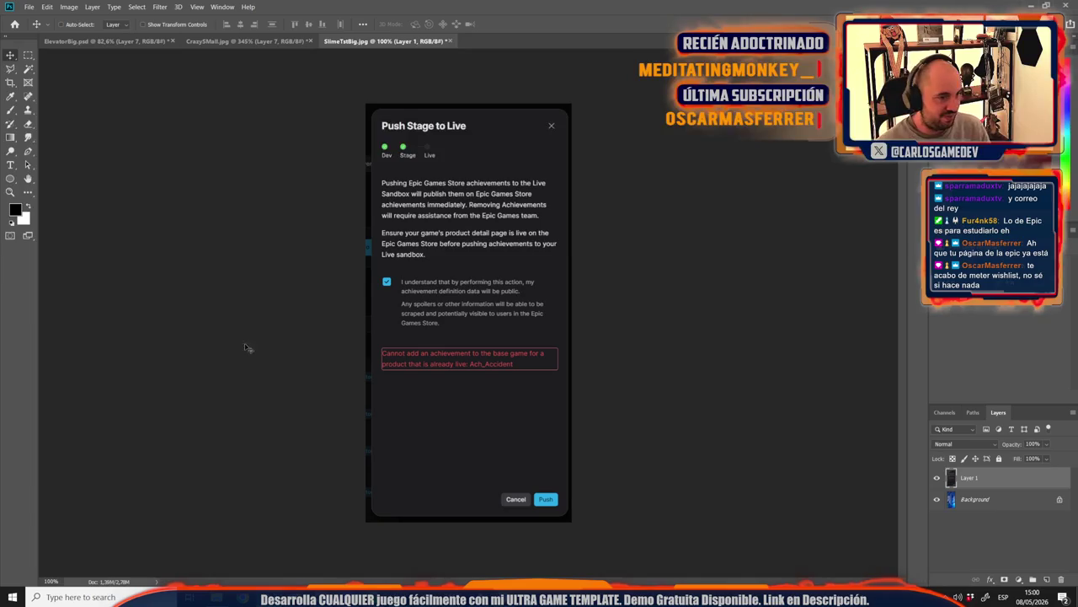
# Step: Glance at ElevatorBig.psd, then bring the Steam Community Items browser window forward
pyautogui.click(76, 40)
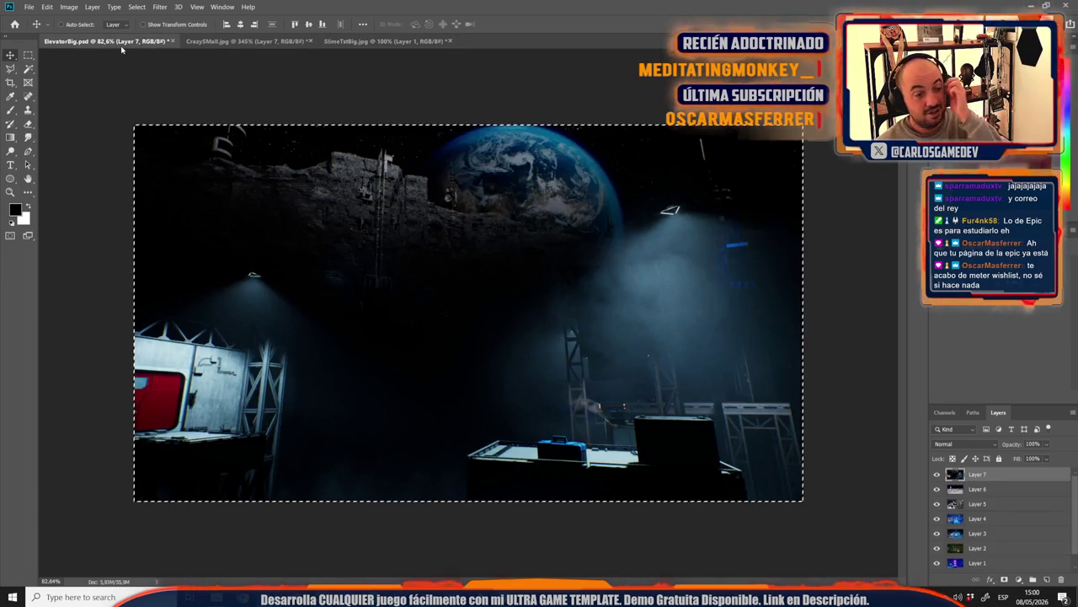
pyautogui.moveTo(242, 597)
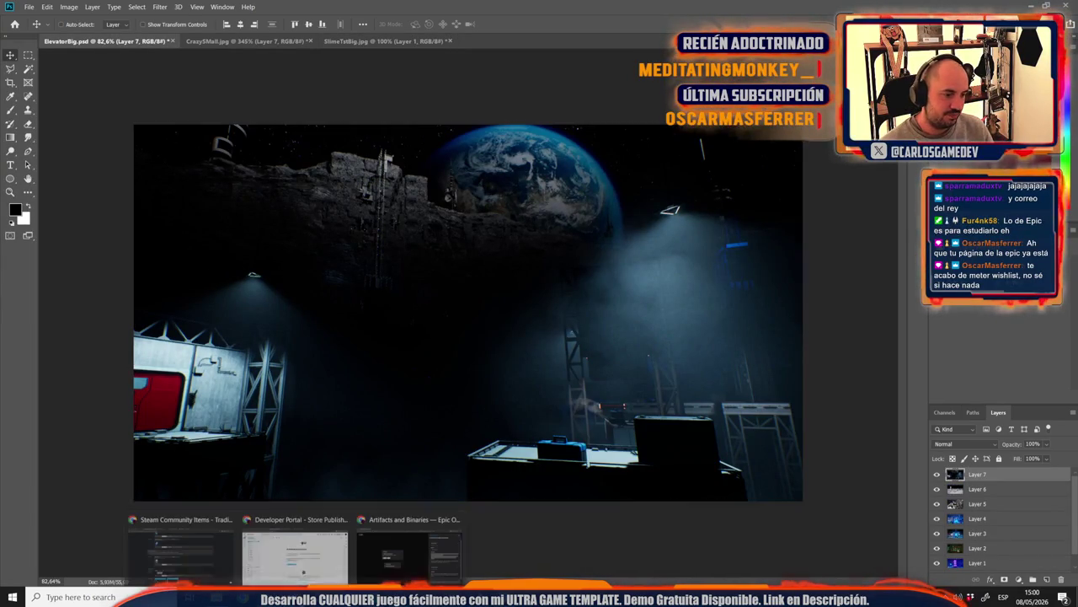
pyautogui.click(379, 570)
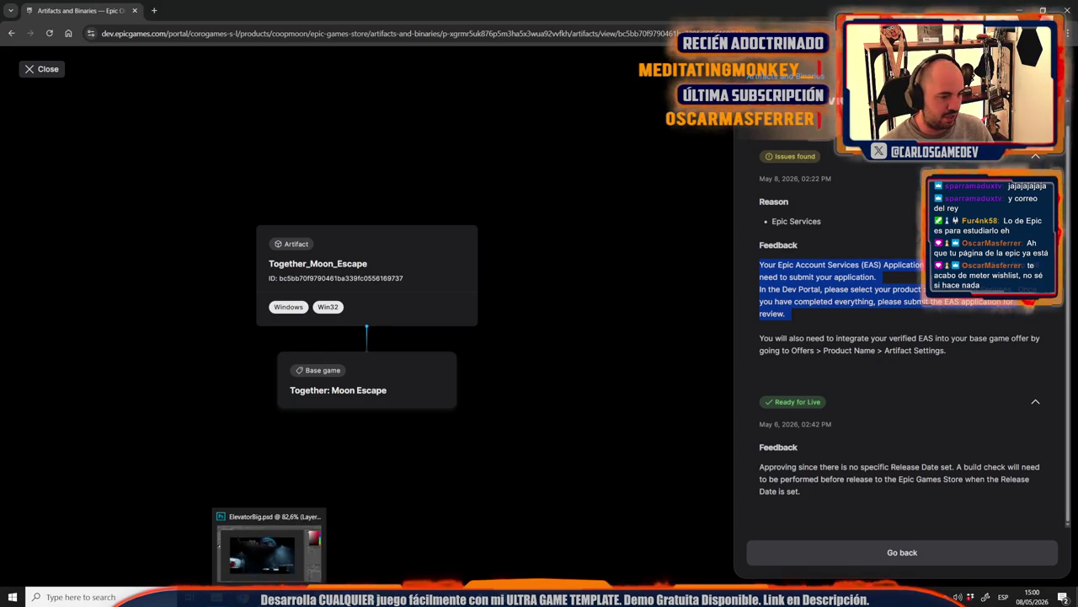
pyautogui.click(295, 596)
pyautogui.click(181, 552)
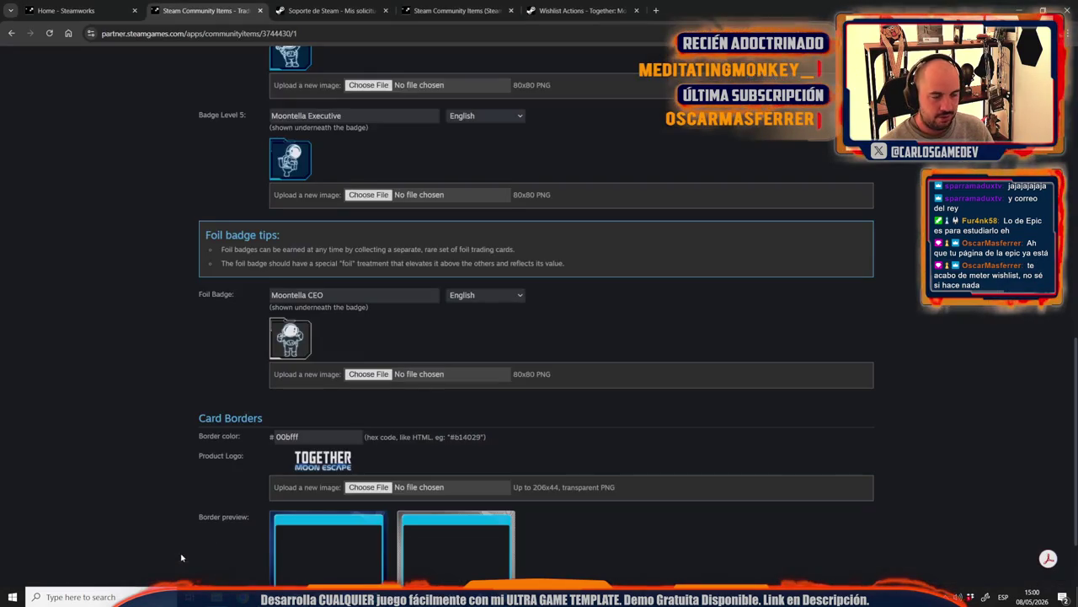
# Step: Review the Steam support reply on foil badges, trading cards and emoticons
pyautogui.click(332, 10)
pyautogui.click(283, 279)
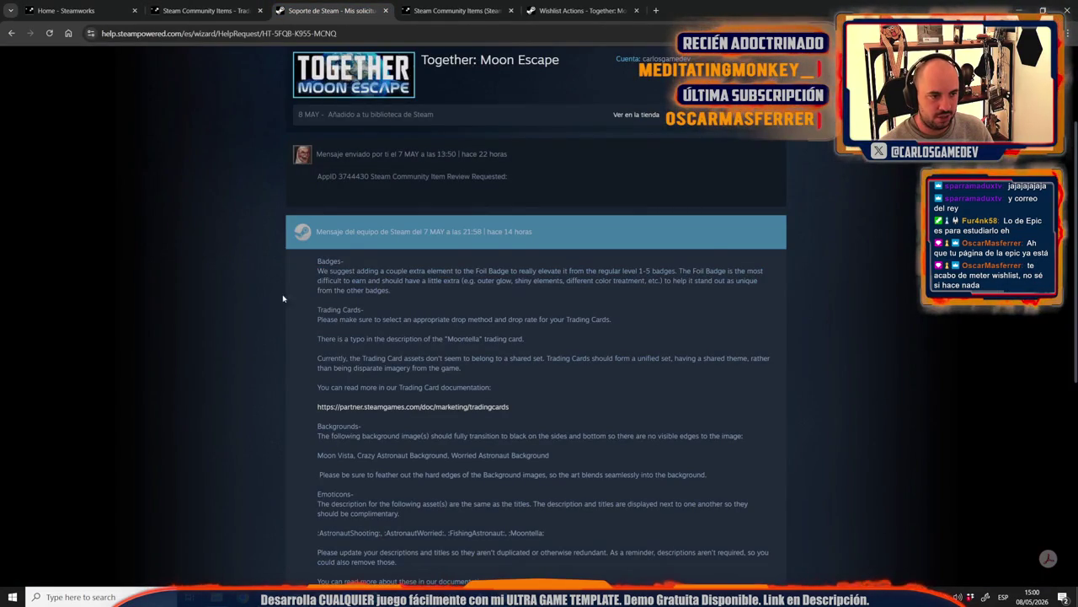
pyautogui.scroll(-2, 280, 314)
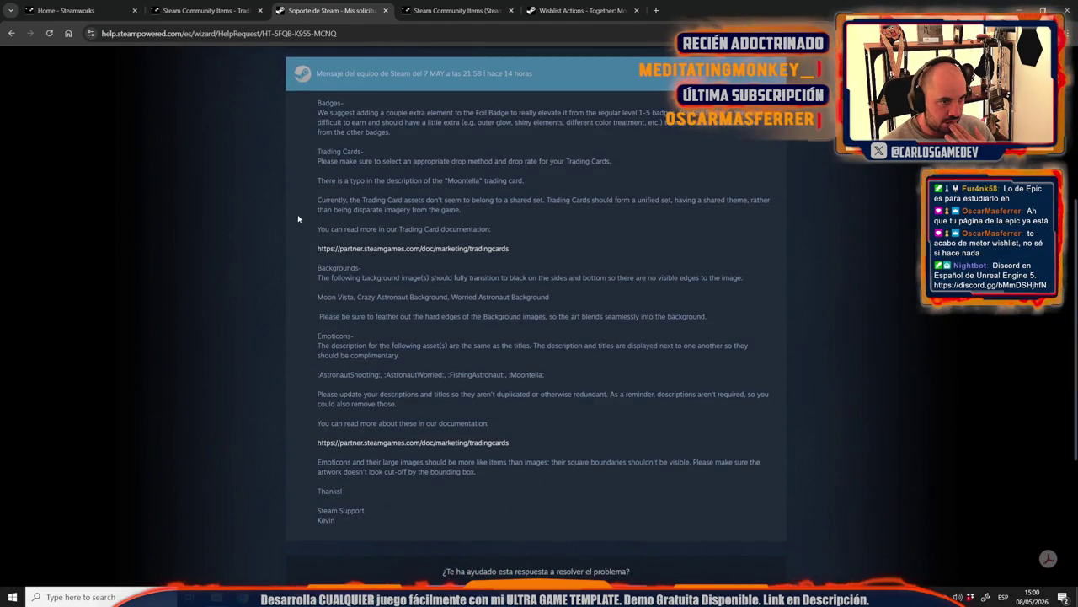
pyautogui.scroll(1, 398, 204)
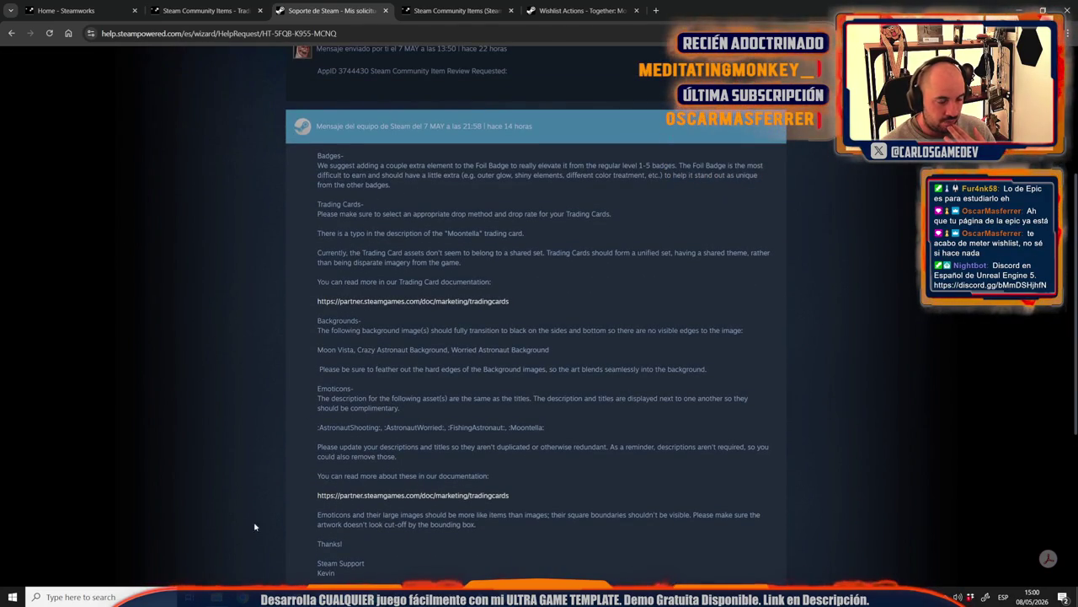
pyautogui.hotkey('alt', 'Tab')
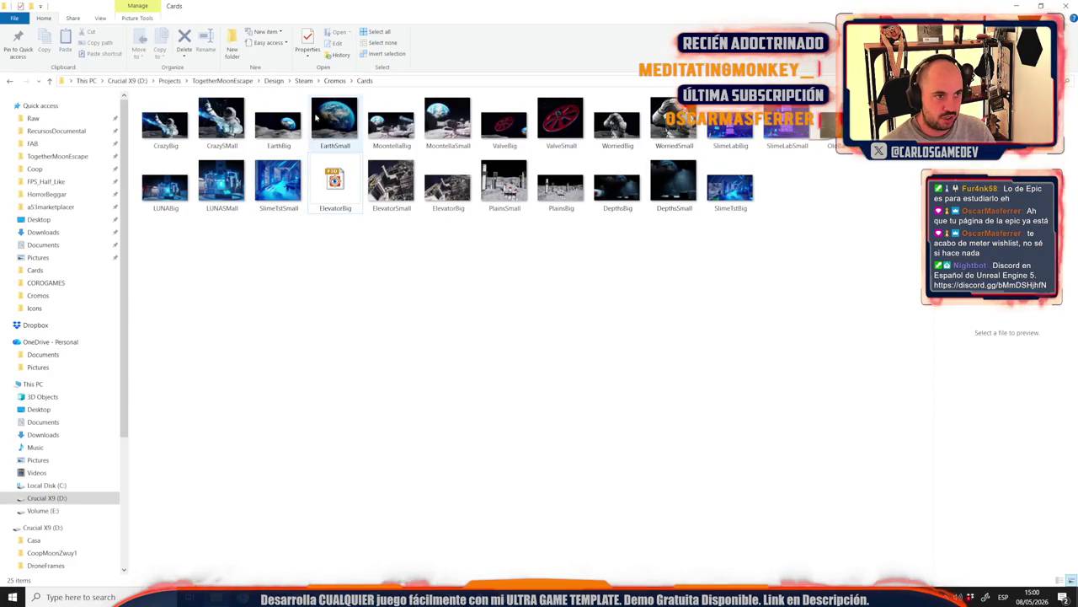
# Step: From the Cromos folder, open the 80×80 Moontella CEO.png badge in Photoshop
pyautogui.click(329, 81)
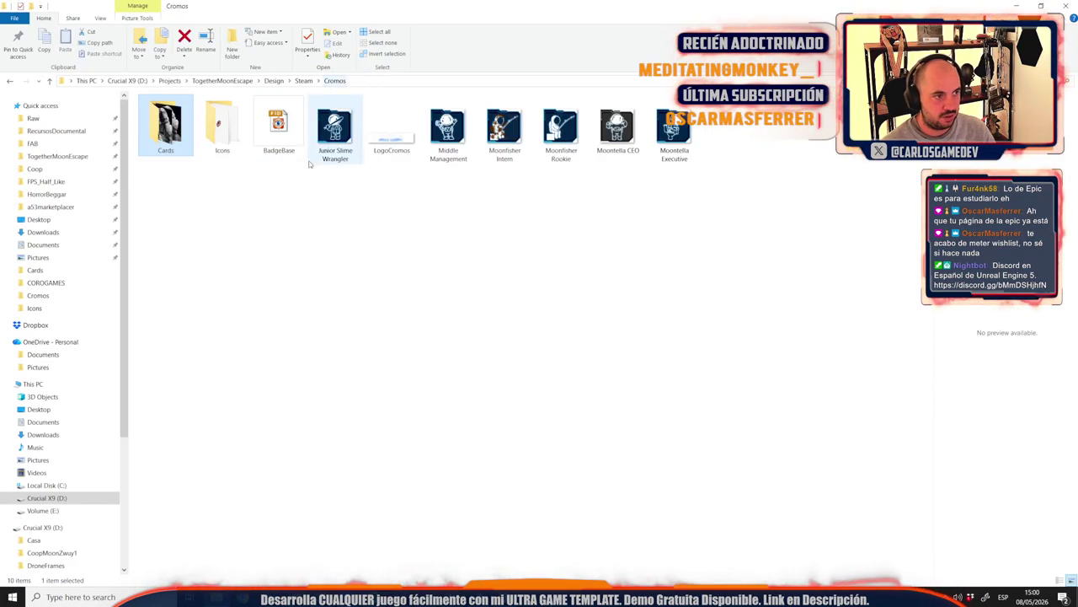
pyautogui.doubleClick(229, 127)
pyautogui.click(335, 81)
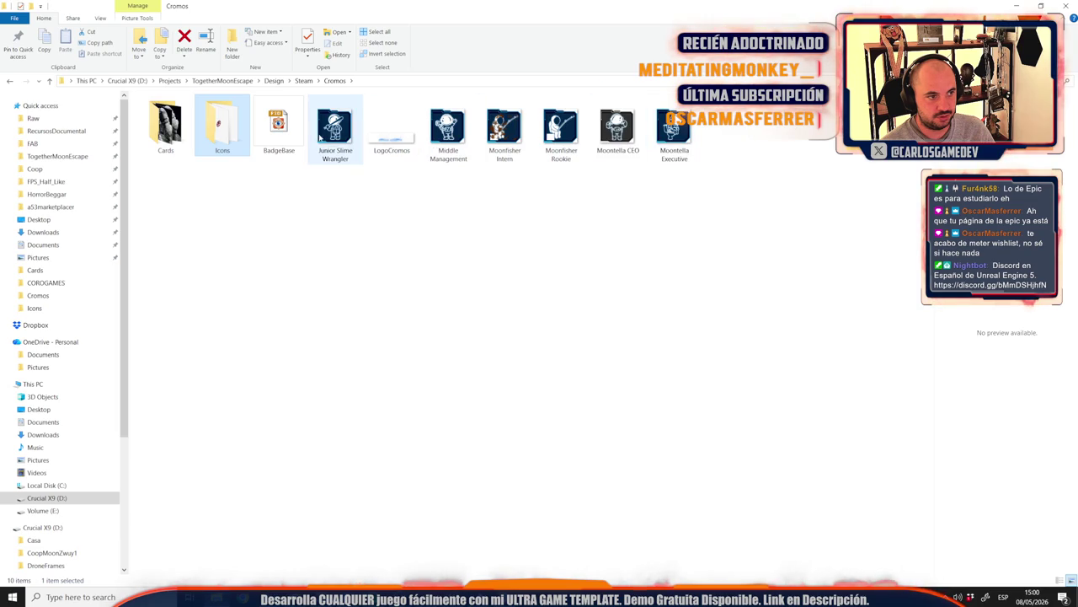
pyautogui.click(278, 126)
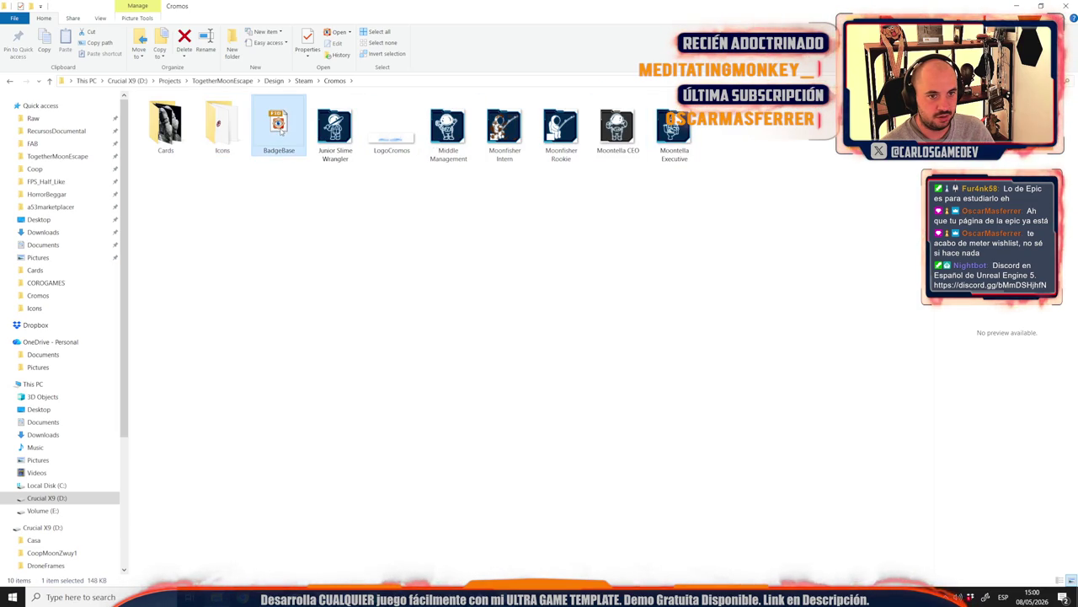
pyautogui.doubleClick(616, 124)
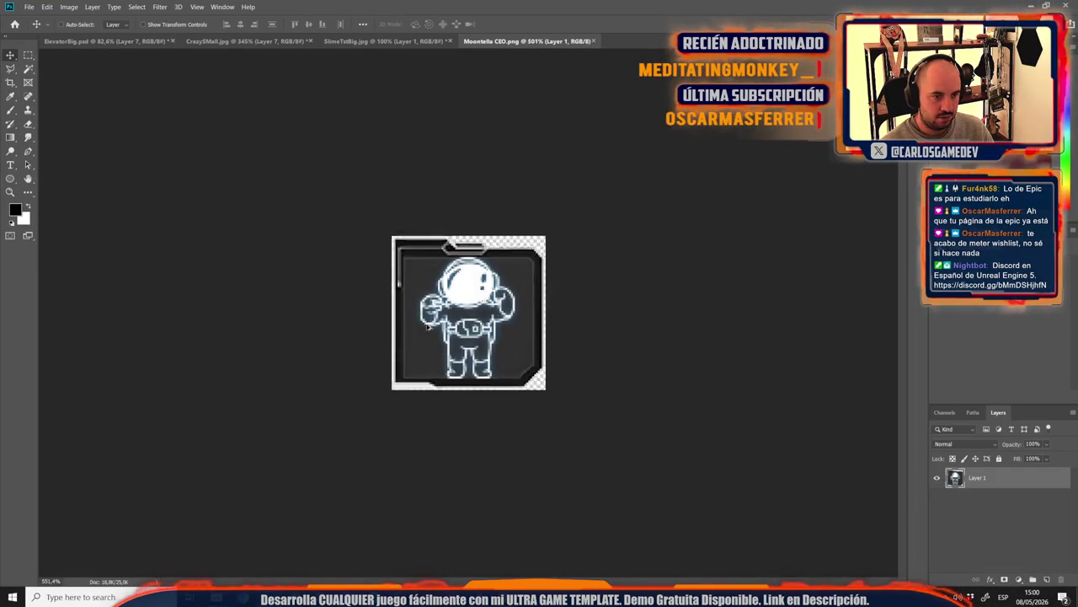
# Step: Check the badge at 100%, then start a 'blue energy png' search in a new browser tab
pyautogui.scroll(8, 512, 311)
pyautogui.hotkey('ctrl', '1')
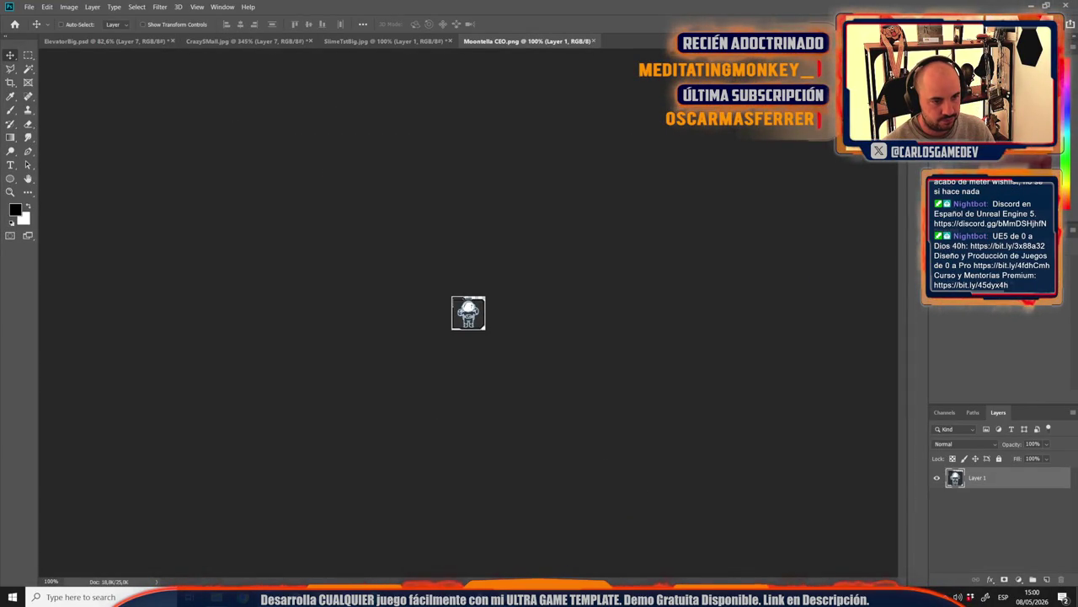
pyautogui.click(409, 552)
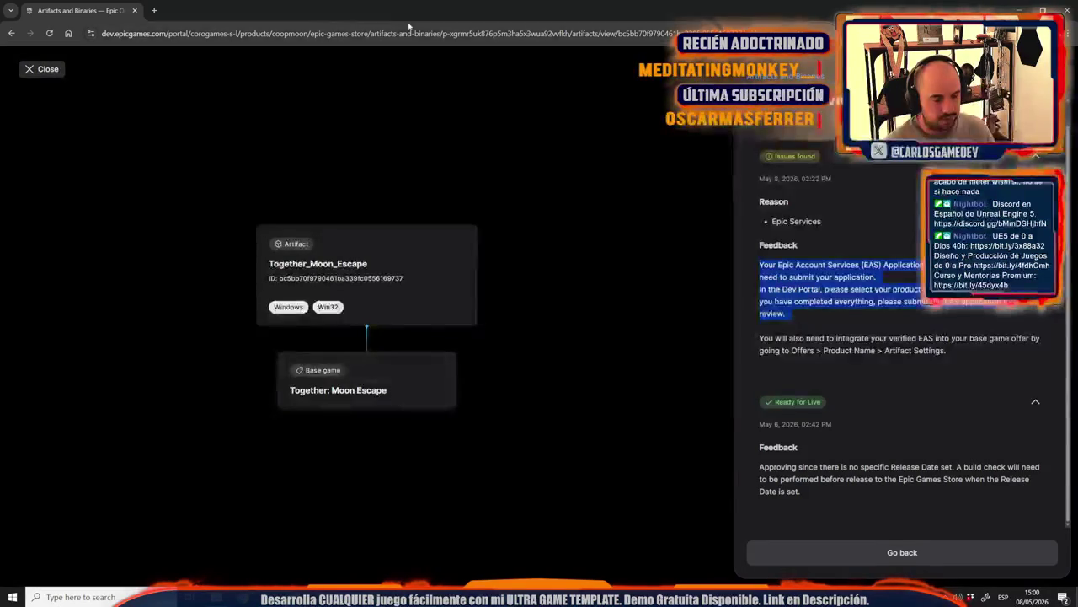
pyautogui.click(151, 10)
pyautogui.write('bl')
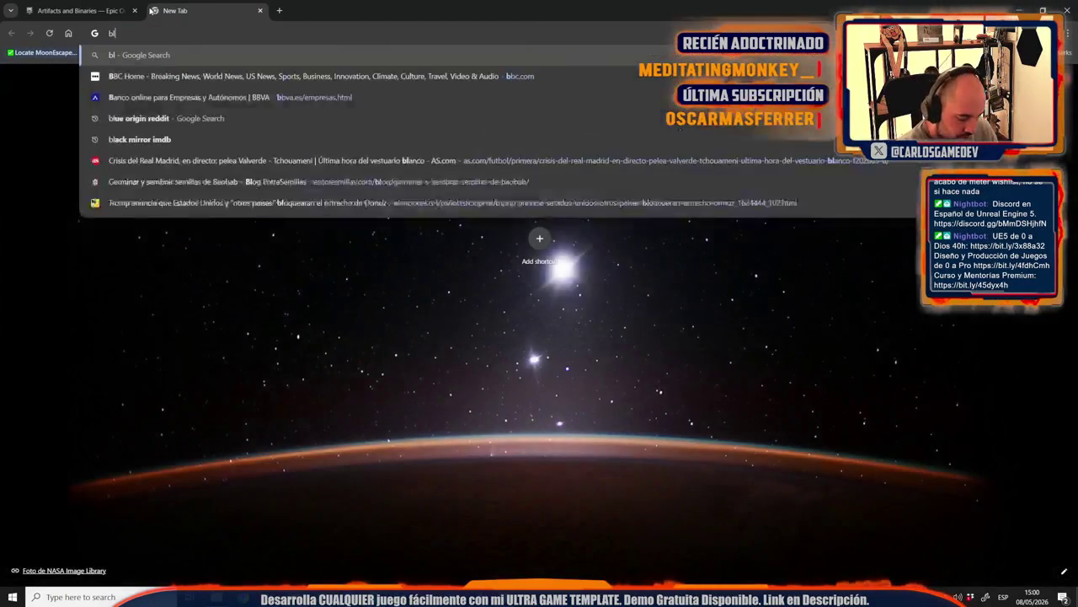
pyautogui.write('ue energy png')
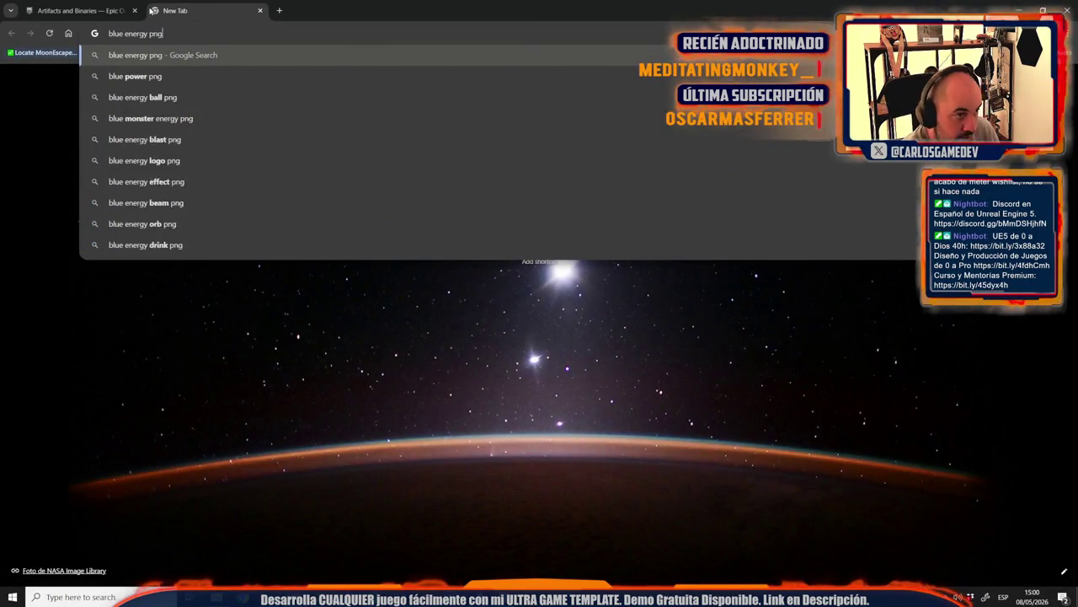
# Step: Search Google Images for 'blue energy png', then for 'blue energy'
pyautogui.press('Return')
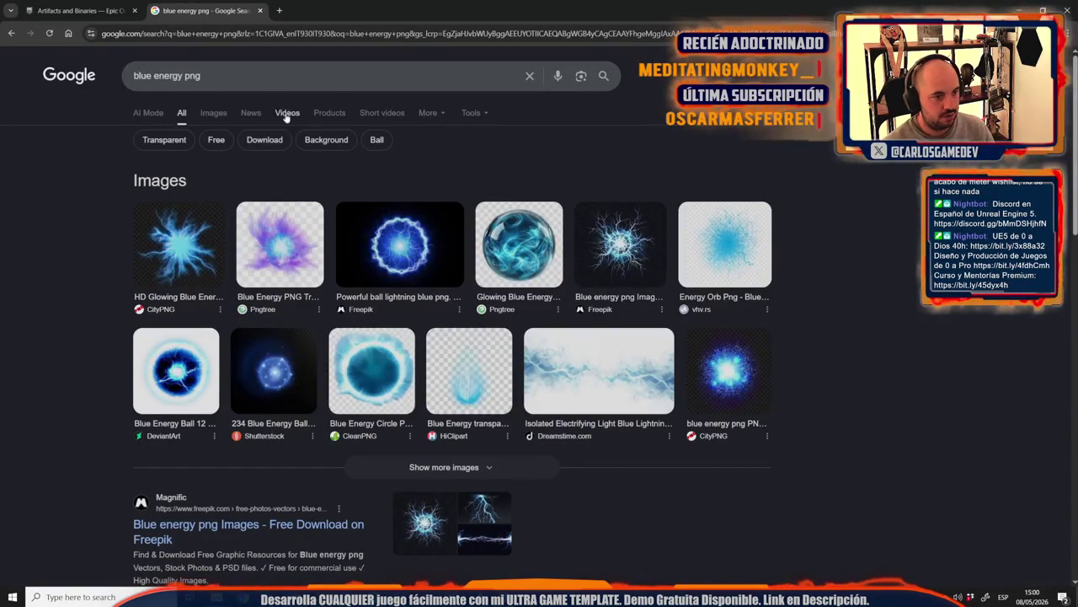
pyautogui.click(216, 113)
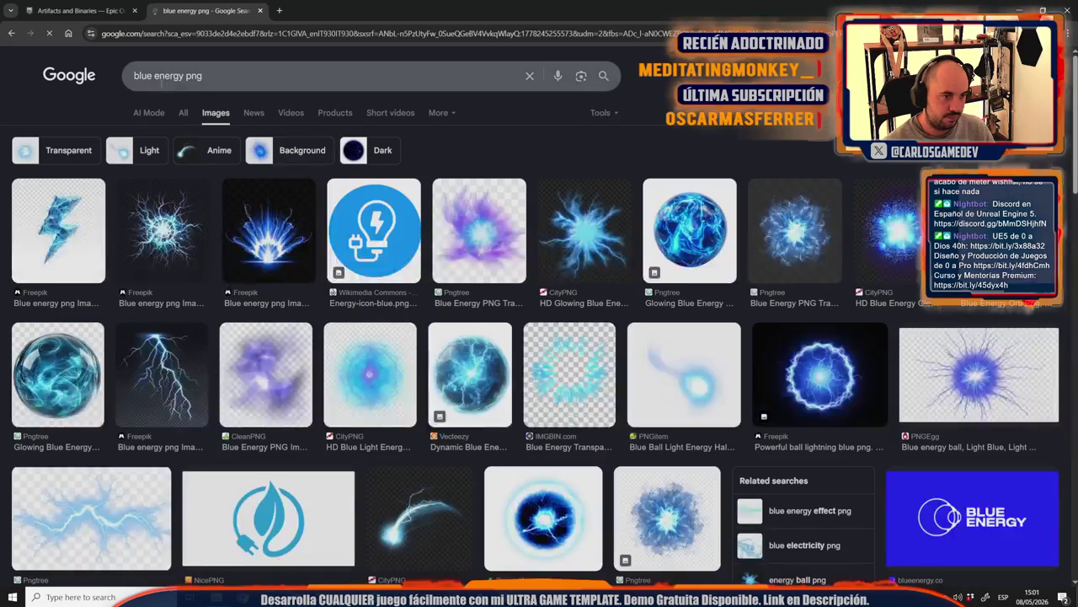
pyautogui.press('BackSpace')
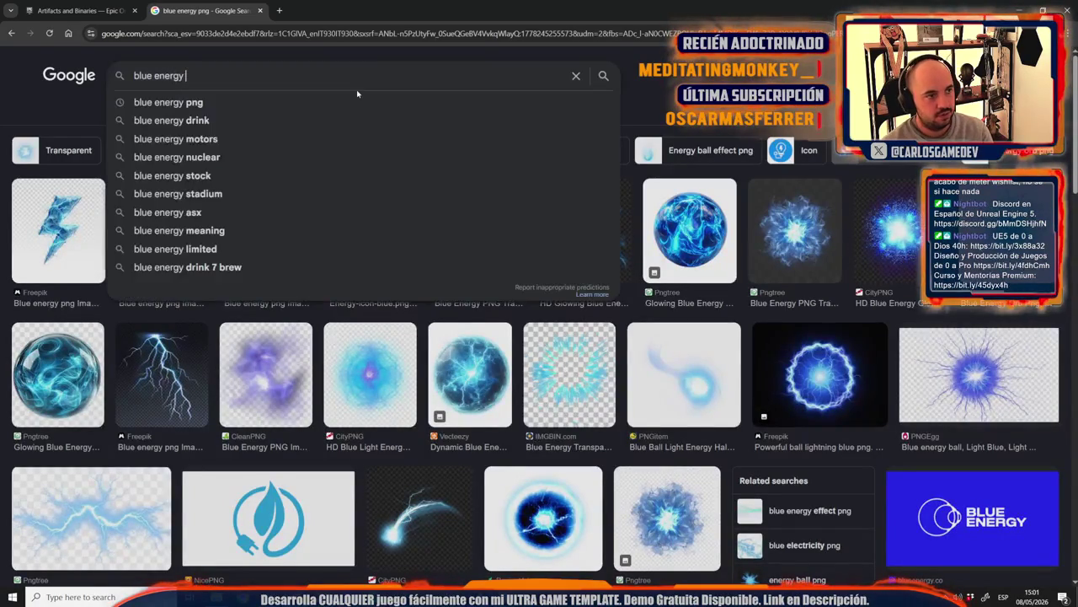
pyautogui.press('Return')
# Step: Browse the result categories and filter the blue energy images by colour
pyautogui.click(418, 112)
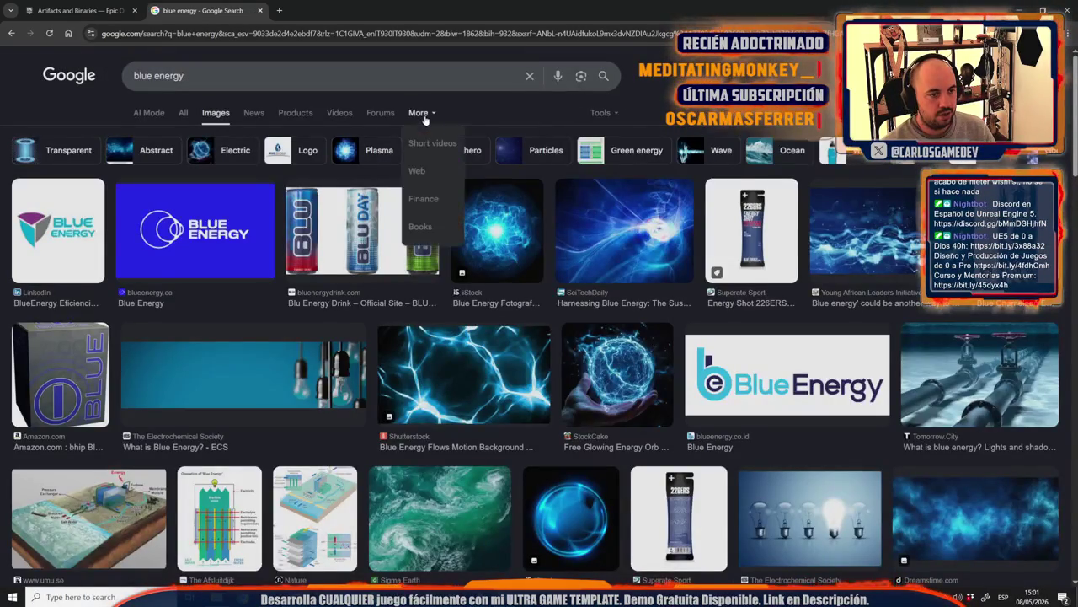
pyautogui.click(379, 112)
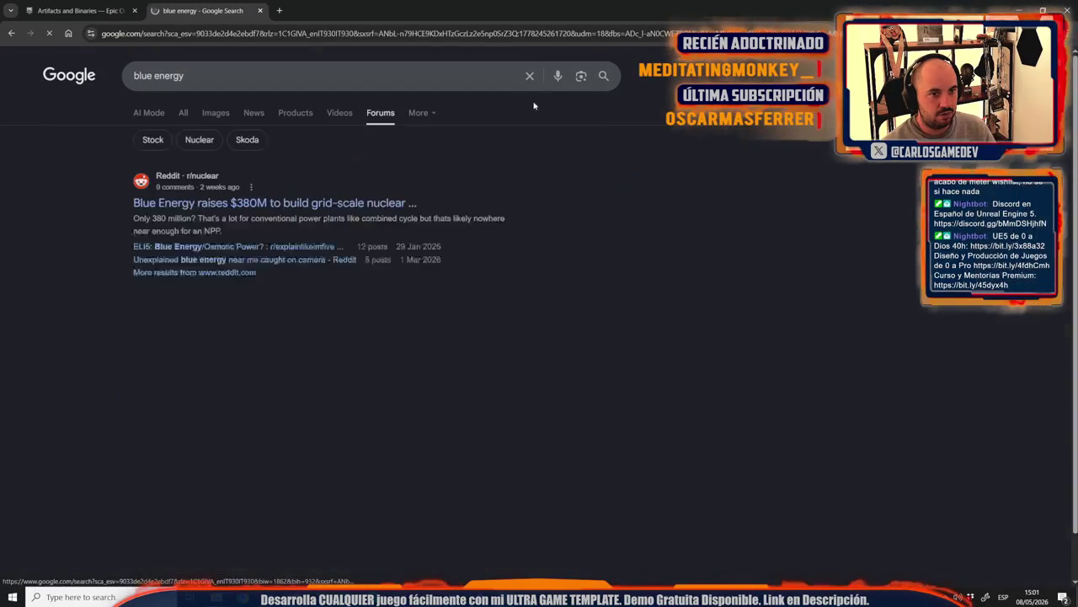
pyautogui.click(226, 113)
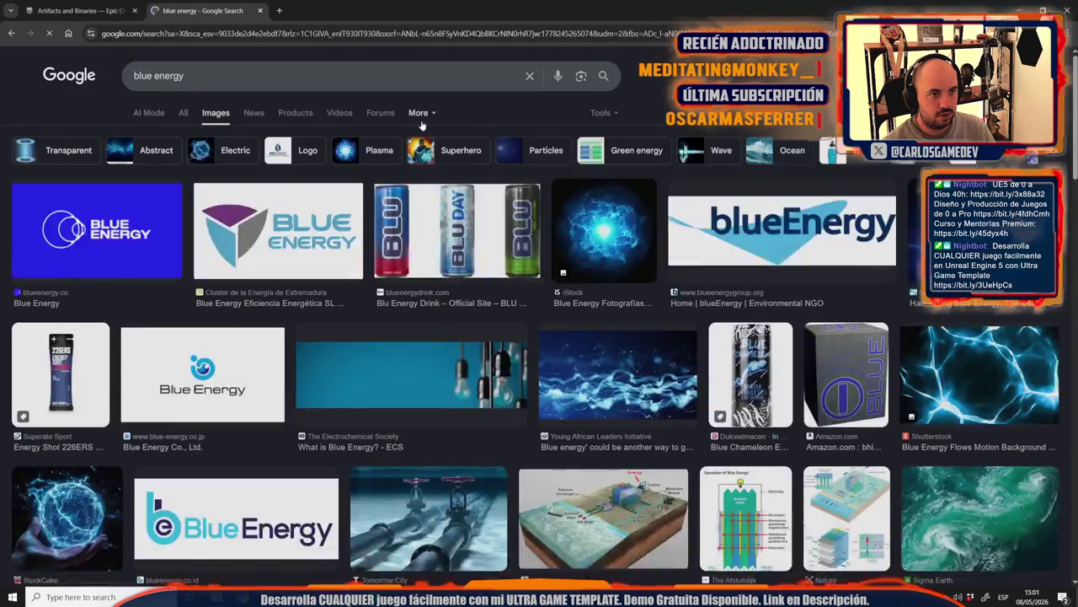
pyautogui.click(600, 113)
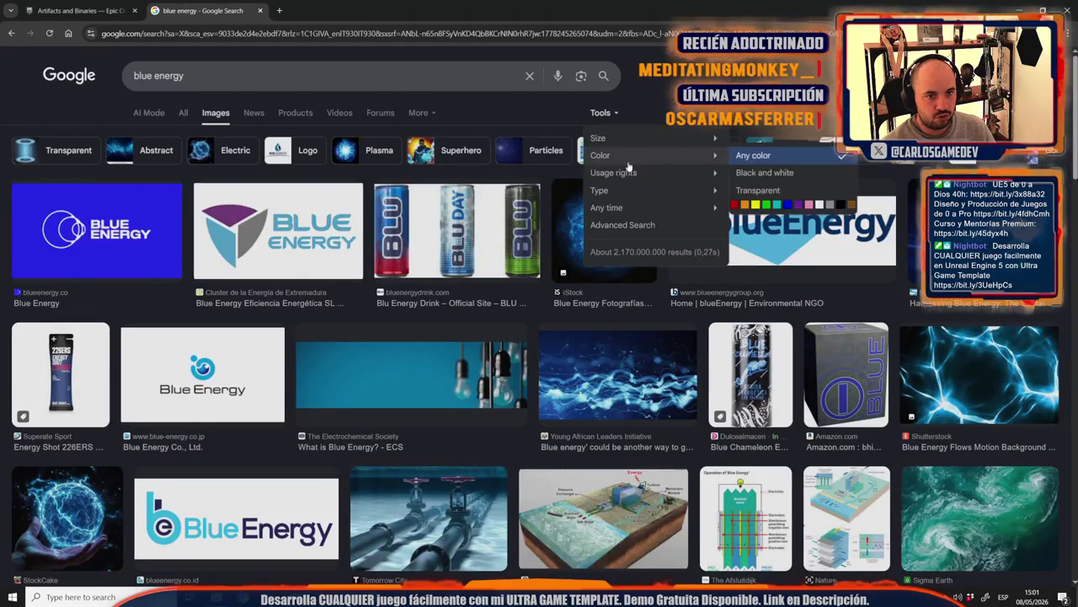
pyautogui.moveTo(653, 155)
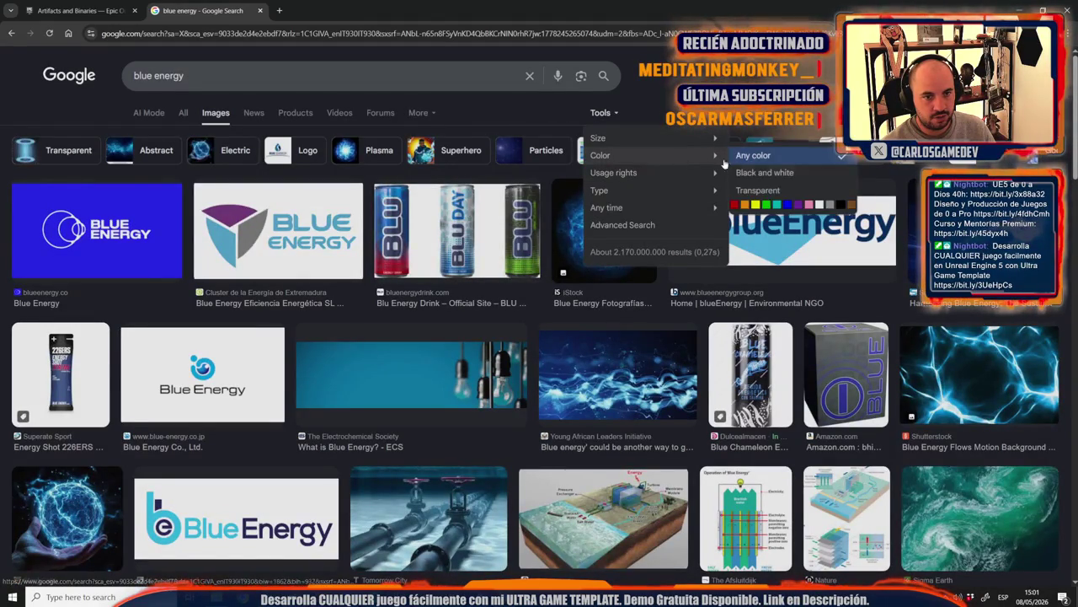
pyautogui.click(764, 192)
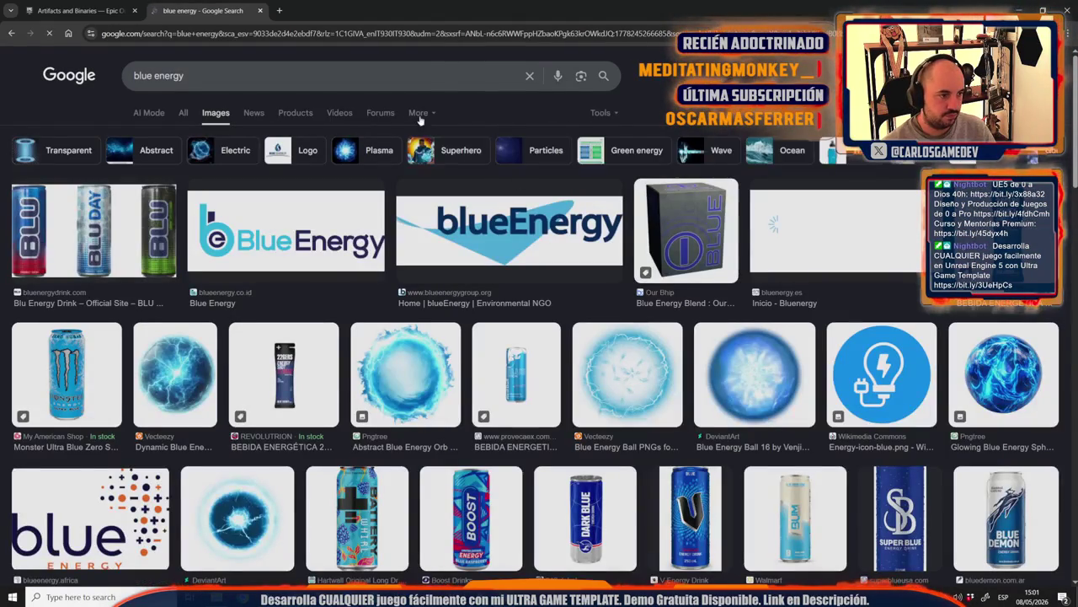
# Step: Refine the image search to 'blue energy square'
pyautogui.scroll(-15, 708, 308)
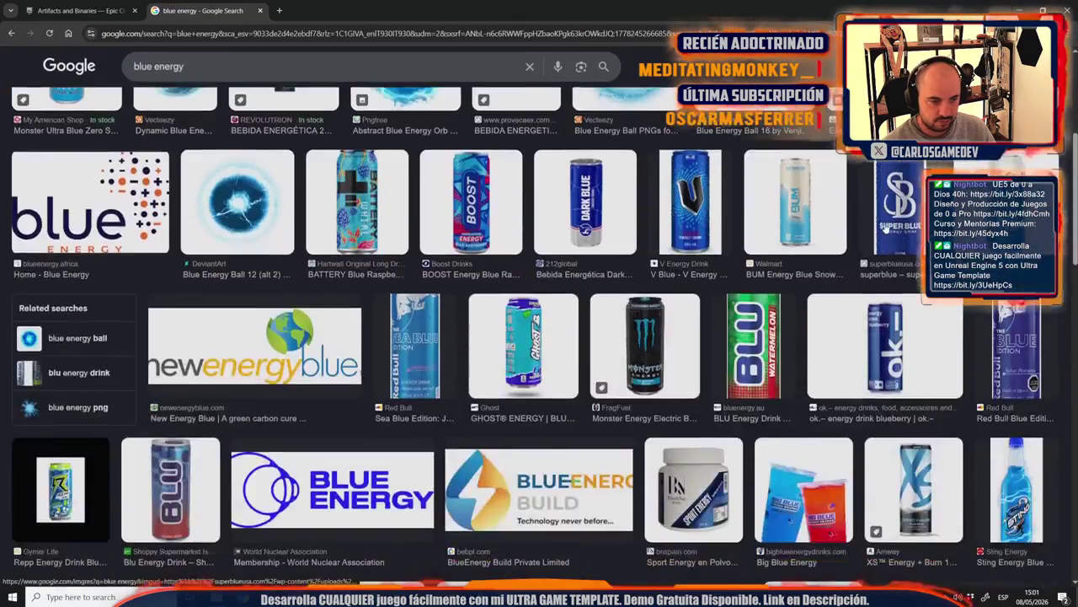
pyautogui.click(206, 66)
pyautogui.write('square')
pyautogui.press('Return')
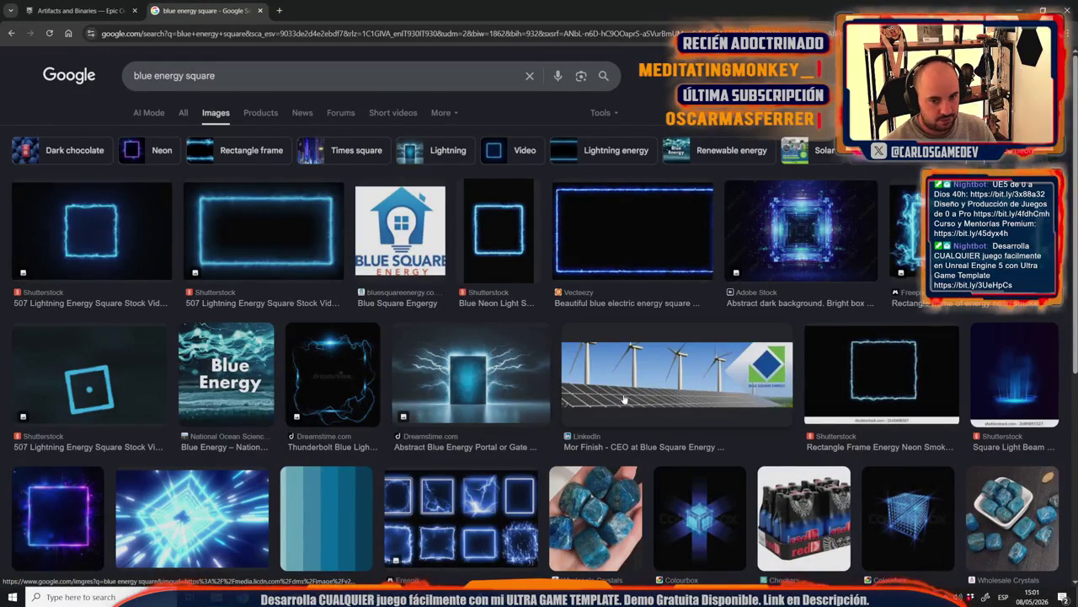
# Step: Open the first lightning square image's source page in a new tab
pyautogui.scroll(-3, 848, 368)
pyautogui.scroll(-1, 272, 369)
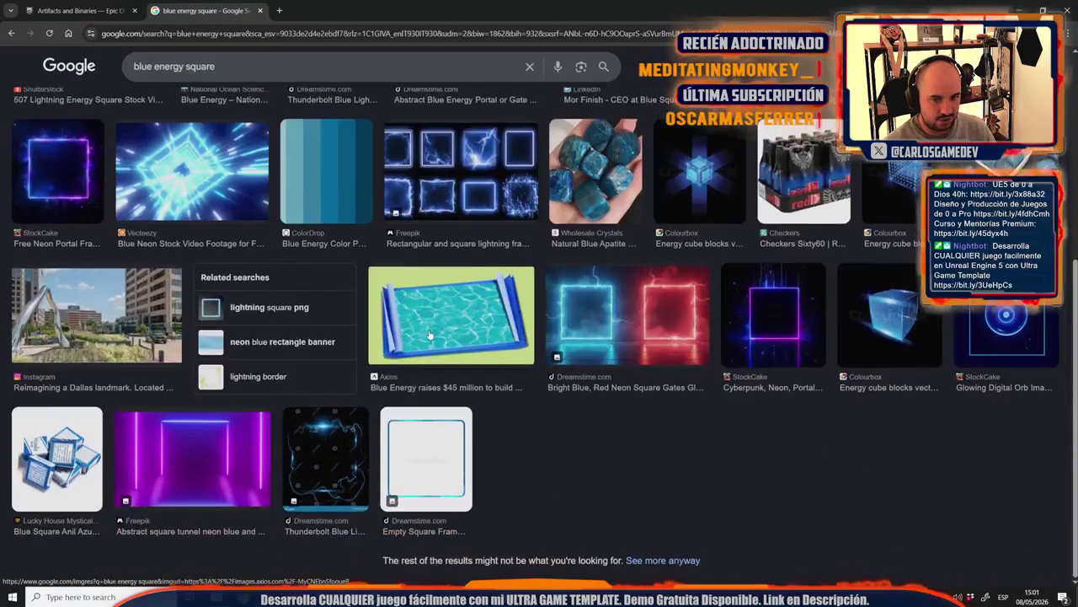
pyautogui.scroll(5, 272, 369)
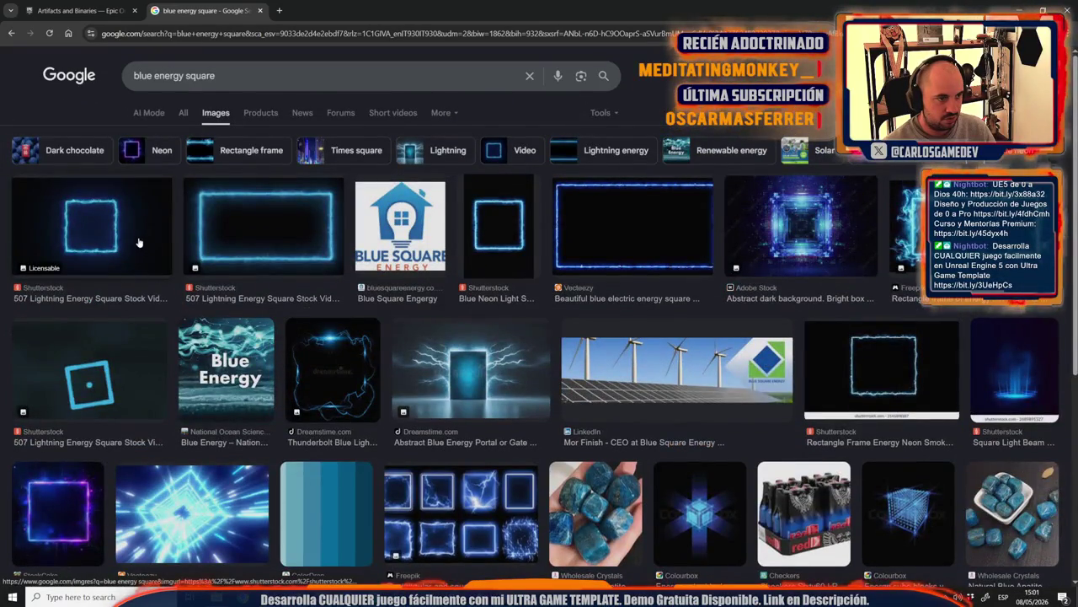
pyautogui.click(139, 242)
pyautogui.click(746, 266)
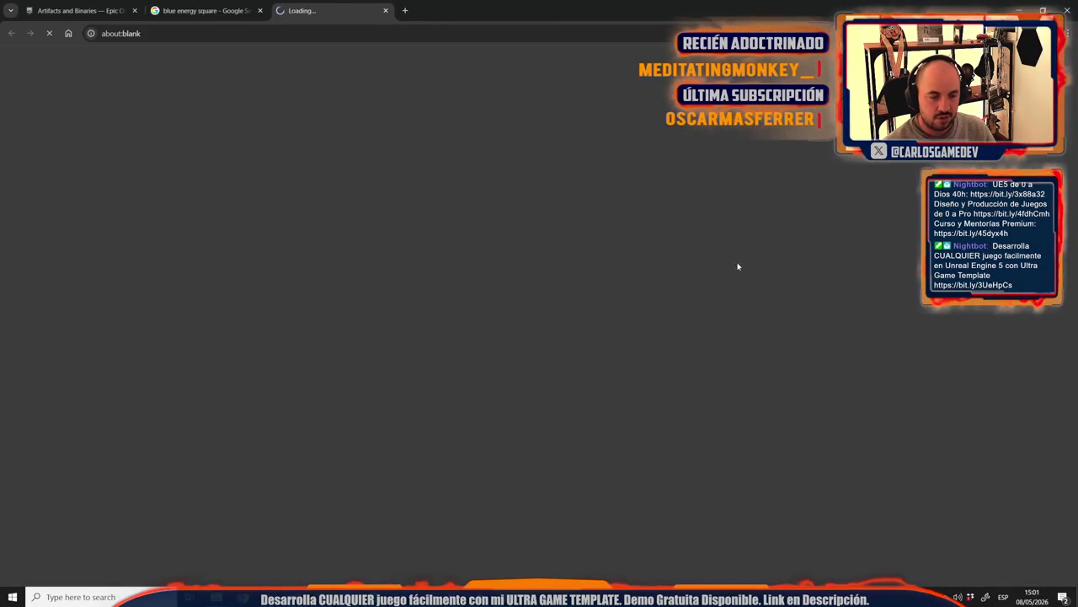
# Step: Review the blue lightning square clip on Shutterstock, then close it and return to Google results
pyautogui.scroll(-3, 520, 247)
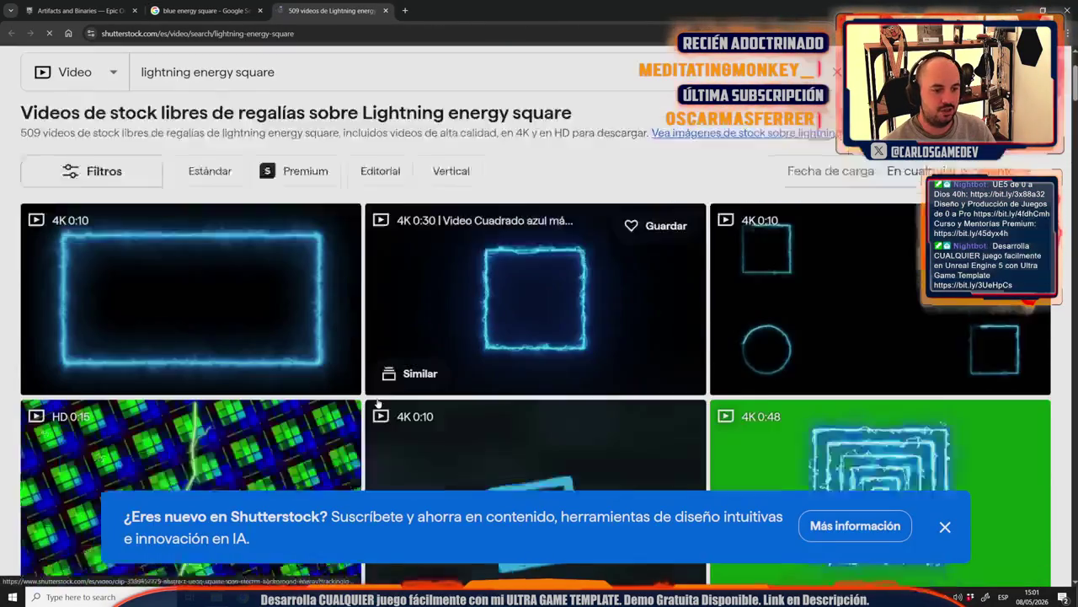
pyautogui.click(520, 246)
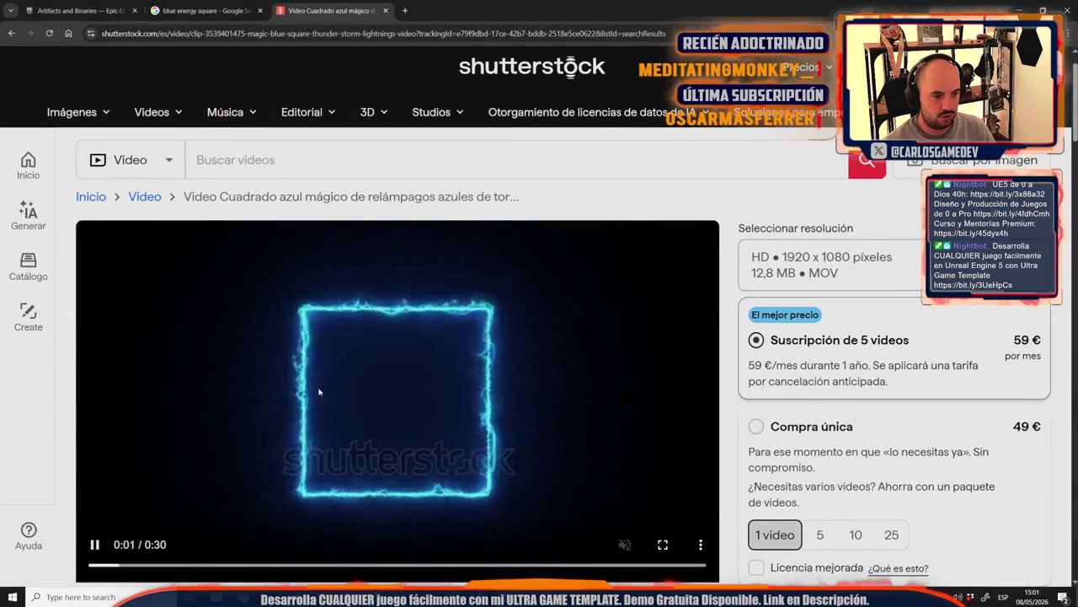
pyautogui.click(16, 34)
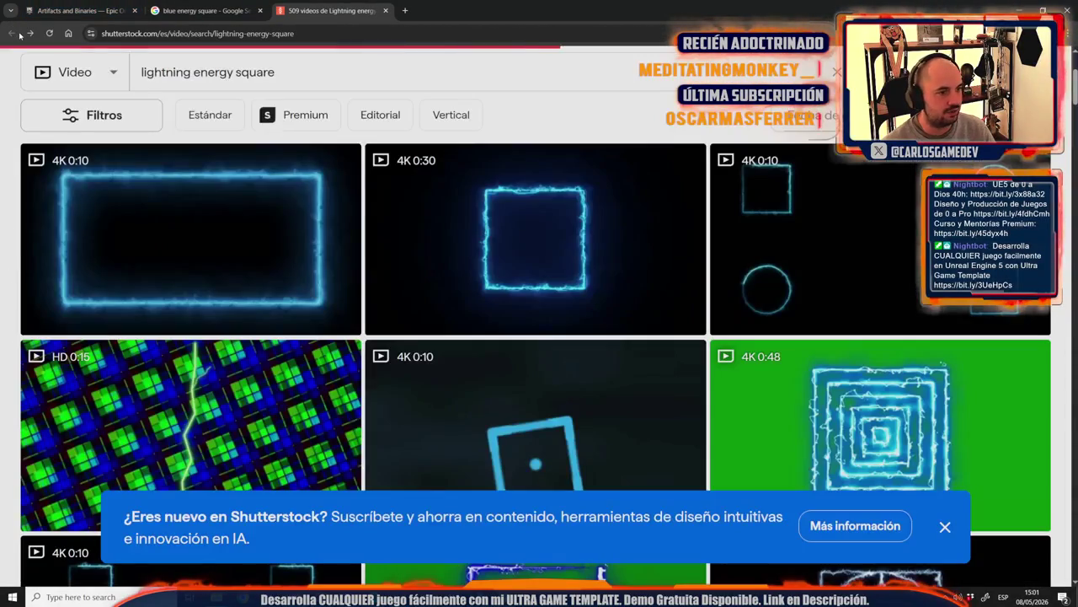
pyautogui.middleClick(363, 10)
pyautogui.hotkey('alt', 'Tab')
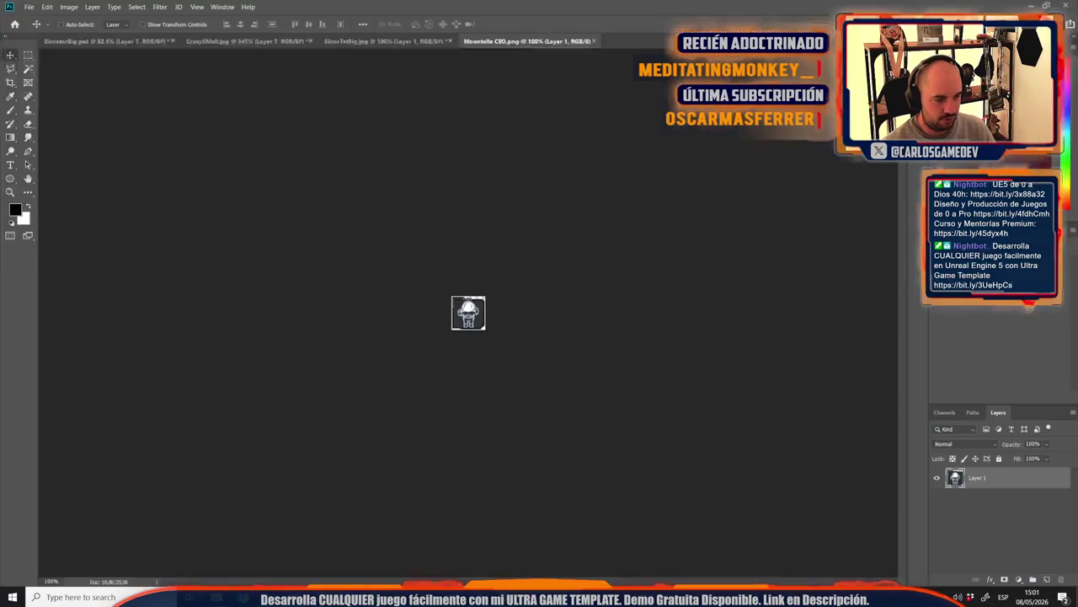
pyautogui.scroll(2, 487, 310)
pyautogui.scroll(3, 487, 310)
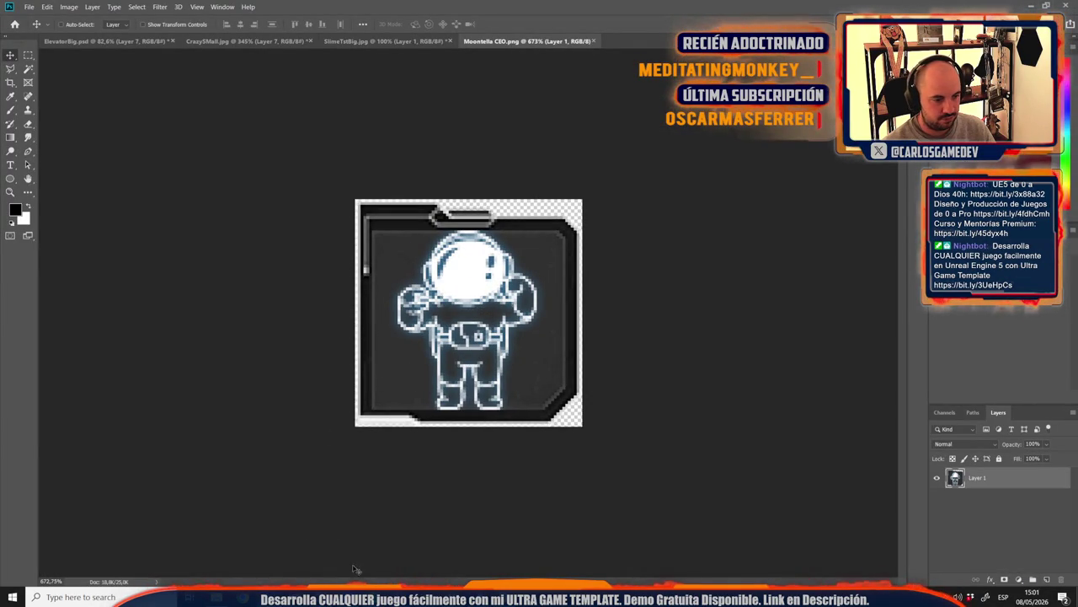
pyautogui.moveTo(217, 596)
pyautogui.click(399, 552)
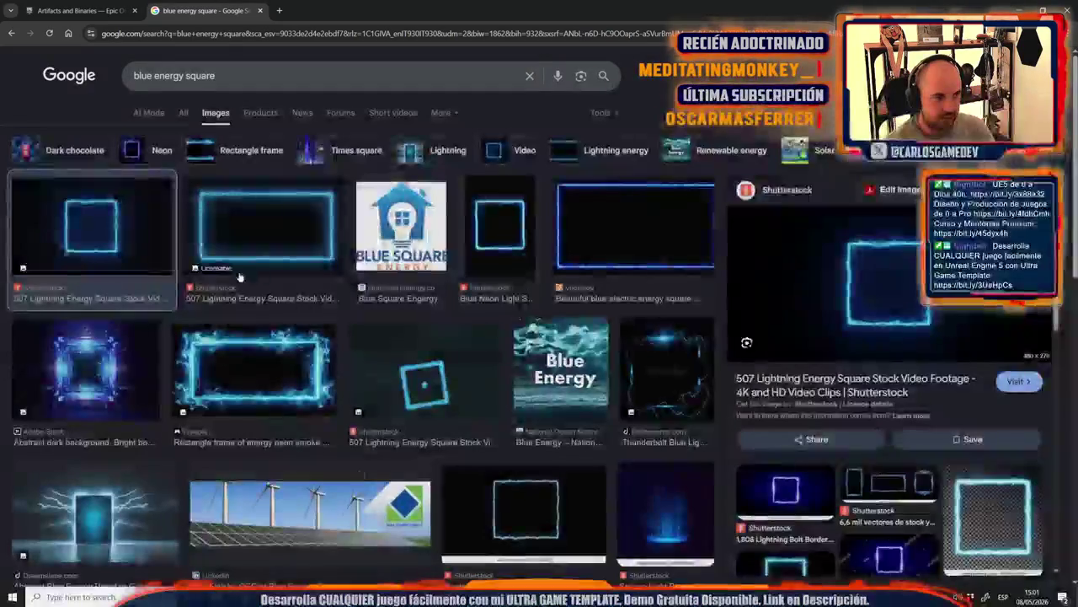
# Step: Copy the lightning square preview image and paste it as a new layer over the Moontella CEO badge
pyautogui.rightClick(829, 266)
pyautogui.click(876, 422)
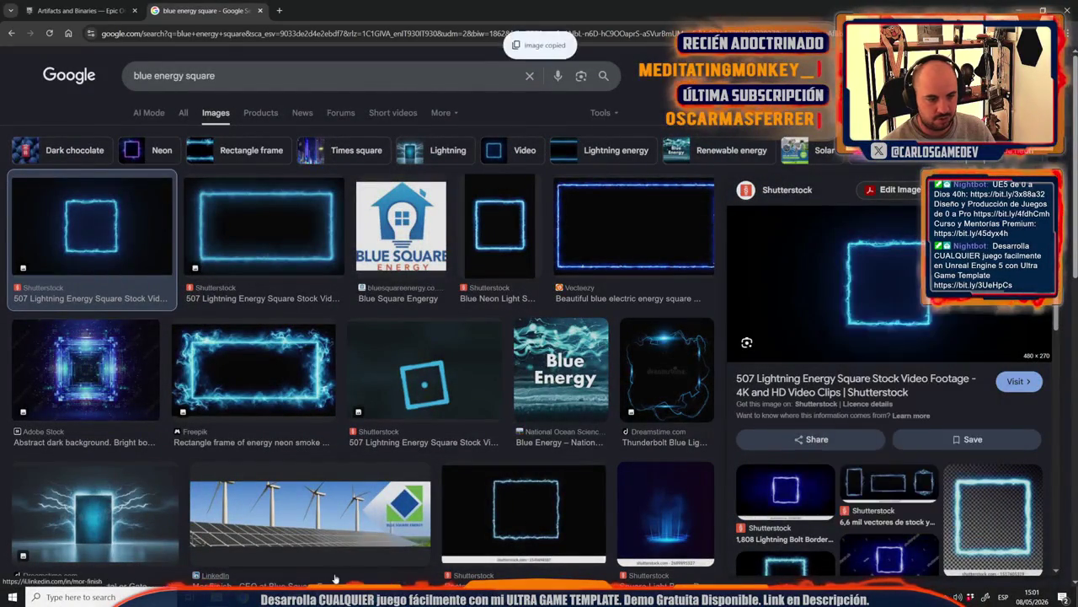
pyautogui.hotkey('alt', 'Tab')
pyautogui.hotkey('ctrl', 'v')
pyautogui.hotkey('ctrl', 't')
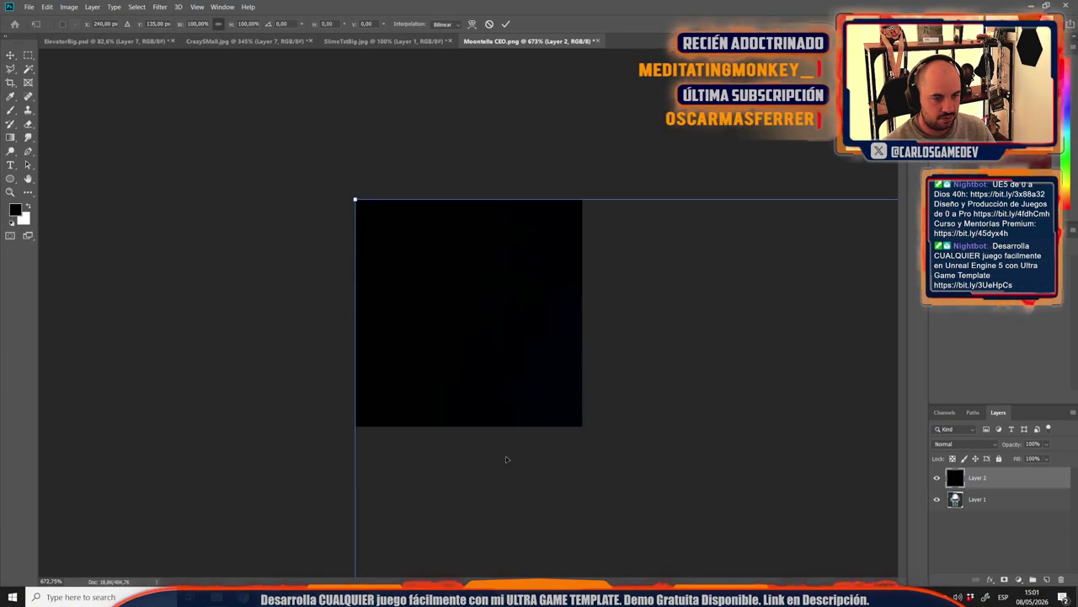
# Step: Set the pasted lightning layer's blend mode to Screen
pyautogui.click(969, 444)
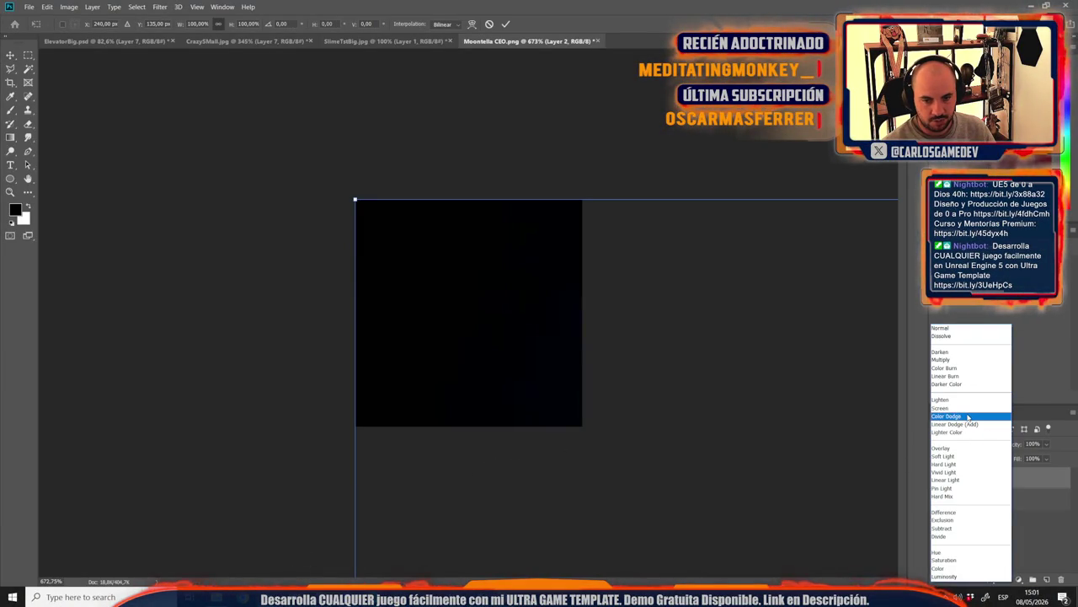
pyautogui.click(971, 409)
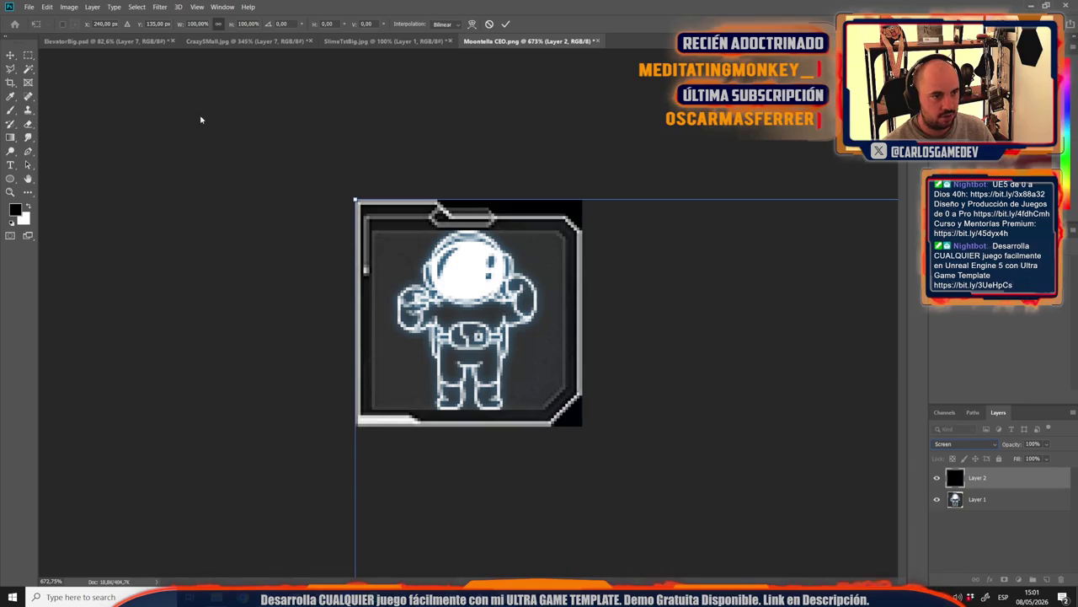
pyautogui.press('Return')
pyautogui.scroll(-10, 331, 357)
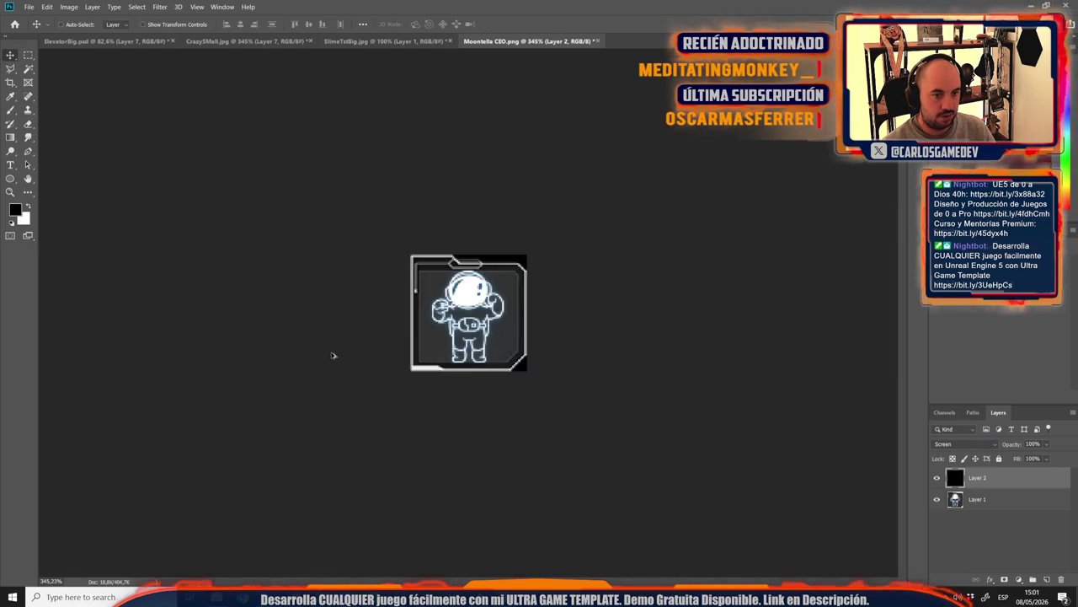
# Step: Scale the lightning square to about 50.57% and position it over the astronaut
pyautogui.hotkey('ctrl', 't')
pyautogui.scroll(2, 422, 356)
pyautogui.scroll(2, 511, 358)
pyautogui.moveTo(673, 418); pyautogui.dragTo(488, 332)
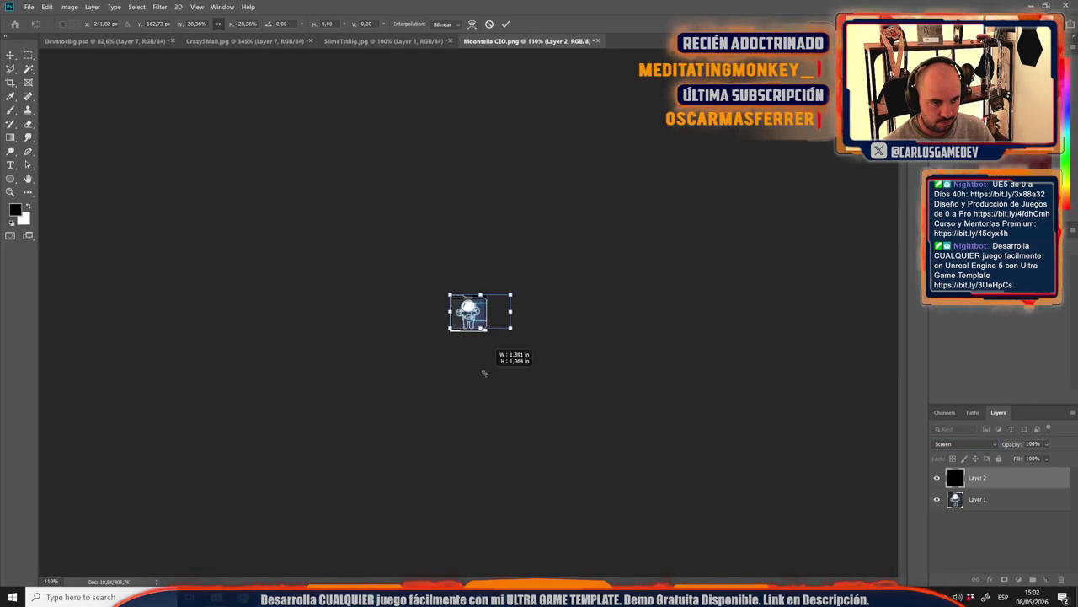
pyautogui.scroll(4, 475, 368)
pyautogui.moveTo(489, 278)
pyautogui.mouseDown()
pyautogui.moveTo(468, 282)
pyautogui.moveTo(464, 236)
pyautogui.moveTo(483, 156)
pyautogui.mouseUp()
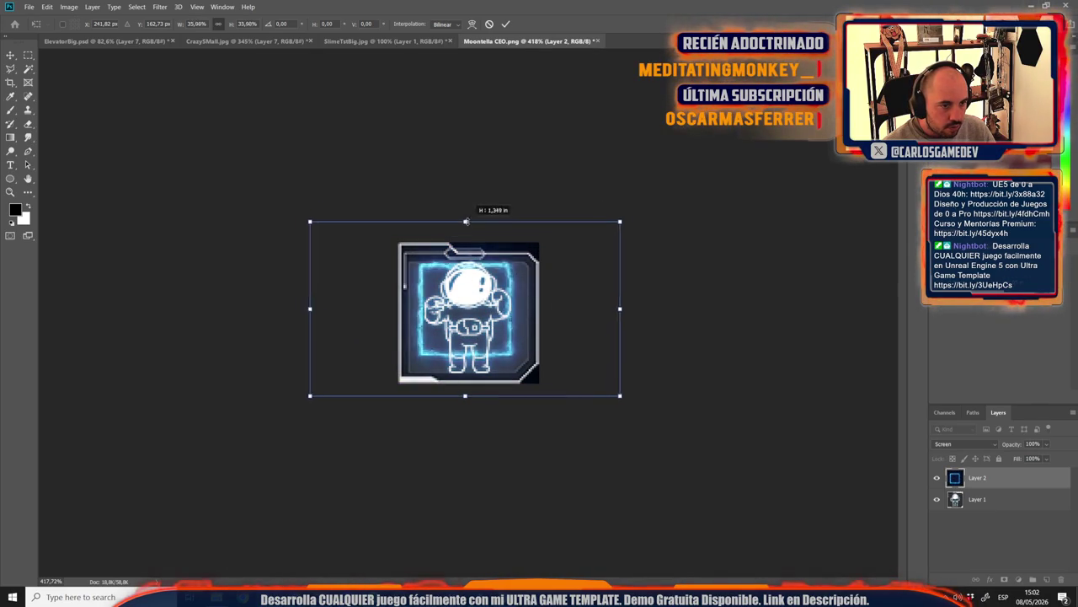
pyautogui.moveTo(500, 244); pyautogui.dragTo(502, 286)
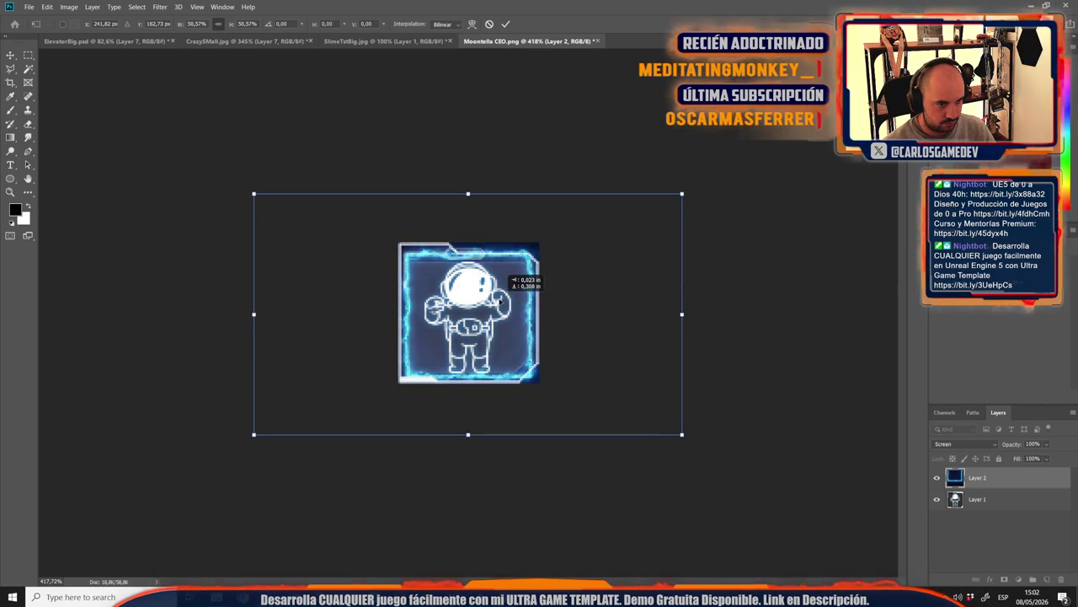
pyautogui.press('Return')
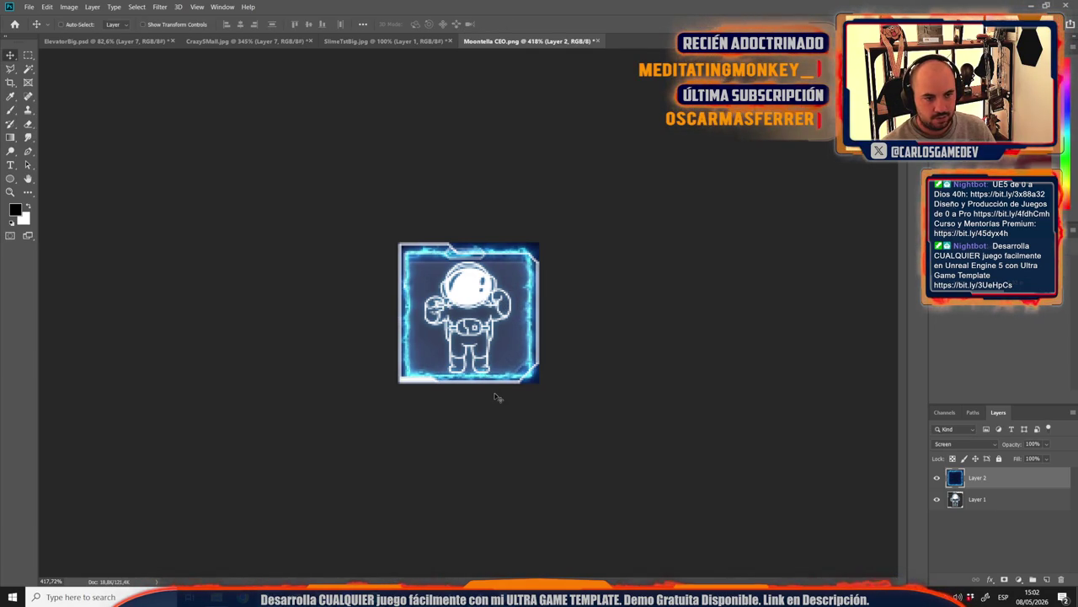
# Step: Set Layer 2 to Normal and use Blend If to hide tones below 177, revealing the astronaut
pyautogui.click(991, 447)
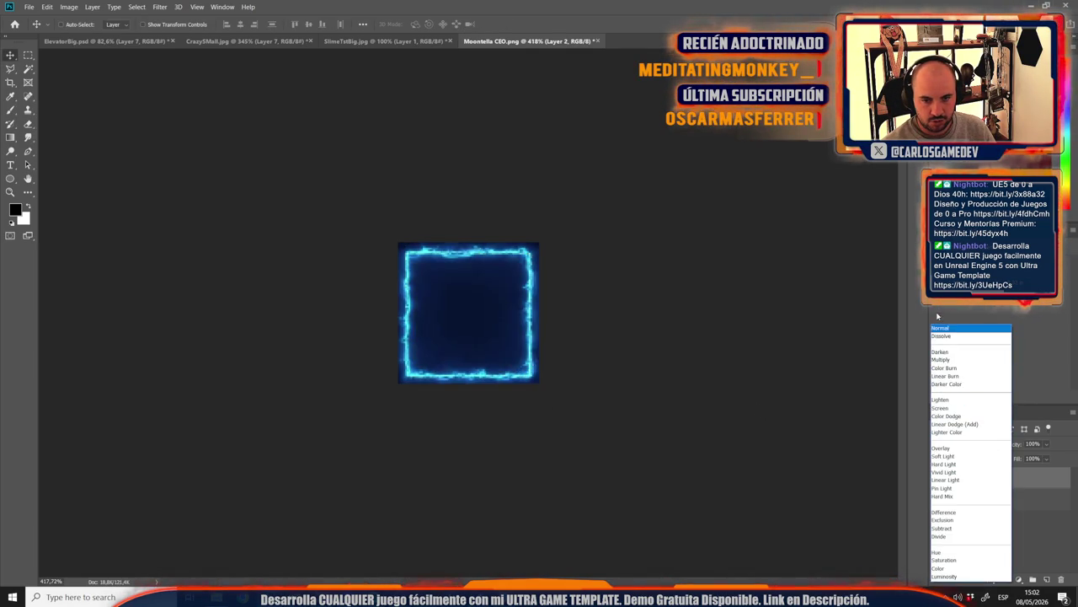
pyautogui.click(956, 329)
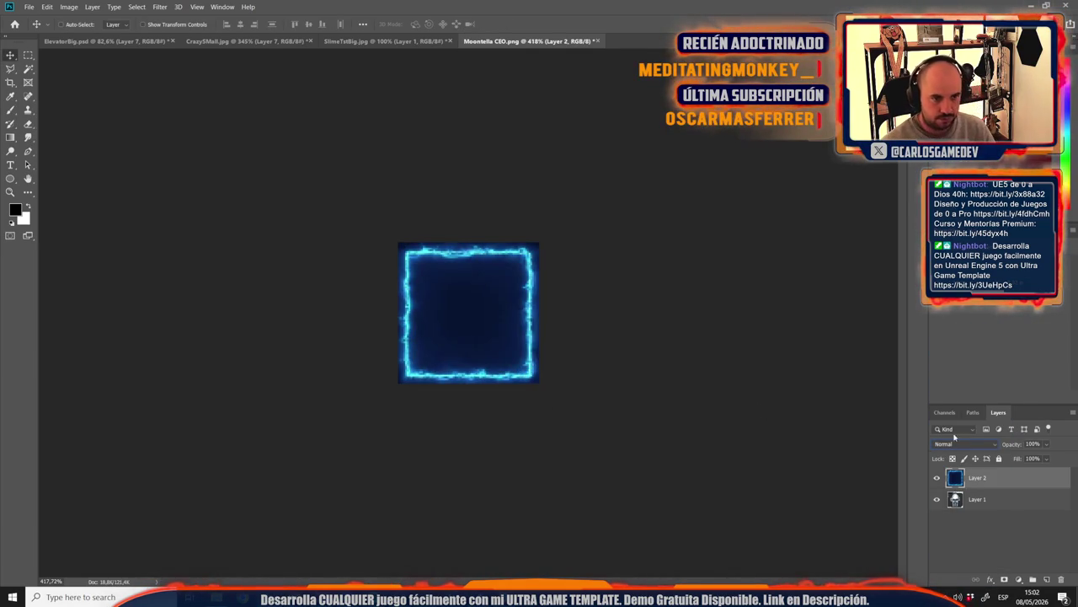
pyautogui.rightClick(1003, 484)
pyautogui.click(969, 68)
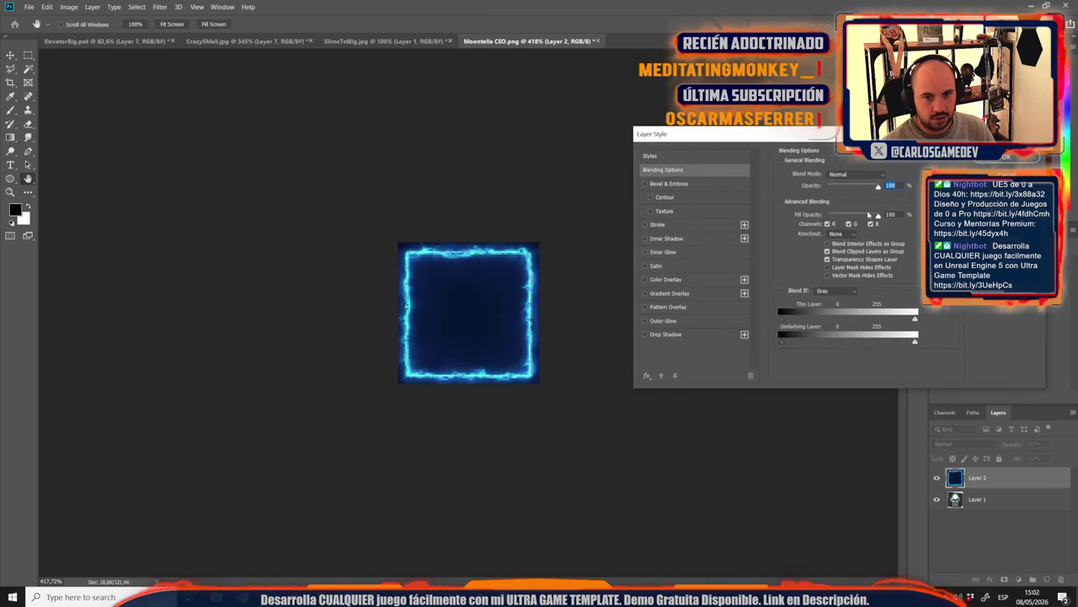
pyautogui.moveTo(784, 321)
pyautogui.mouseDown()
pyautogui.moveTo(882, 330)
pyautogui.moveTo(872, 343)
pyautogui.mouseUp()
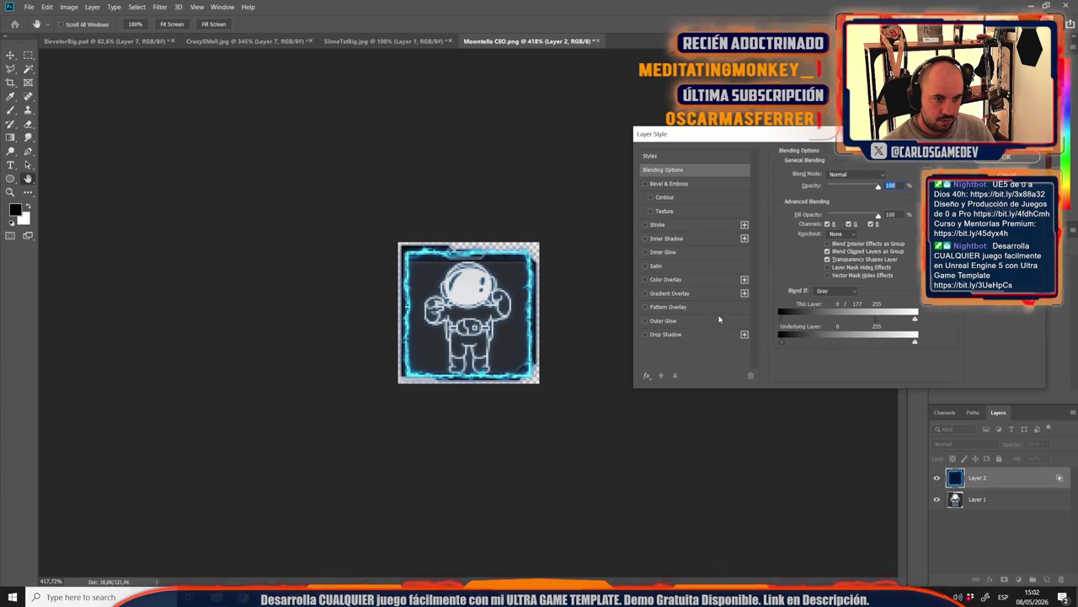
pyautogui.press('Return')
# Step: Enlarge the glowing frame to about 107.2% so it hugs the badge edges
pyautogui.hotkey('ctrl', 't')
pyautogui.scroll(4, 477, 335)
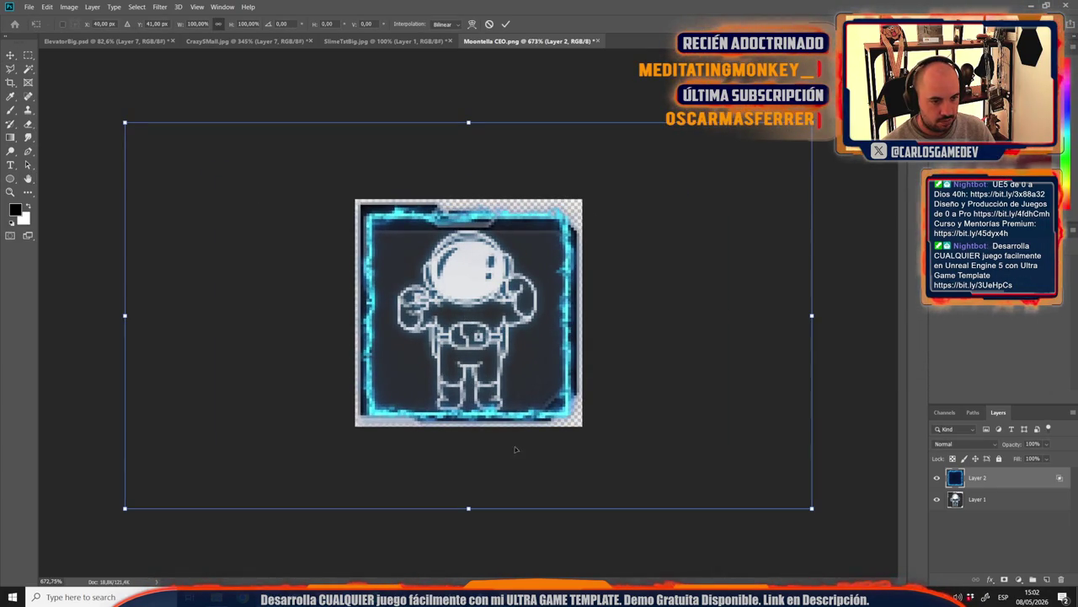
pyautogui.moveTo(468, 510); pyautogui.dragTo(469, 525)
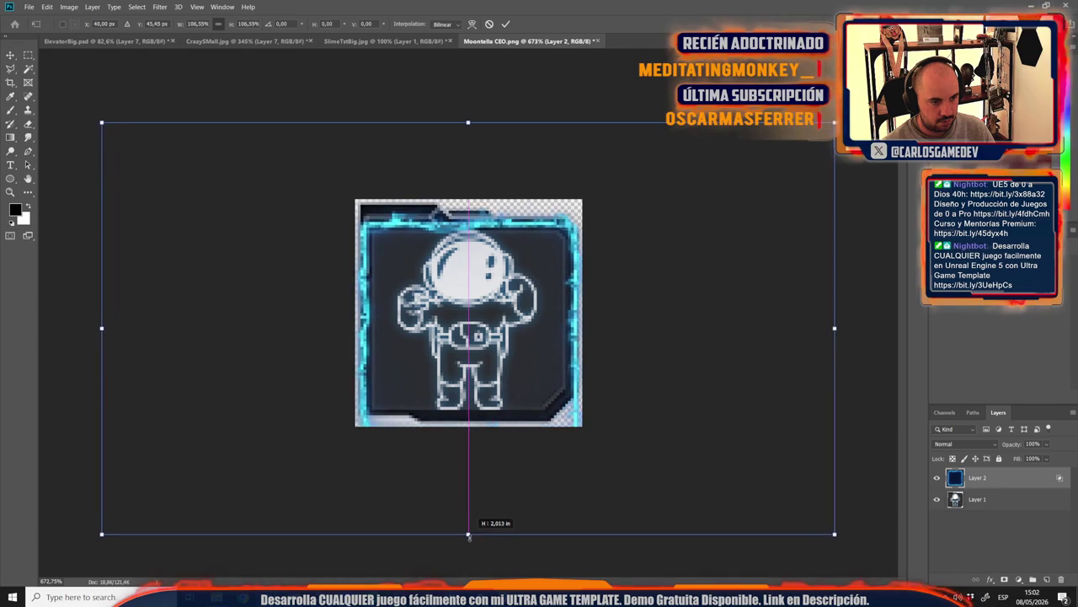
pyautogui.moveTo(503, 383); pyautogui.dragTo(503, 379)
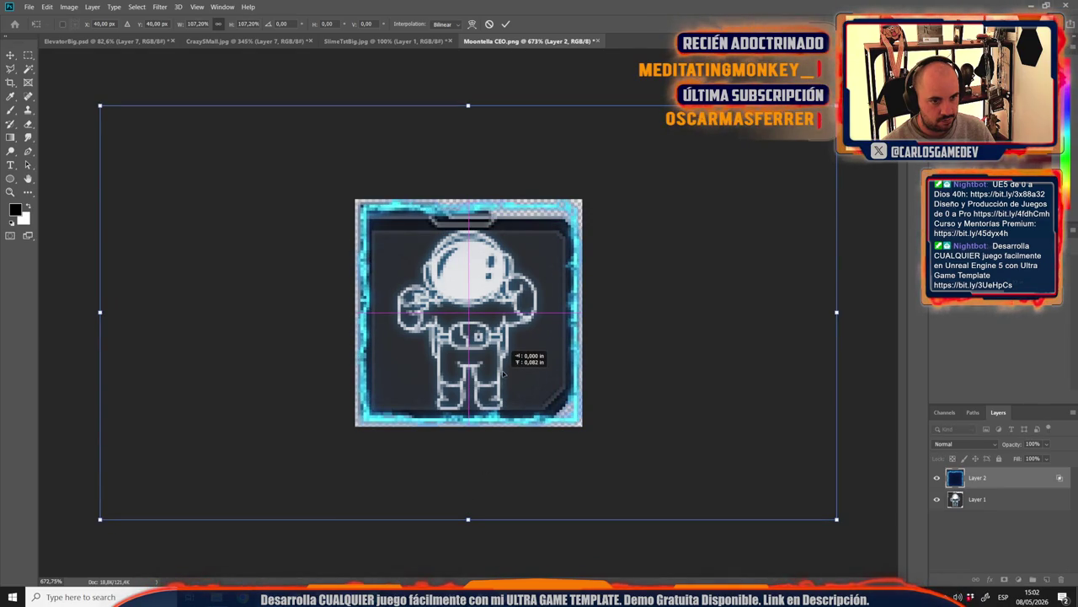
pyautogui.press('Return')
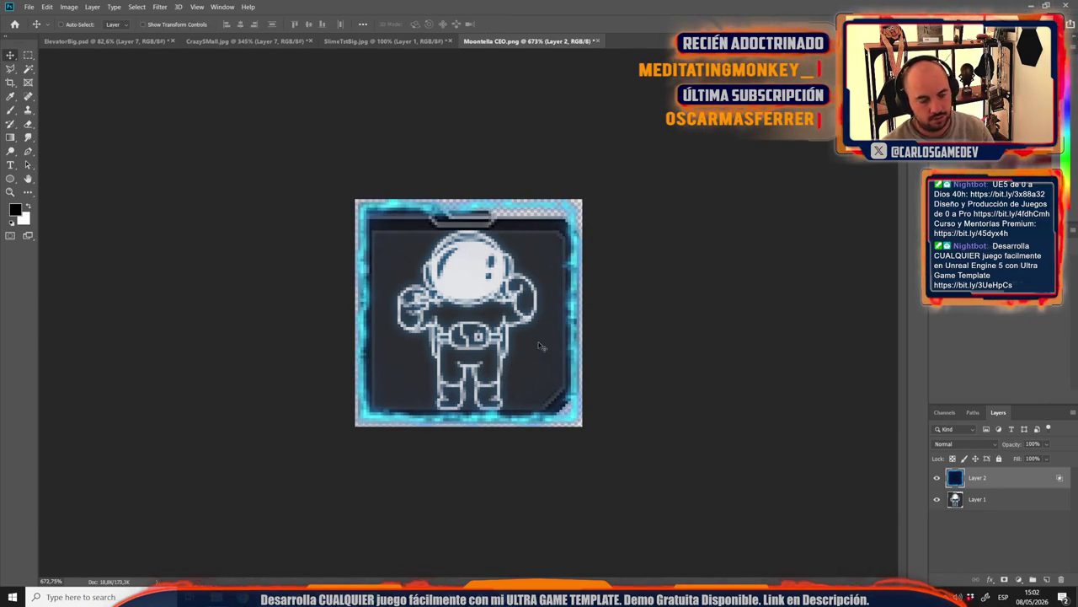
pyautogui.hotkey('ctrl', '1')
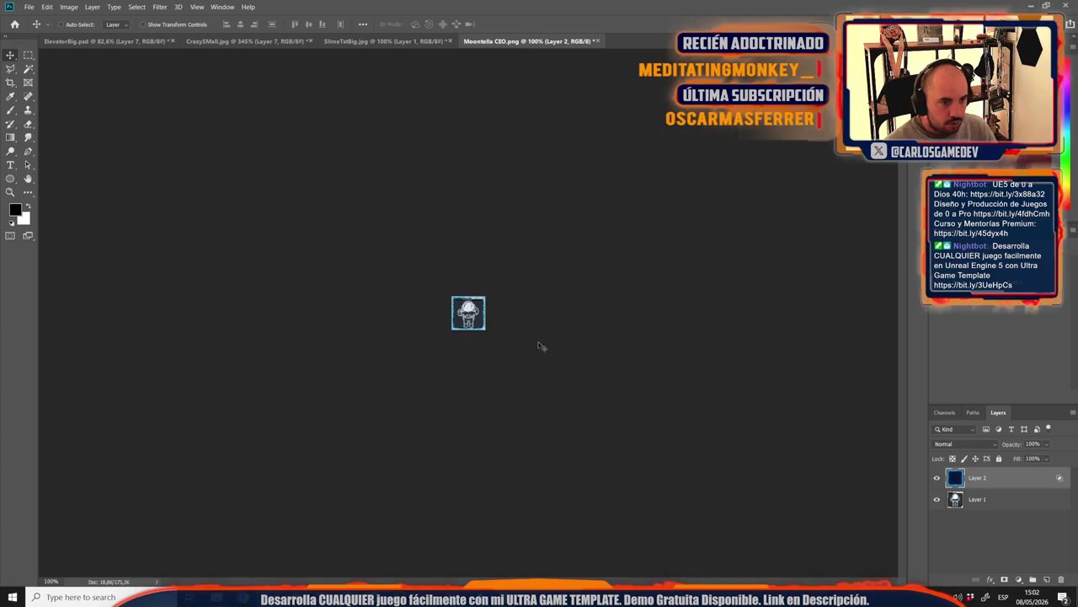
pyautogui.moveTo(541, 346); pyautogui.dragTo(872, 440)
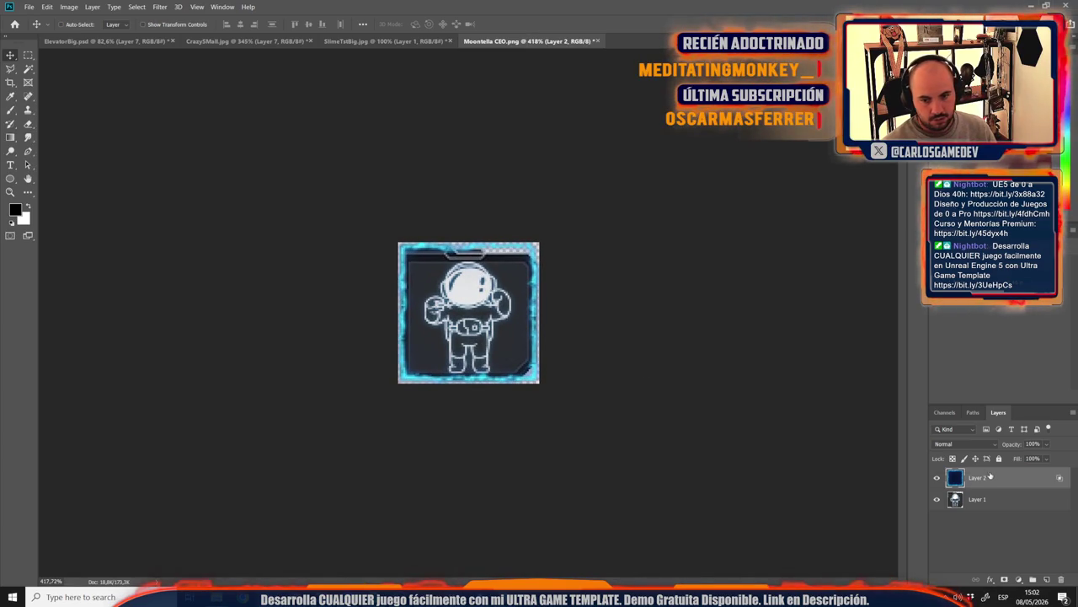
# Step: Duplicate the frame layer as Layer 2 copy
pyautogui.rightClick(991, 476)
pyautogui.press('Escape')
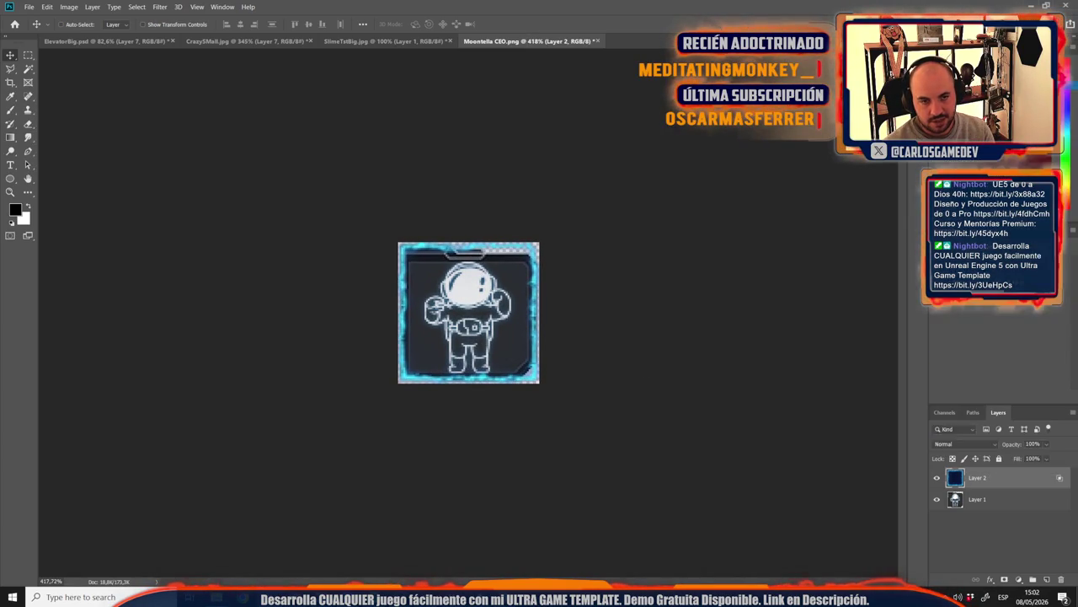
pyautogui.hotkey('ctrl', 'j')
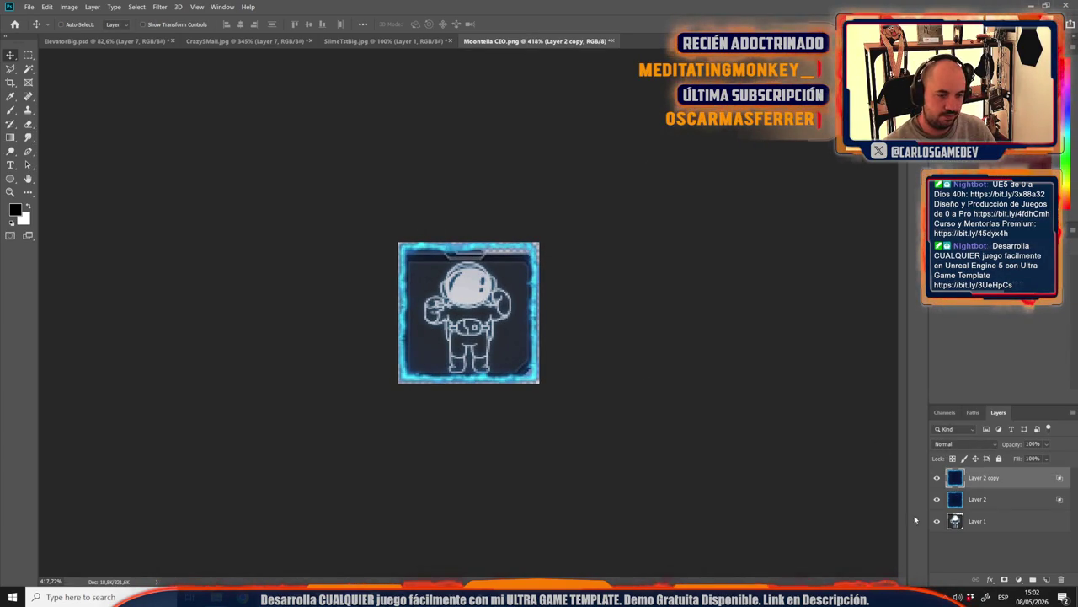
# Step: Add a Hue/Saturation adjustment layer that shifts the frame's glow to yellow
pyautogui.click(1018, 579)
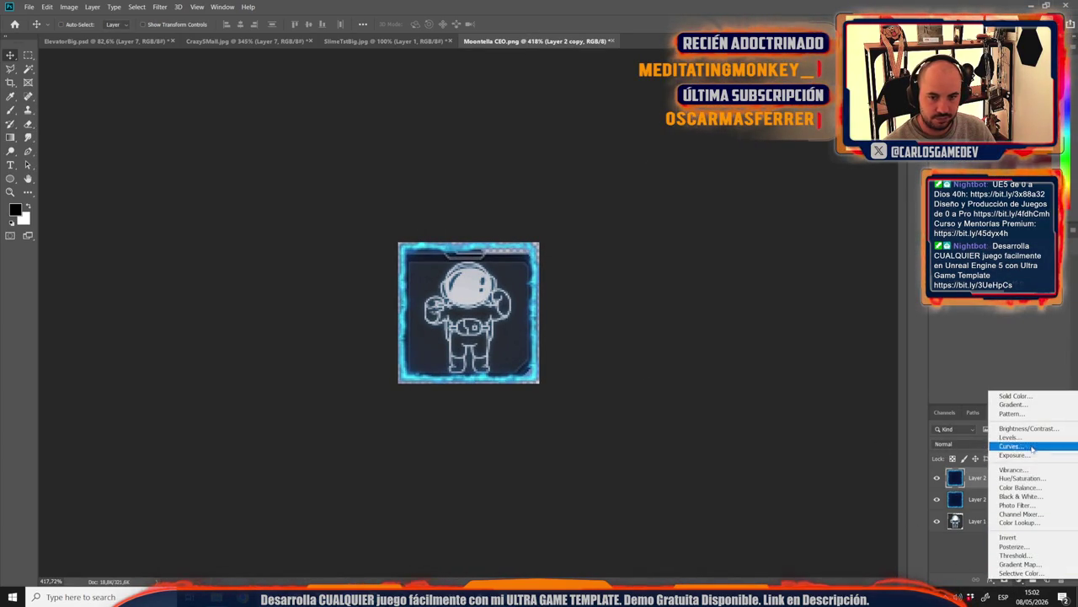
pyautogui.click(1011, 471)
pyautogui.moveTo(1000, 307)
pyautogui.mouseDown()
pyautogui.moveTo(1013, 316)
pyautogui.moveTo(946, 345)
pyautogui.mouseUp()
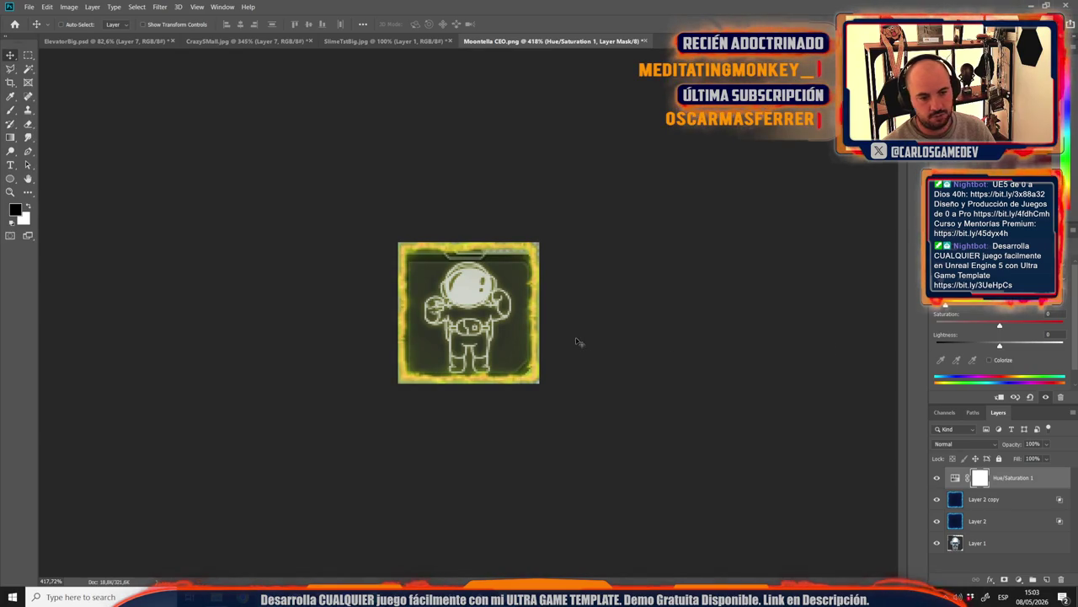
pyautogui.hotkey('ctrl', '1')
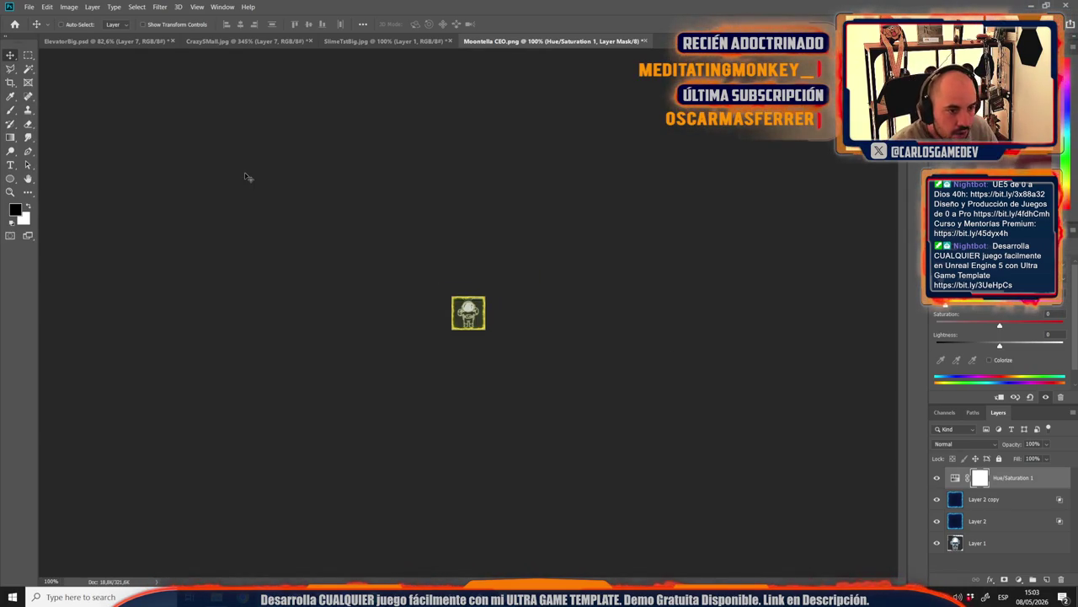
pyautogui.hotkey('ctrl', '+')
pyautogui.hotkey('ctrl', '+')
pyautogui.hotkey('ctrl', '+')
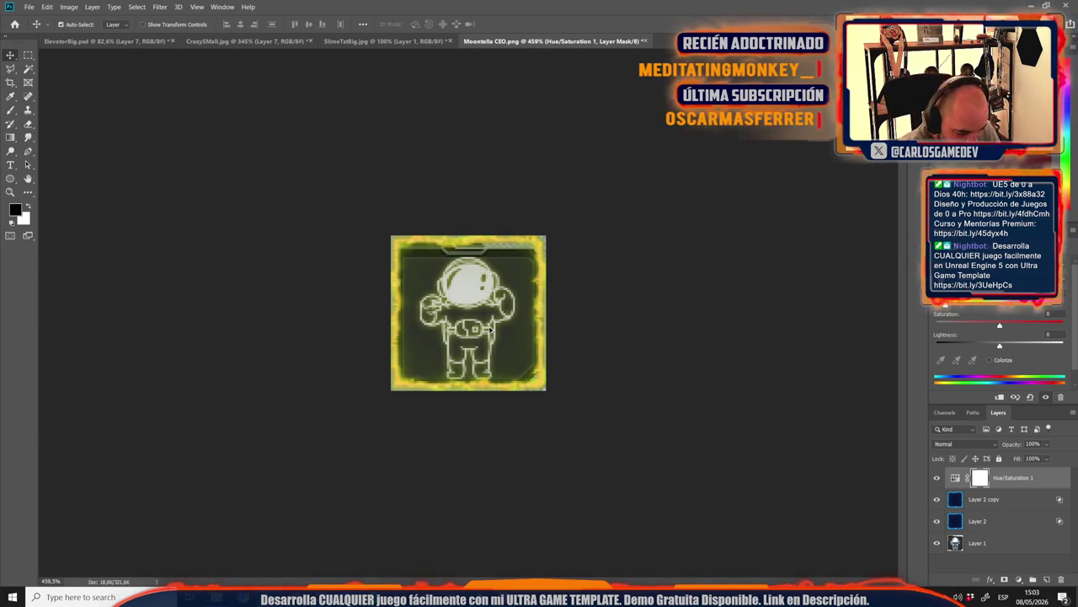
pyautogui.hotkey('ctrl', '1')
pyautogui.hotkey('ctrl', 'shift', 's')
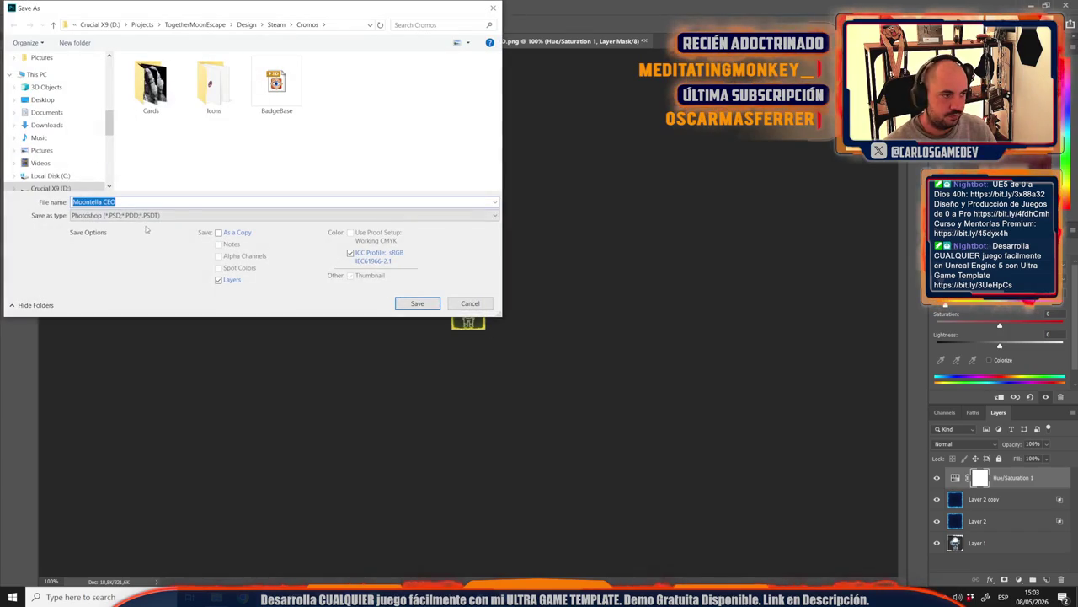
# Step: Save the yellow-framed badge as a PNG named 'Moontella CEO v2' in the Cromos folder
pyautogui.click(140, 215)
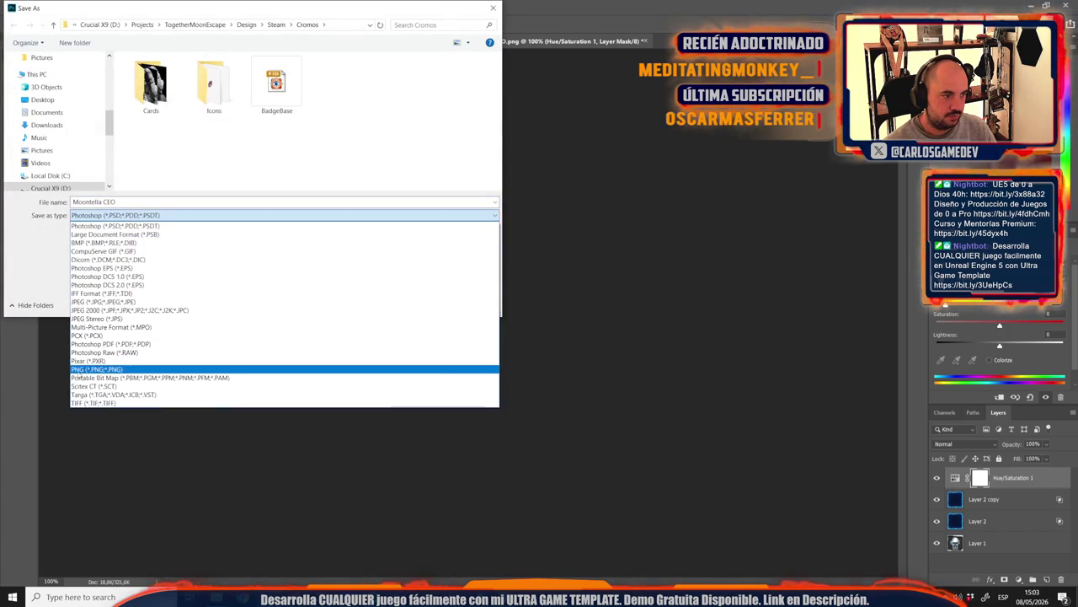
pyautogui.click(80, 373)
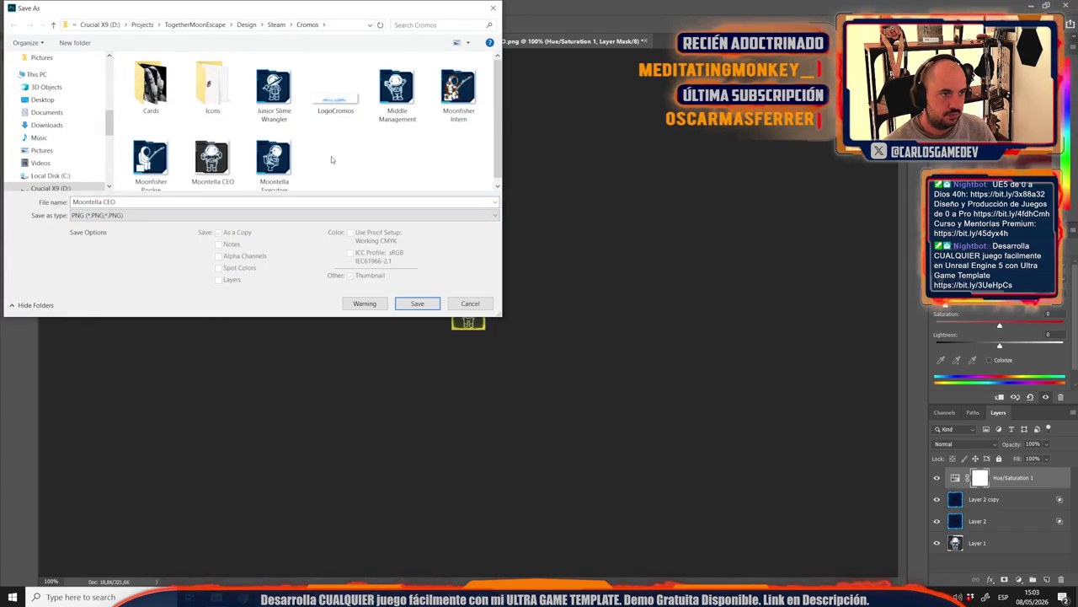
pyautogui.scroll(-1, 365, 142)
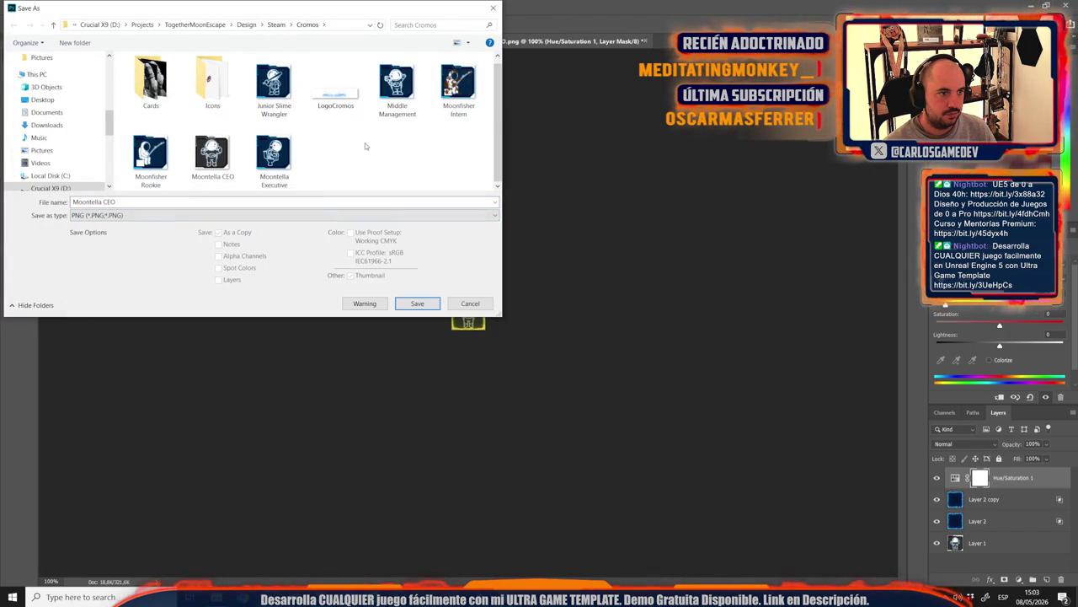
pyautogui.click(213, 154)
pyautogui.click(125, 202)
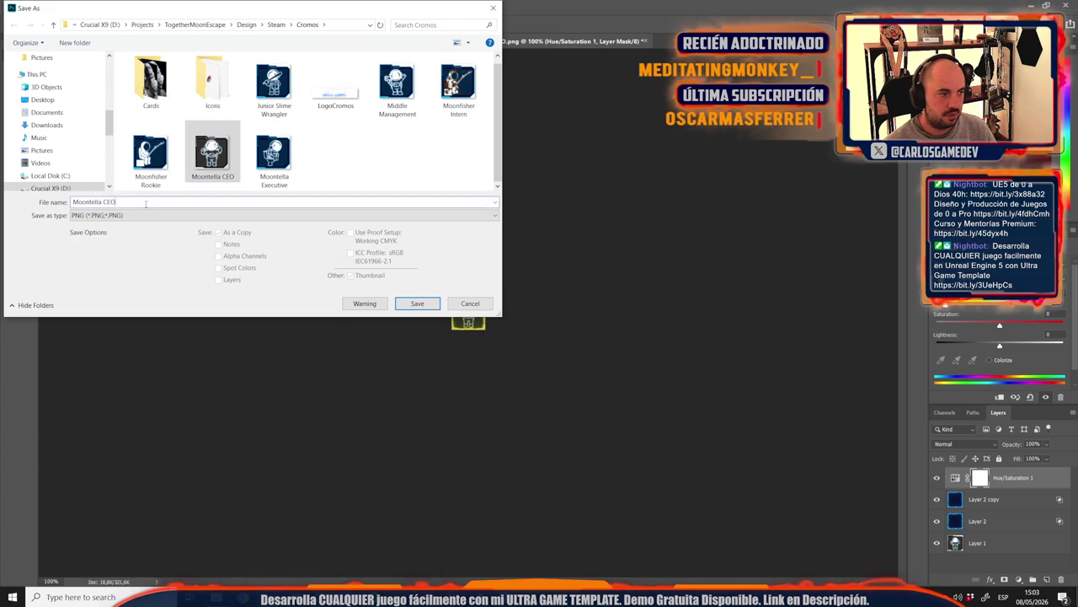
pyautogui.write('v2')
pyautogui.press('Return')
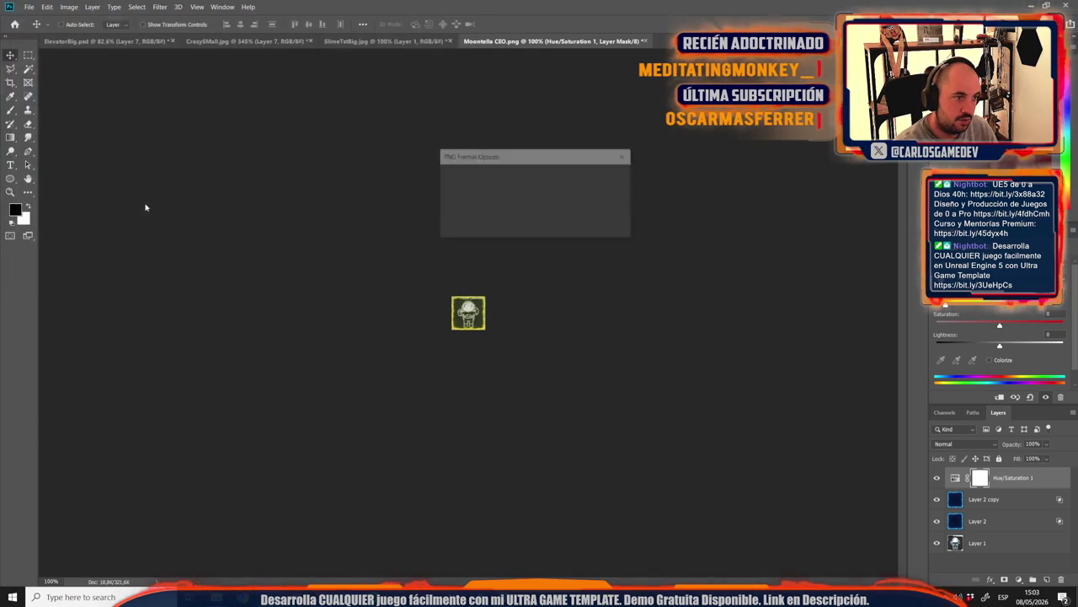
pyautogui.press('Return')
pyautogui.scroll(5, 356, 289)
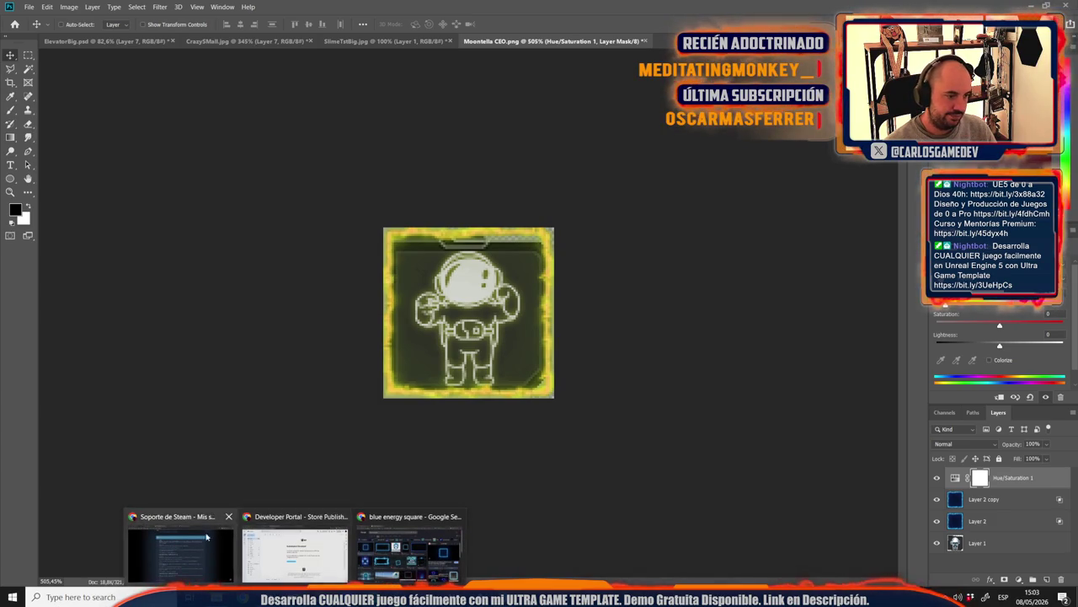
# Step: Open the upload file dialog on Steamworks' Community Items page in Chrome
pyautogui.click(181, 548)
pyautogui.click(215, 6)
pyautogui.click(371, 374)
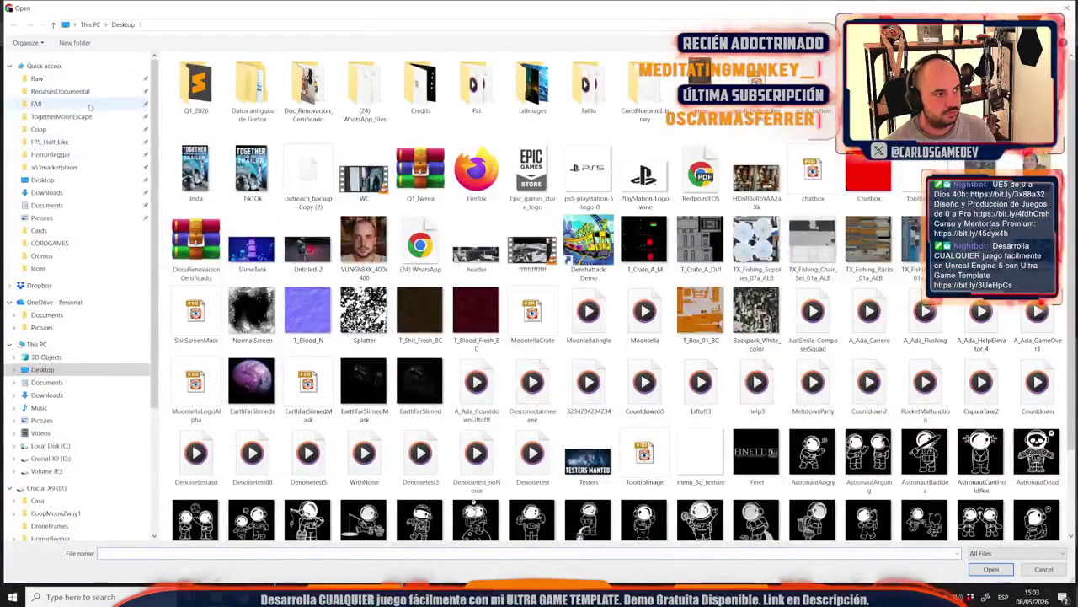